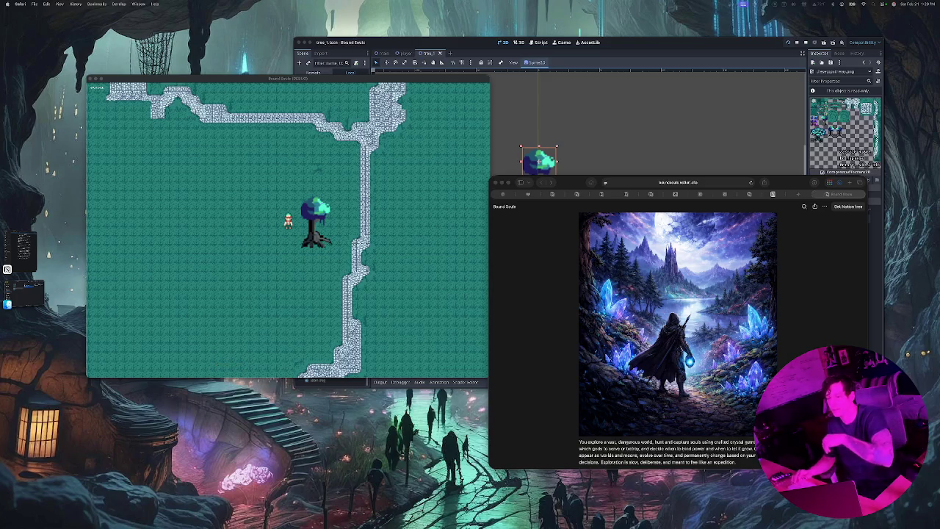
Bring the running Bound Souls game forward and shift its window slightly left.
{"action": "mouse_move", "coordinate": [461, 522]}
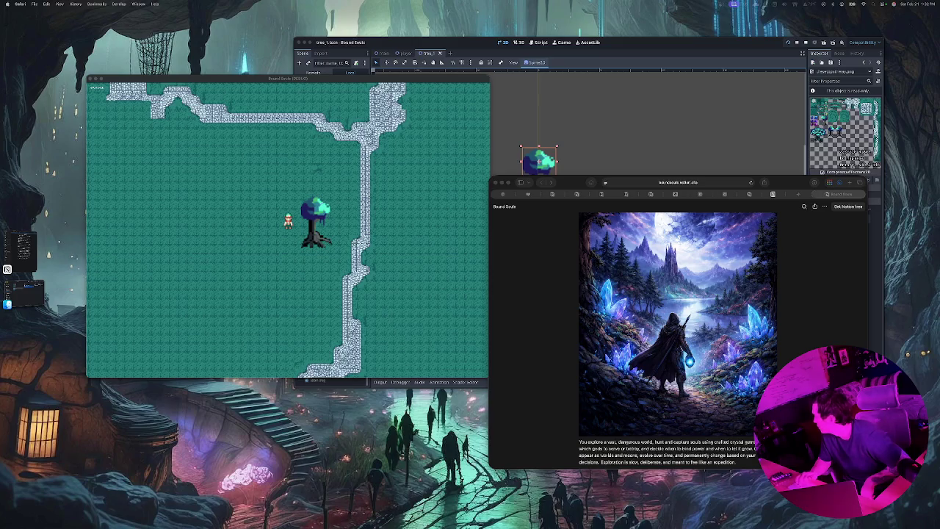
{"action": "mouse_move", "coordinate": [471, 526]}
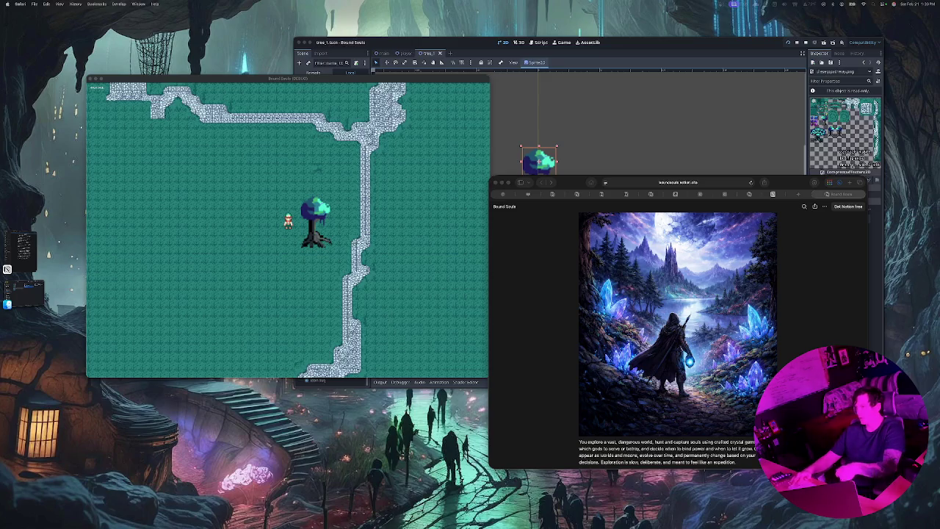
{"action": "key", "text": "super+Tab"}
{"action": "key", "text": "super+Tab"}
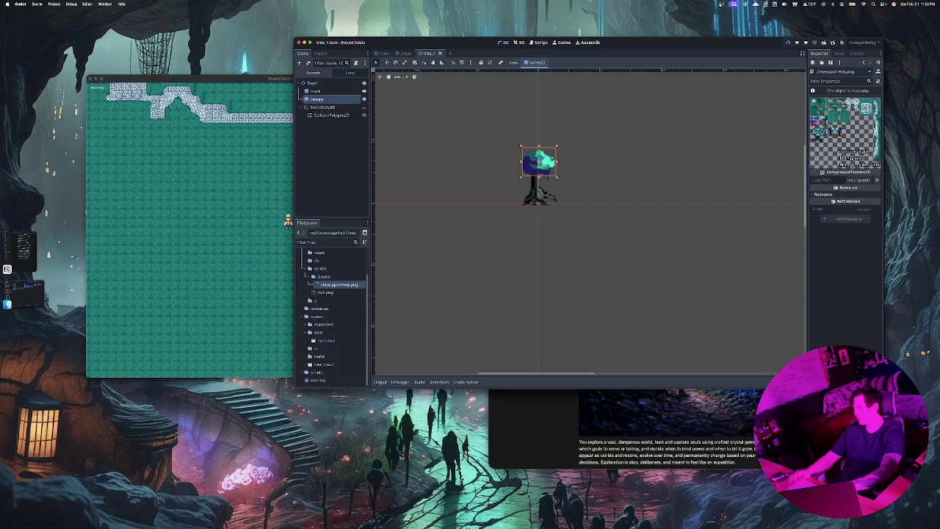
{"action": "key", "text": "super+Tab"}
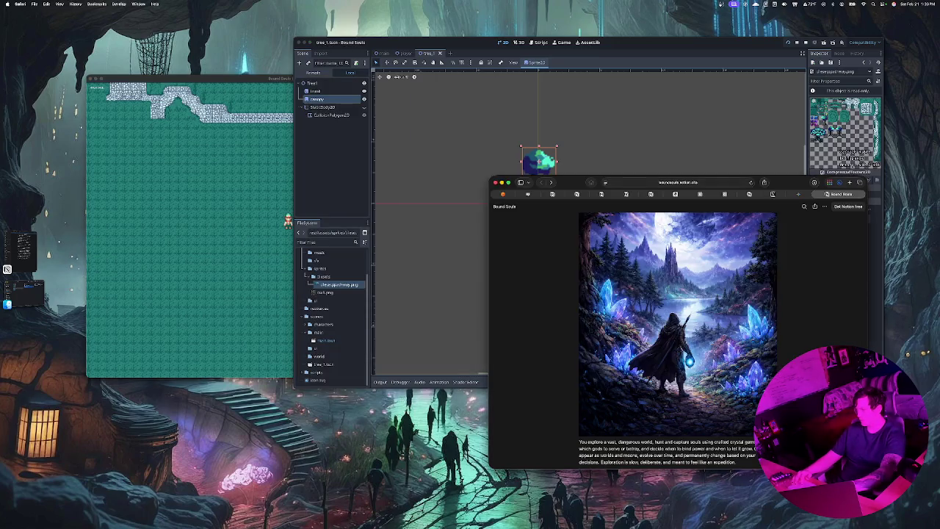
{"action": "key", "text": "super+Tab"}
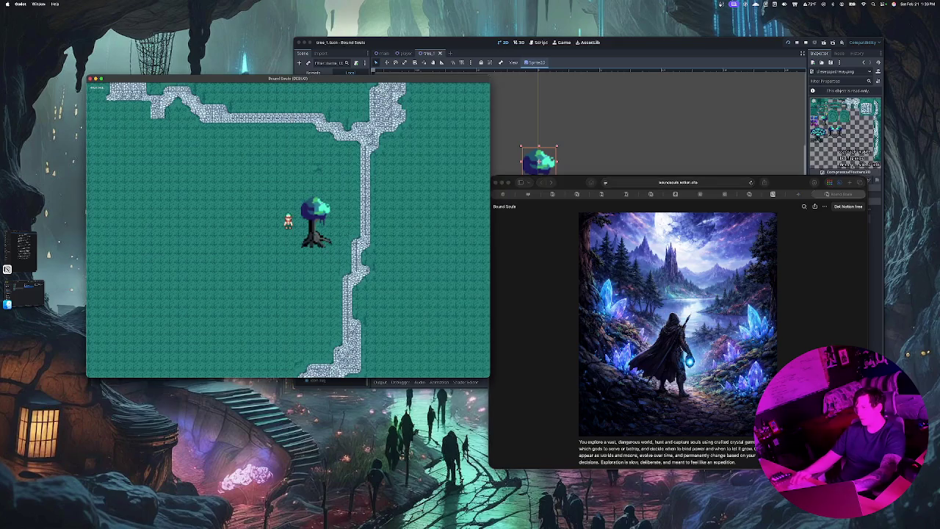
{"action": "left_click_drag", "start_coordinate": [287, 78], "coordinate": [246, 64]}
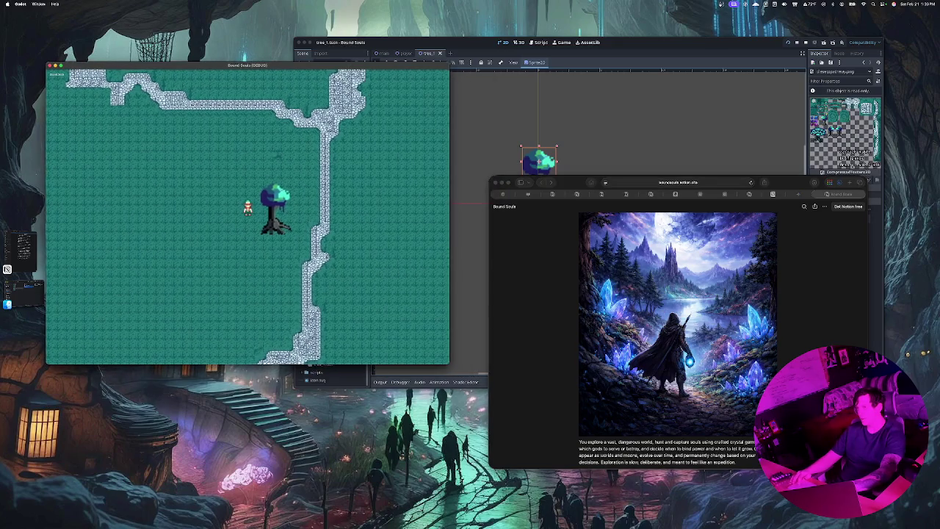
Walk the player right and down into the tree trunk, then return to main.tscn.
{"action": "key", "text": "super+Tab"}
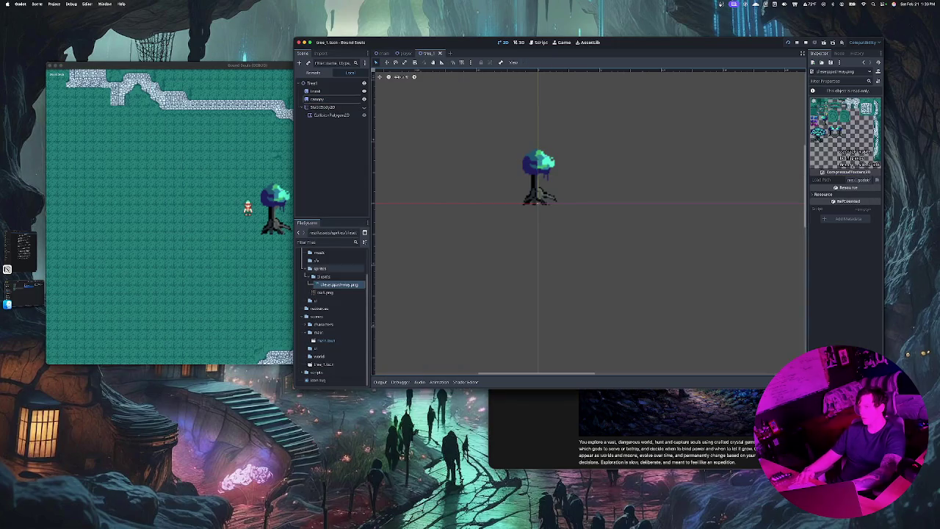
{"action": "key", "text": "super+Tab"}
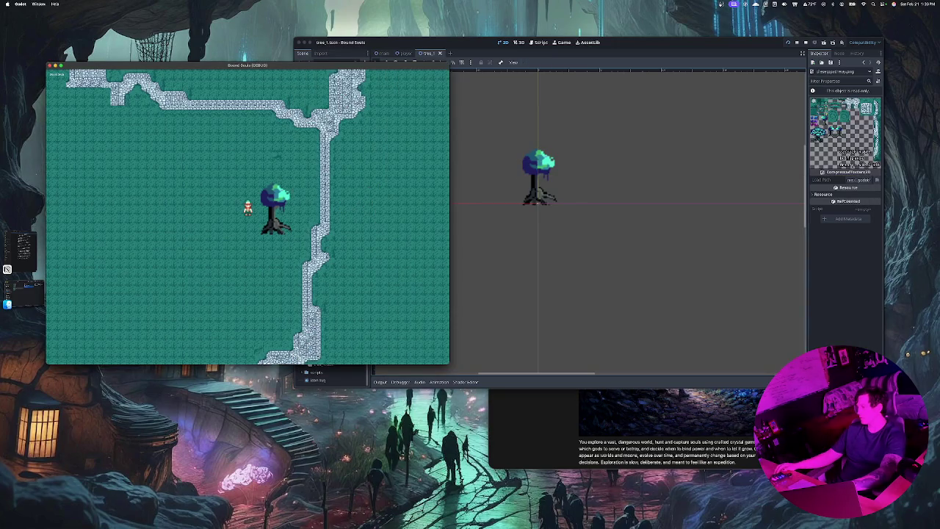
{"action": "key", "text": "Right"}
{"action": "key", "text": "Down"}
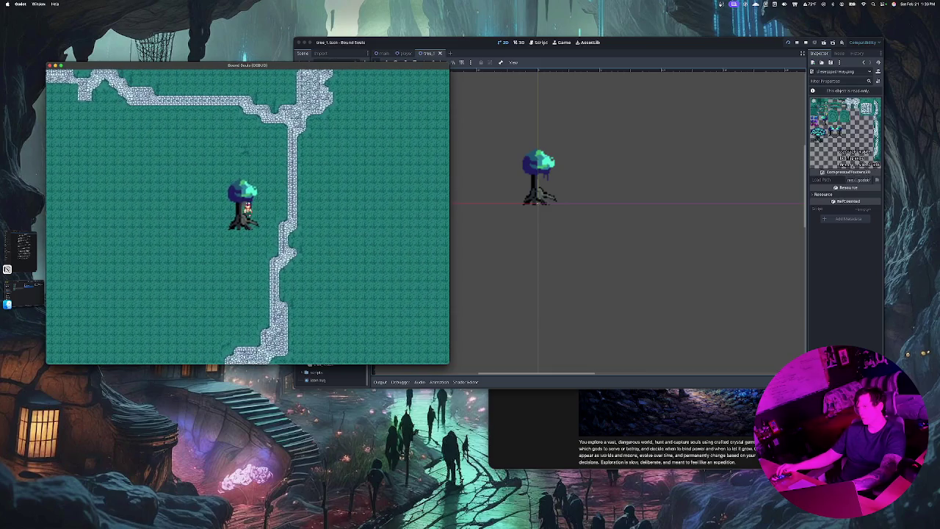
{"action": "key", "text": "Down"}
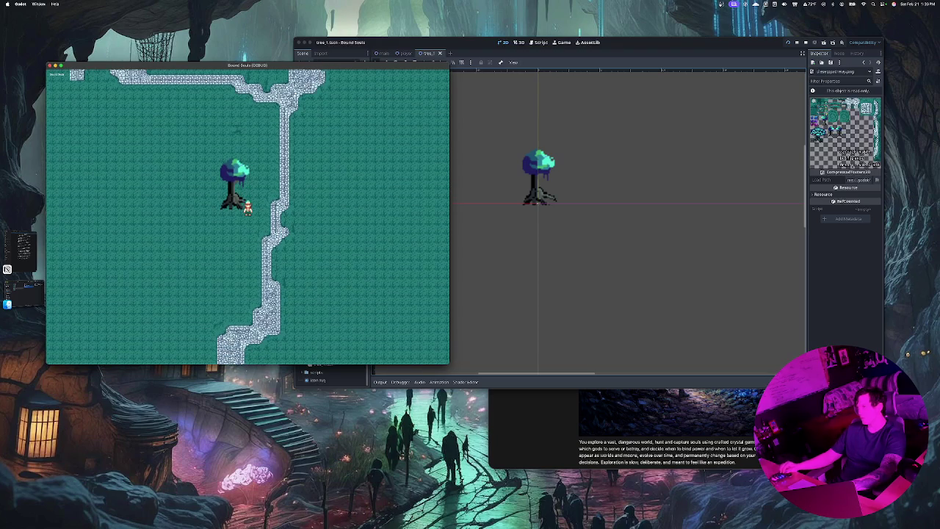
{"action": "key", "text": "super+Tab"}
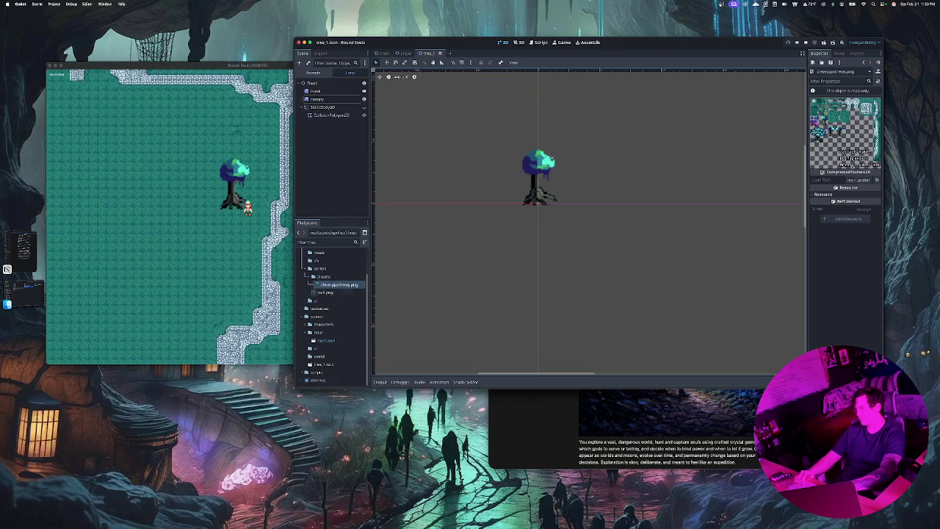
{"action": "left_click", "coordinate": [382, 53]}
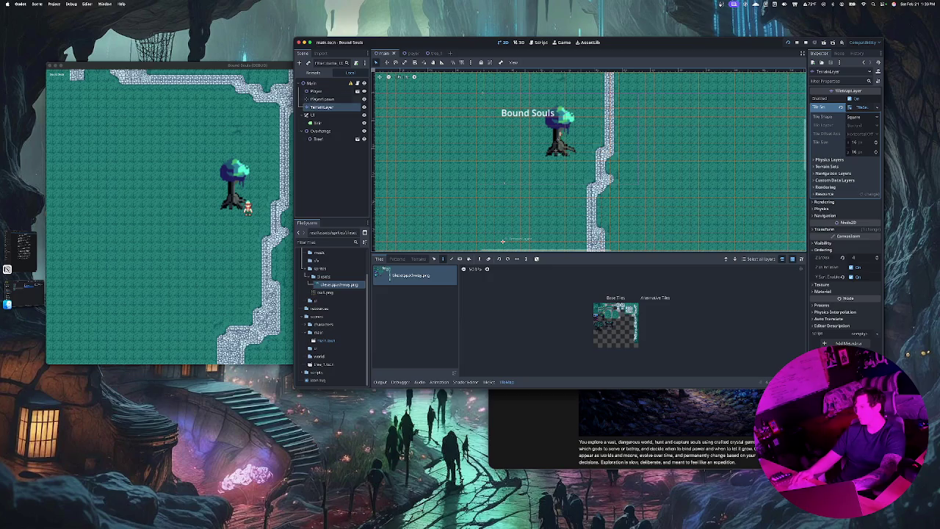
Drag Tree1 down and left on the map, then walk the character around it in-game.
{"action": "left_click", "coordinate": [317, 138]}
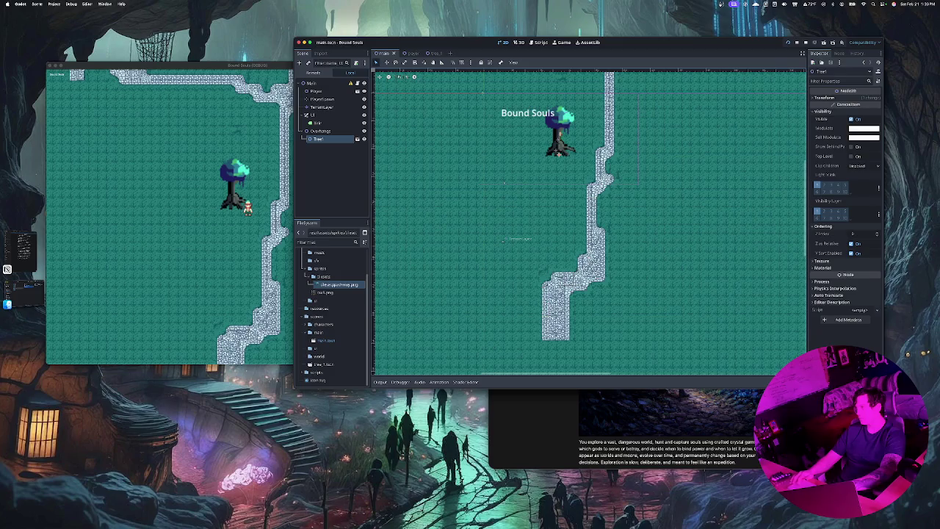
{"action": "mouse_move", "coordinate": [558, 152]}
{"action": "left_mouse_down"}
{"action": "mouse_move", "coordinate": [549, 154]}
{"action": "mouse_move", "coordinate": [548, 209]}
{"action": "left_mouse_up"}
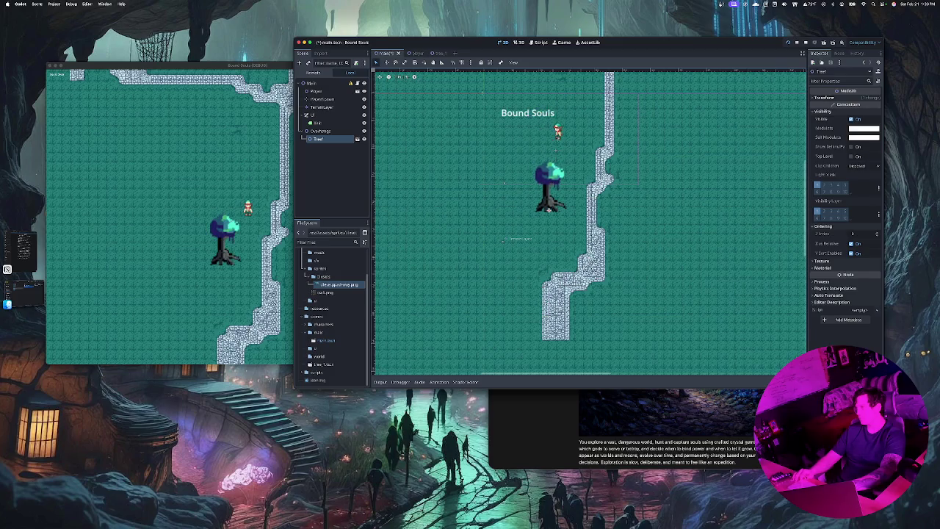
{"action": "left_click_drag", "start_coordinate": [294, 221], "coordinate": [450, 220]}
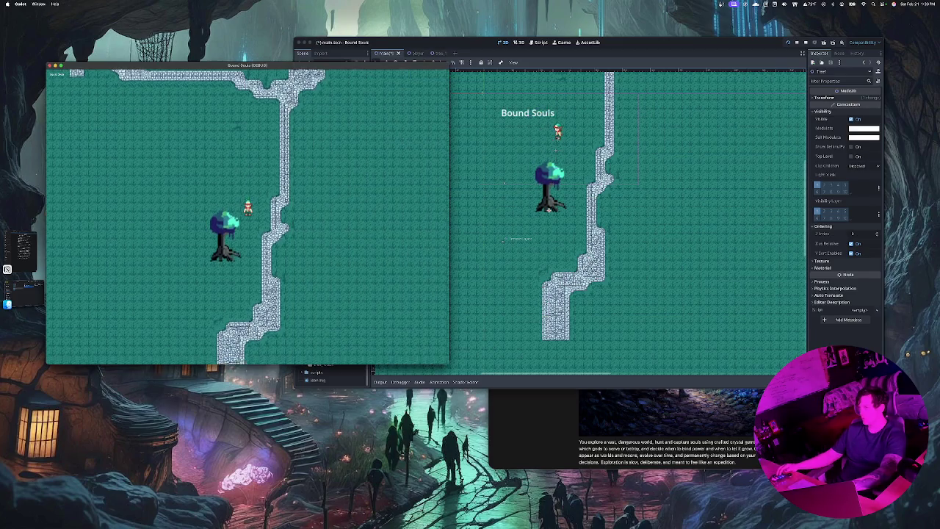
{"action": "key", "text": "Down"}
{"action": "key", "text": "Left"}
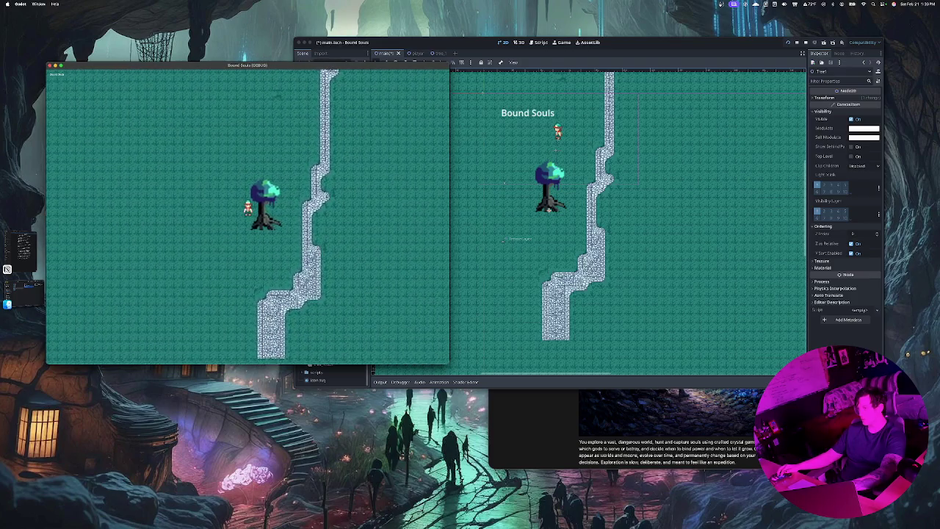
{"action": "key", "text": "Up"}
{"action": "key", "text": "Right"}
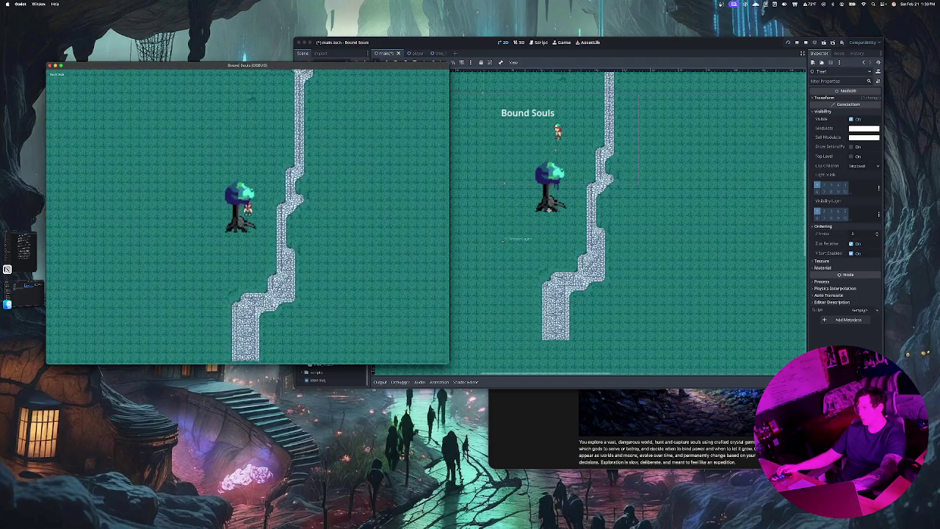
{"action": "key", "text": "Left"}
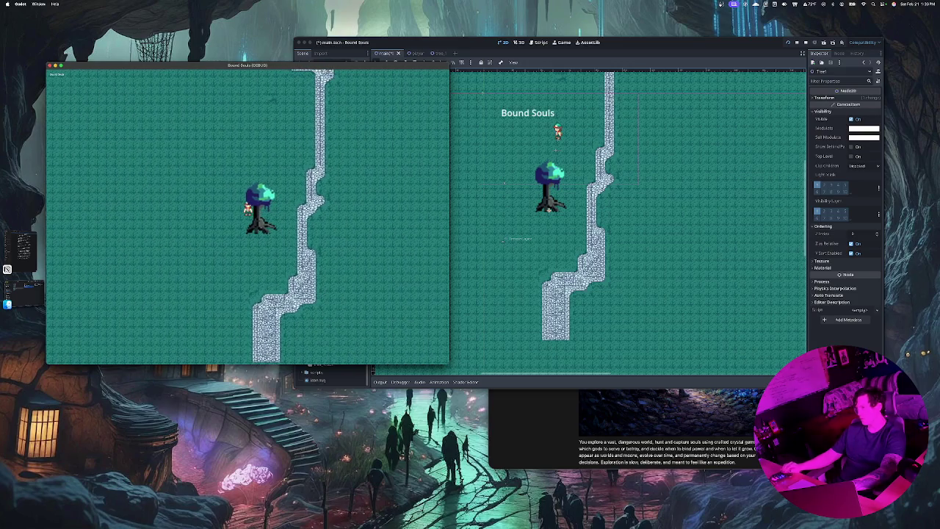
{"action": "key", "text": "super+Tab"}
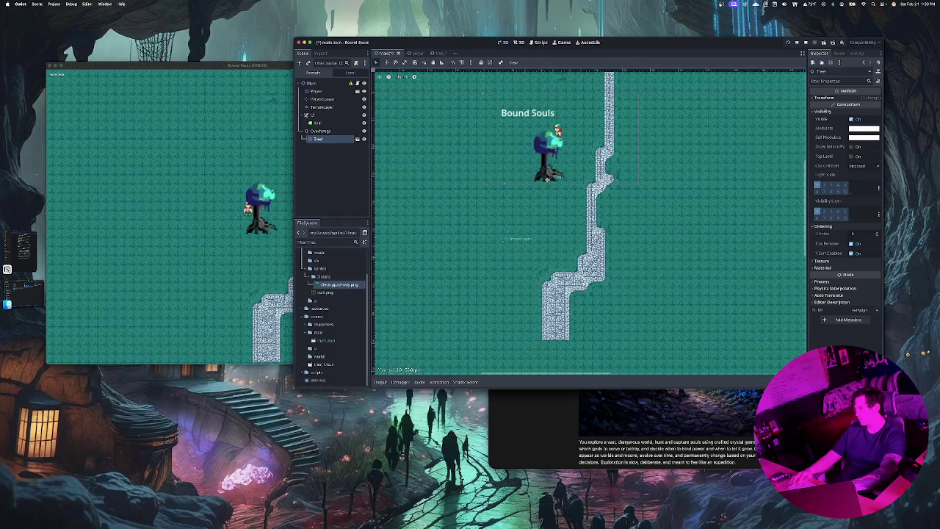
Undo the last change and drag Tree1 up near the path.
{"action": "key", "text": "super+z"}
{"action": "scroll", "coordinate": [507, 152], "scroll_direction": "down", "scroll_amount": 4}
{"action": "scroll", "coordinate": [587, 220], "scroll_direction": "down", "scroll_amount": 2}
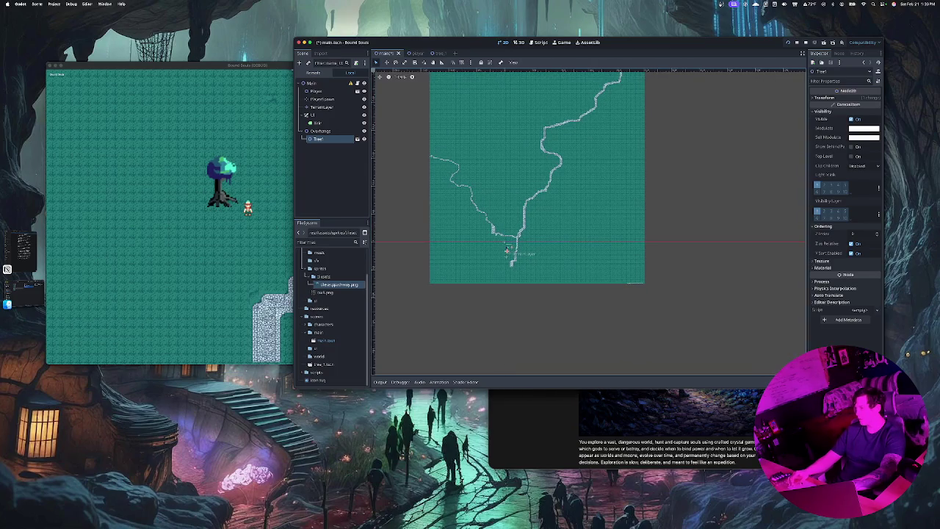
{"action": "scroll", "coordinate": [588, 220], "scroll_direction": "up", "scroll_amount": 3}
{"action": "scroll", "coordinate": [514, 240], "scroll_direction": "up", "scroll_amount": 5}
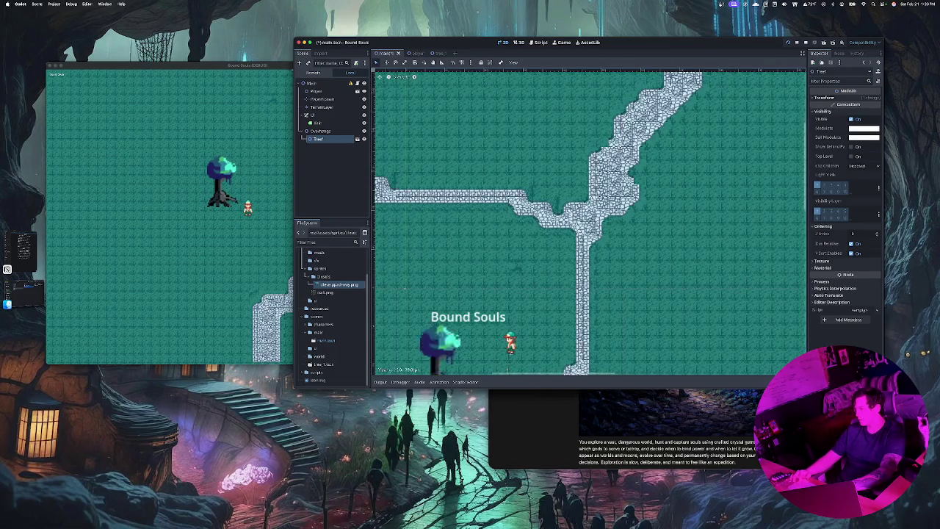
{"action": "left_click_drag", "start_coordinate": [445, 360], "coordinate": [441, 110]}
{"action": "scroll", "coordinate": [442, 100], "scroll_direction": "down", "scroll_amount": 10}
{"action": "scroll", "coordinate": [460, 213], "scroll_direction": "up", "scroll_amount": 4}
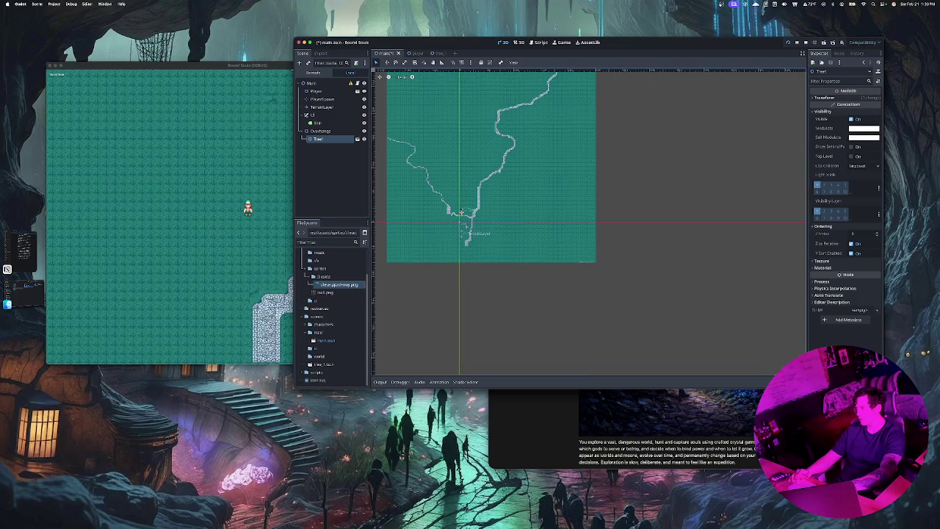
Pan the zoomed map and drop Tree1 onto open grass left of the path.
{"action": "left_click_drag", "start_coordinate": [406, 99], "coordinate": [452, 163]}
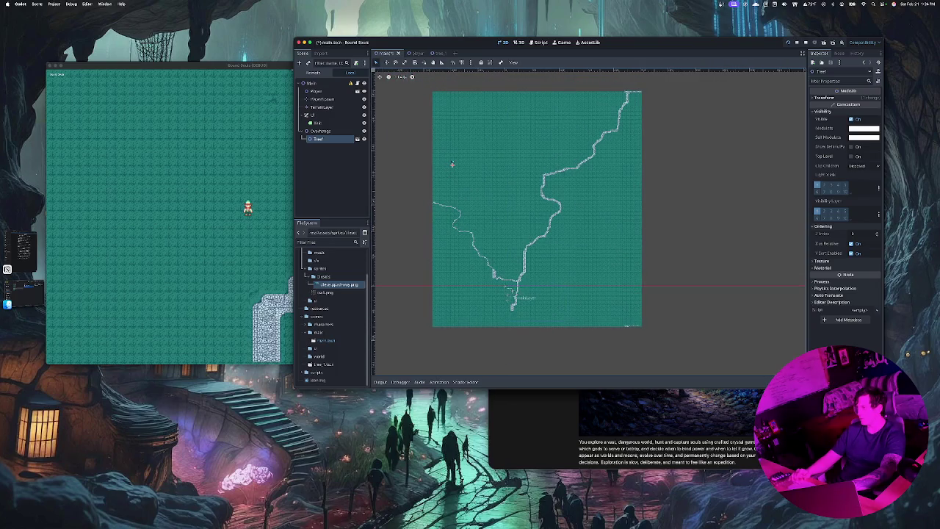
{"action": "scroll", "coordinate": [452, 164], "scroll_direction": "up", "scroll_amount": 4}
{"action": "scroll", "coordinate": [424, 131], "scroll_direction": "up", "scroll_amount": 3}
{"action": "mouse_move", "coordinate": [405, 157]}
{"action": "left_mouse_down"}
{"action": "mouse_move", "coordinate": [443, 210]}
{"action": "mouse_move", "coordinate": [490, 149]}
{"action": "mouse_move", "coordinate": [466, 296]}
{"action": "left_mouse_up"}
{"action": "scroll", "coordinate": [458, 256], "scroll_direction": "down", "scroll_amount": 5}
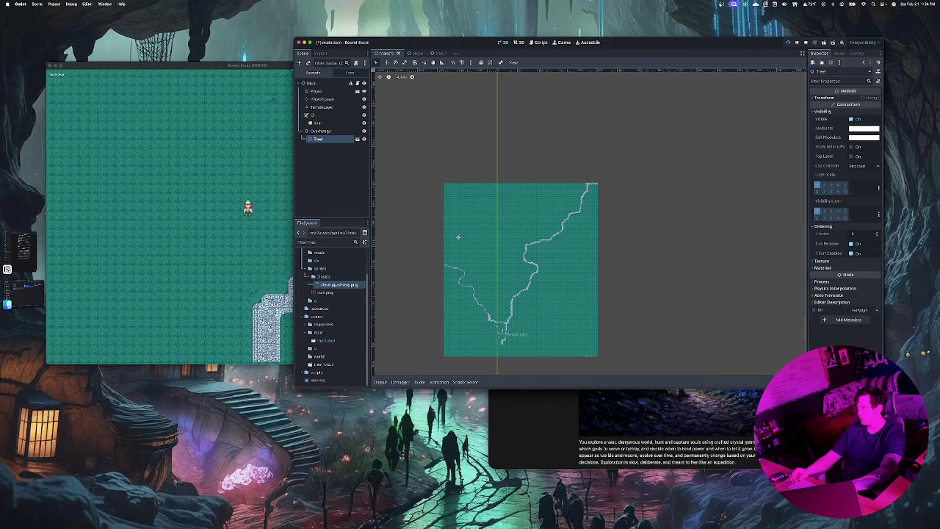
{"action": "left_click_drag", "start_coordinate": [458, 237], "coordinate": [458, 230]}
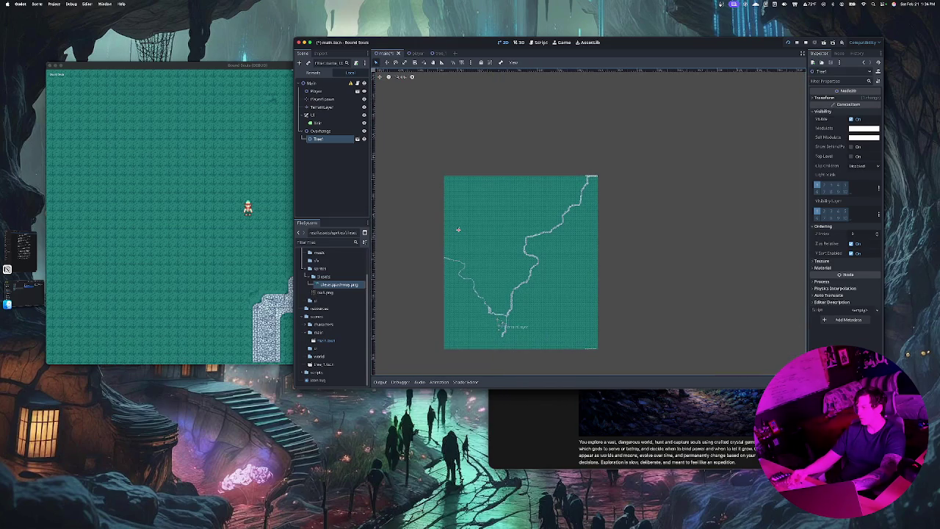
{"action": "scroll", "coordinate": [459, 230], "scroll_direction": "up", "scroll_amount": 6}
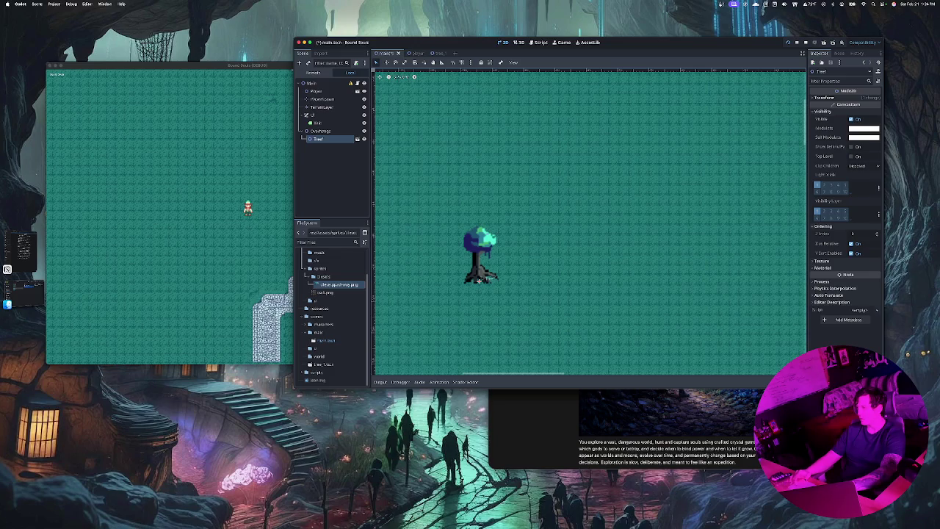
{"action": "mouse_move", "coordinate": [478, 279]}
{"action": "left_mouse_down"}
{"action": "mouse_move", "coordinate": [402, 352]}
{"action": "mouse_move", "coordinate": [473, 276]}
{"action": "left_mouse_up"}
{"action": "scroll", "coordinate": [473, 276], "scroll_direction": "down", "scroll_amount": 7}
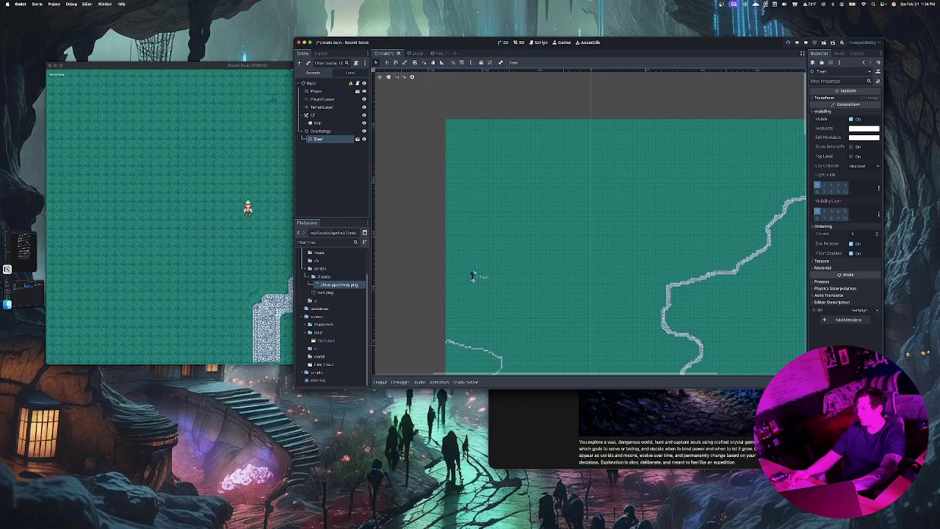
{"action": "mouse_move", "coordinate": [473, 277]}
{"action": "left_mouse_down"}
{"action": "mouse_move", "coordinate": [518, 214]}
{"action": "mouse_move", "coordinate": [515, 196]}
{"action": "left_mouse_up"}
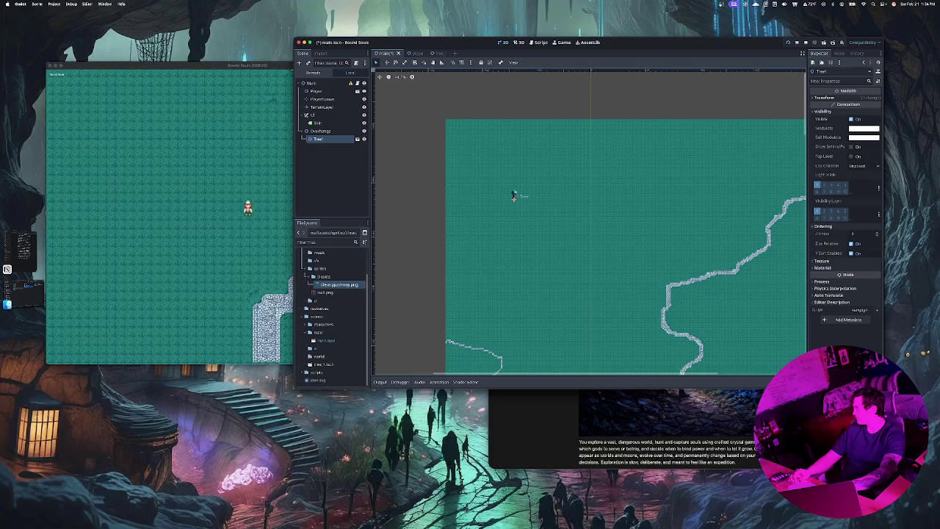
{"action": "scroll", "coordinate": [514, 195], "scroll_direction": "up", "scroll_amount": 5}
{"action": "scroll", "coordinate": [508, 246], "scroll_direction": "down", "scroll_amount": 2}
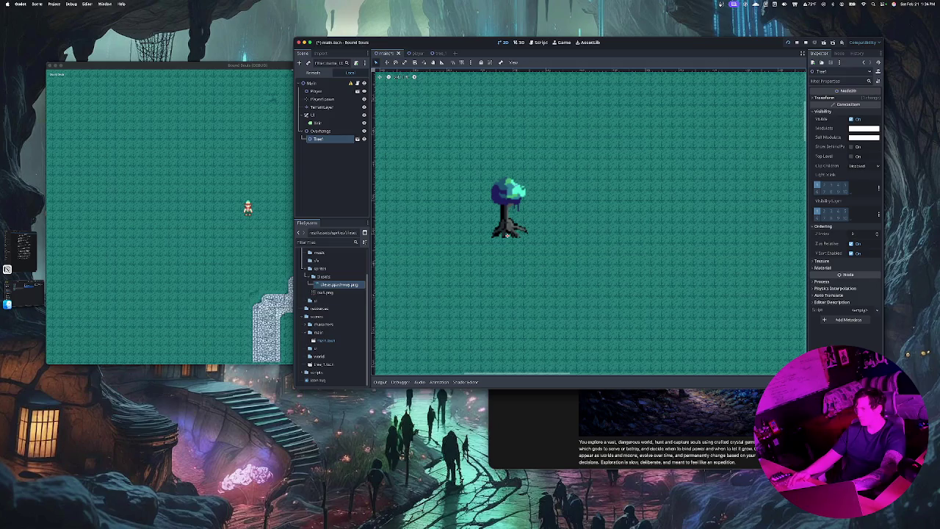
{"action": "mouse_move", "coordinate": [345, 287]}
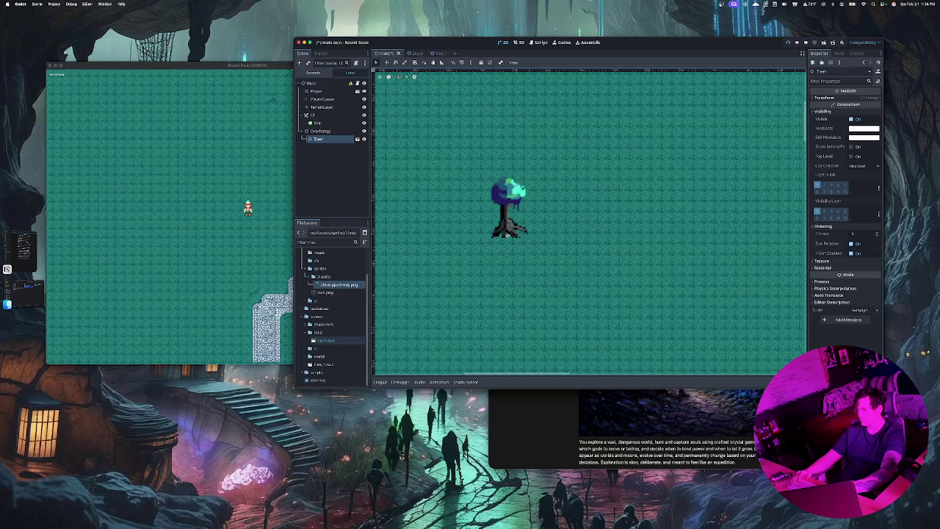
{"action": "scroll", "coordinate": [331, 364], "scroll_direction": "up", "scroll_amount": 1}
{"action": "scroll", "coordinate": [332, 316], "scroll_direction": "down", "scroll_amount": 1}
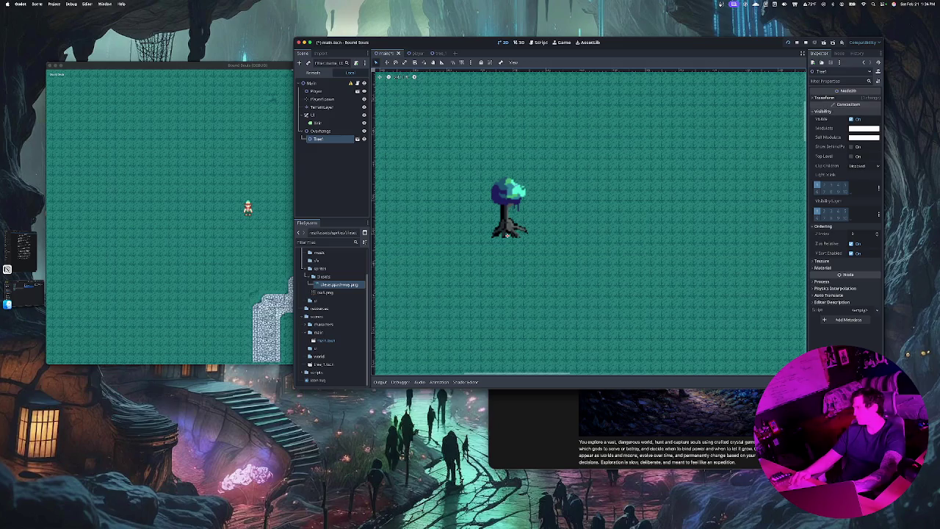
Set the tree's Transform scale to 2 in the Inspector.
{"action": "left_click", "coordinate": [824, 97]}
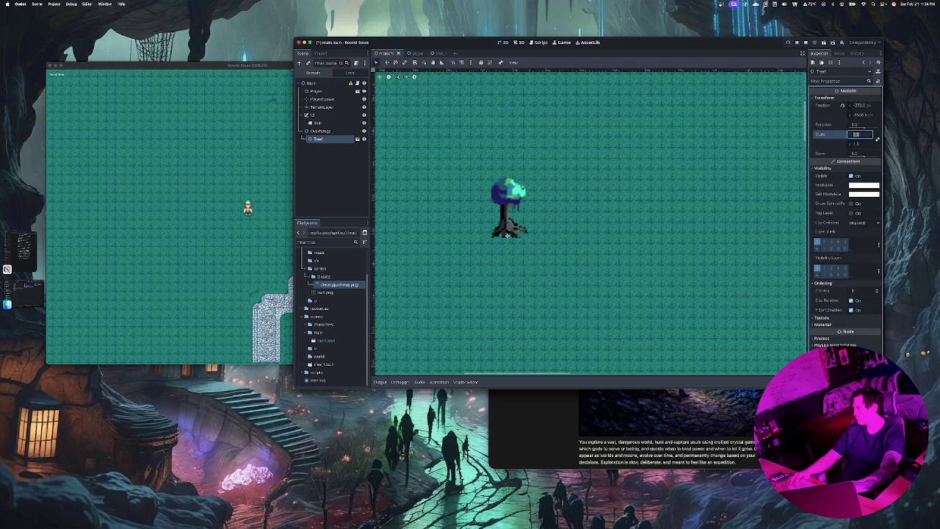
{"action": "type", "text": "2"}
{"action": "key", "text": "Return"}
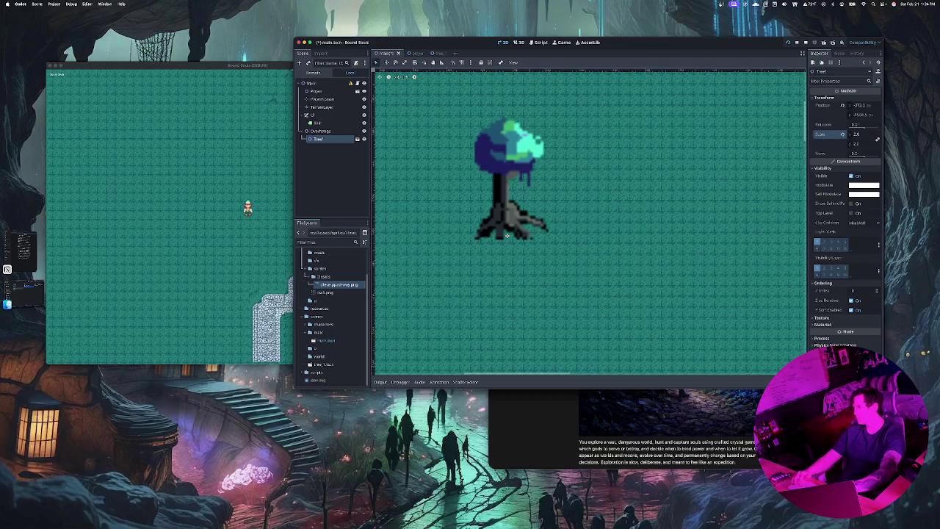
Select TerrainLayer, then PlayerSpawn, leaving PlayerSpawn's name unchanged.
{"action": "left_click", "coordinate": [507, 235]}
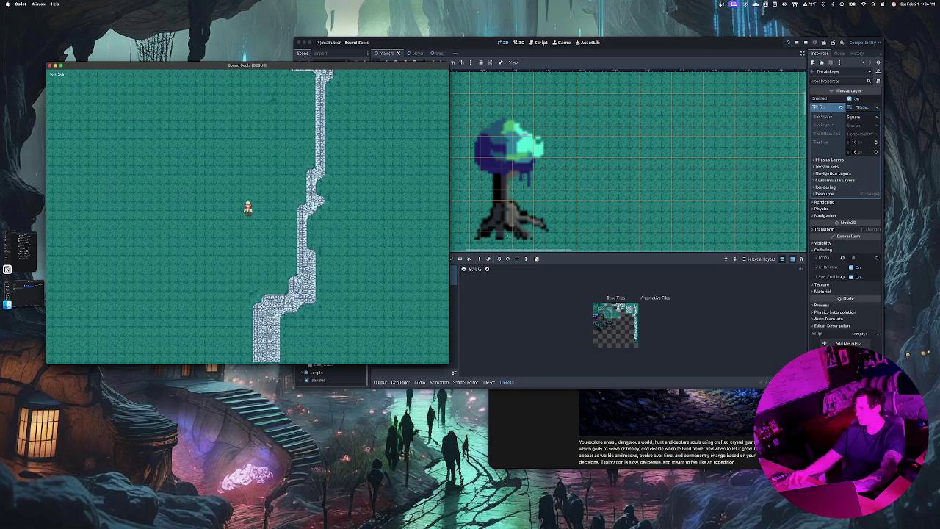
{"action": "key", "text": "super+Tab"}
{"action": "left_click", "coordinate": [323, 99]}
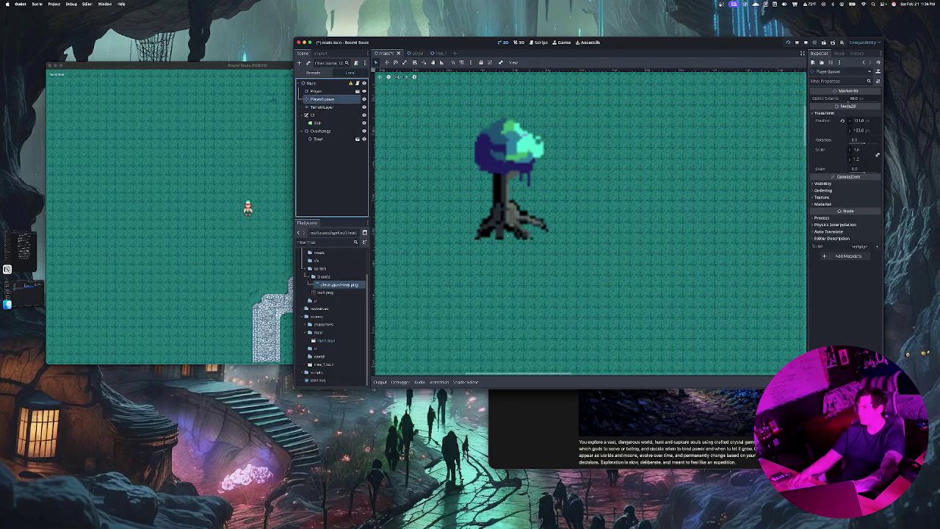
{"action": "key", "text": "F2"}
{"action": "key", "text": "Escape"}
Select the PlayerSpawn marker in the Scene dock.
{"action": "scroll", "coordinate": [431, 164], "scroll_direction": "down", "scroll_amount": 8}
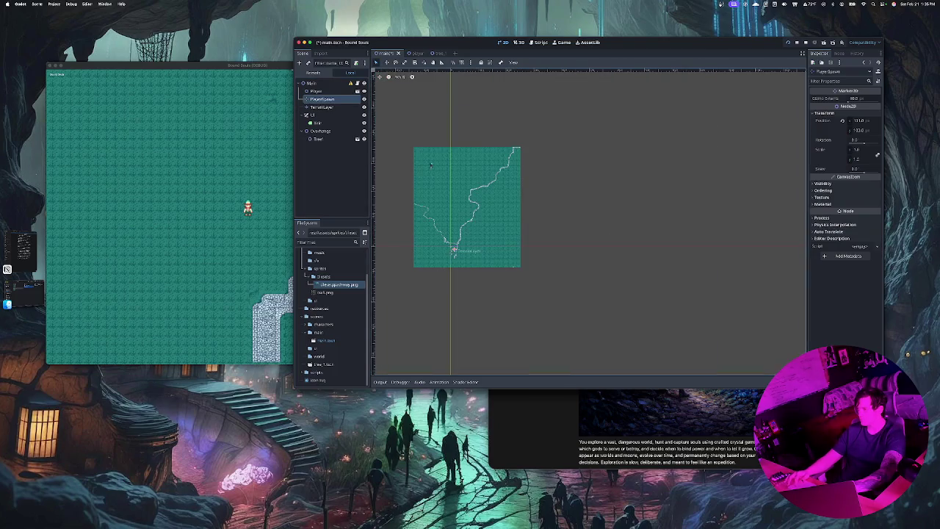
{"action": "left_click", "coordinate": [468, 199]}
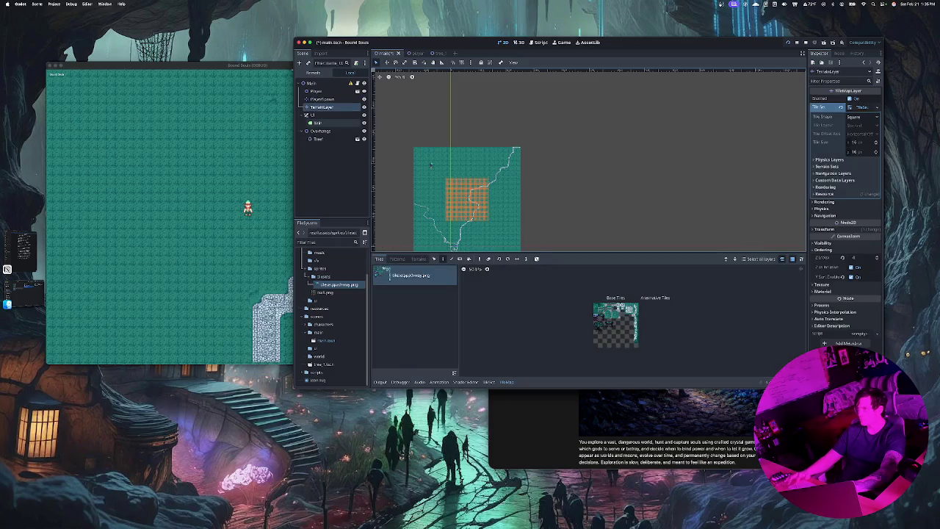
{"action": "left_click", "coordinate": [322, 99]}
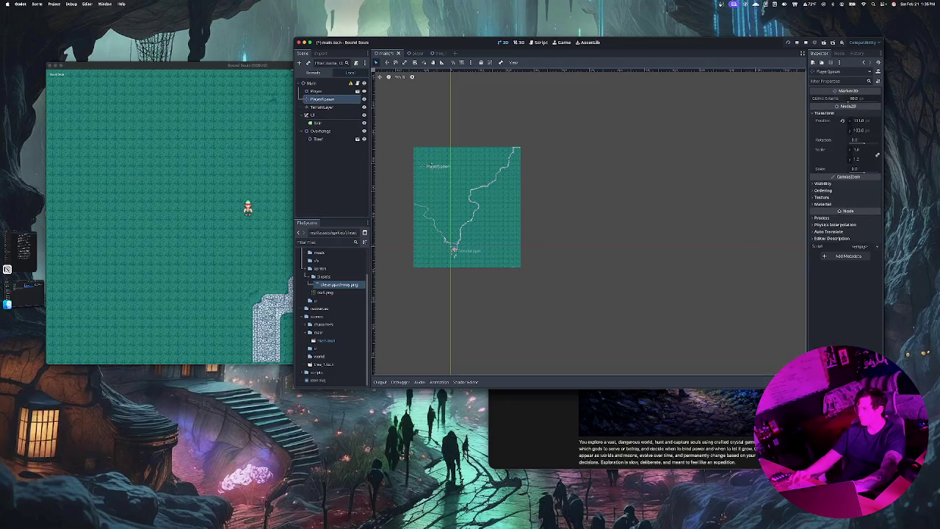
{"action": "left_click", "coordinate": [431, 166]}
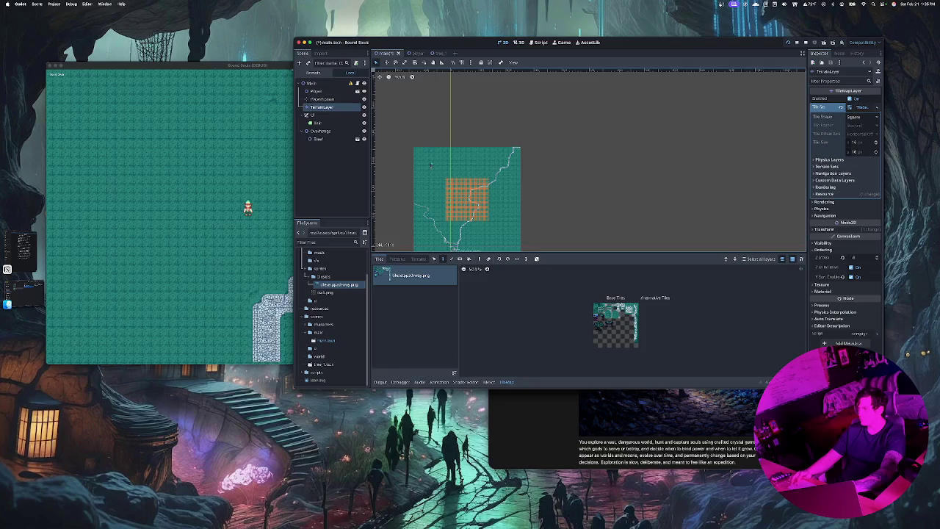
{"action": "left_click", "coordinate": [321, 99]}
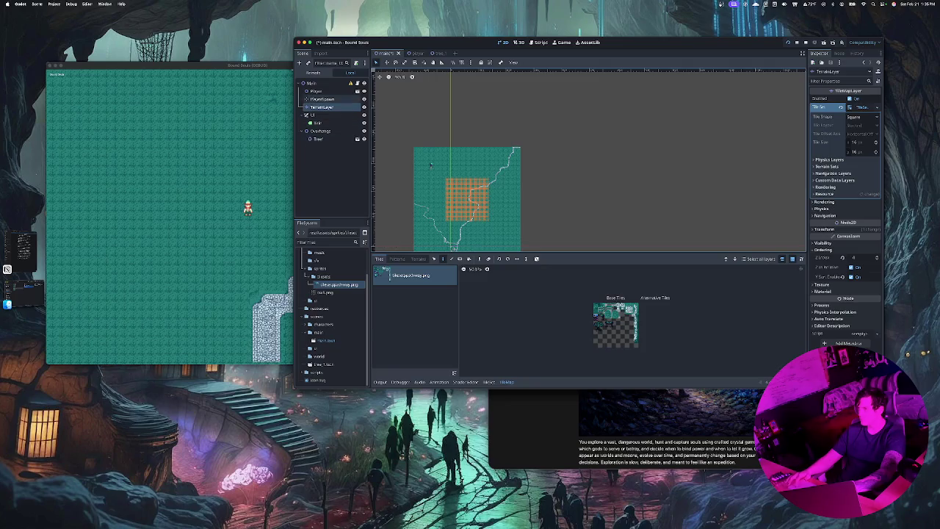
Cut PlayerSpawn from its context menu and select Main as the new parent.
{"action": "right_click", "coordinate": [321, 98]}
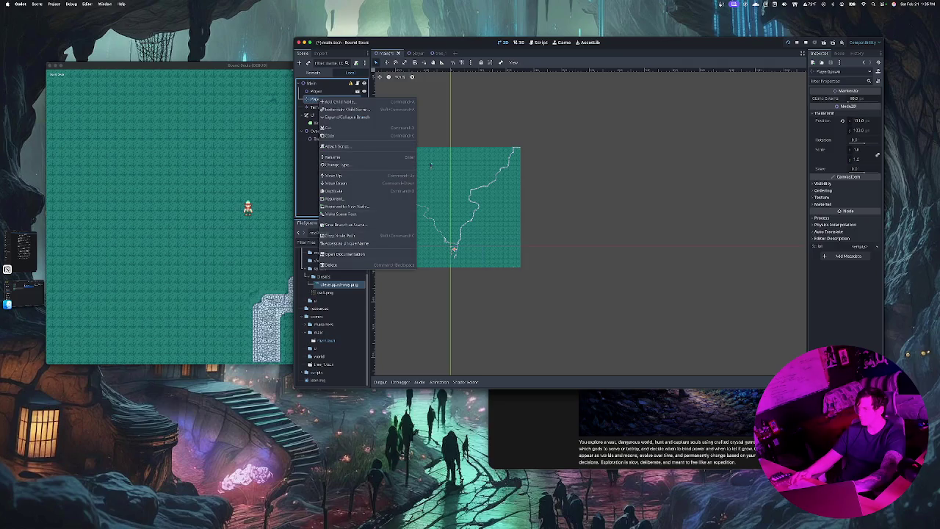
{"action": "left_click", "coordinate": [330, 127]}
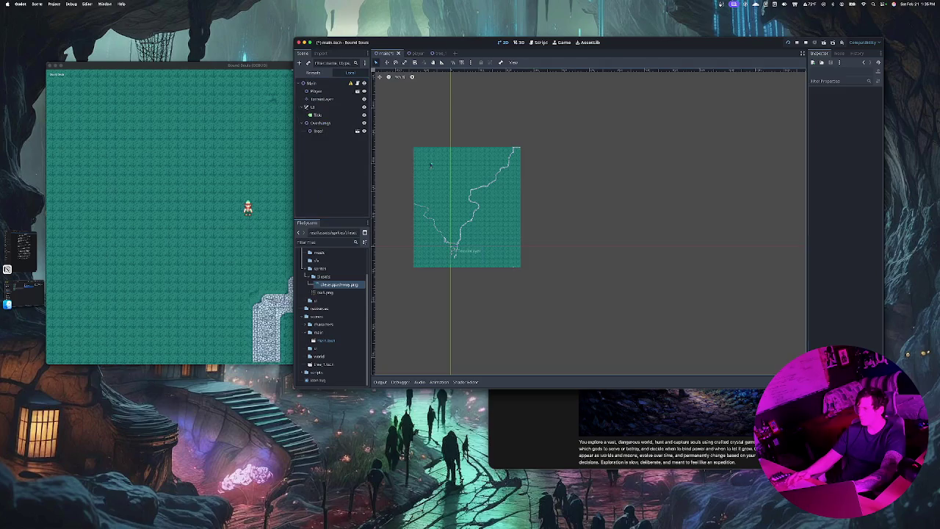
{"action": "left_click", "coordinate": [432, 165]}
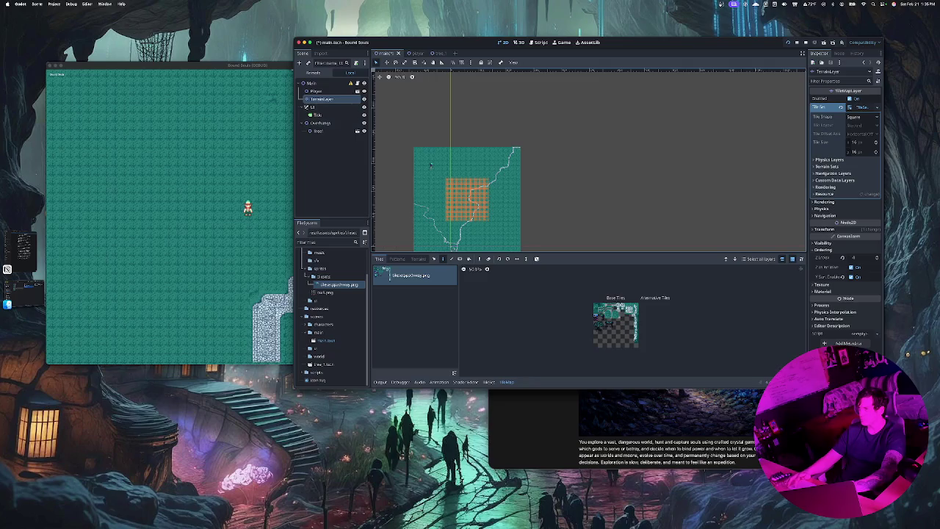
{"action": "left_click", "coordinate": [312, 82]}
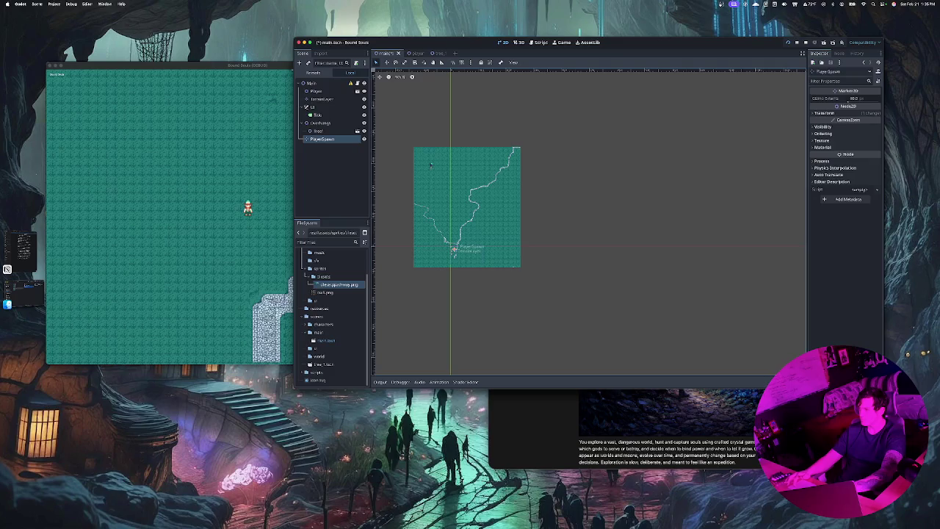
Place the PlayerSpawn marker just below-left of the tree, then select the tree.
{"action": "mouse_move", "coordinate": [454, 250]}
{"action": "left_mouse_down"}
{"action": "mouse_move", "coordinate": [444, 246]}
{"action": "mouse_move", "coordinate": [425, 162]}
{"action": "left_mouse_up"}
{"action": "key", "text": "Down"}
{"action": "key", "text": "Down"}
{"action": "key", "text": "Down"}
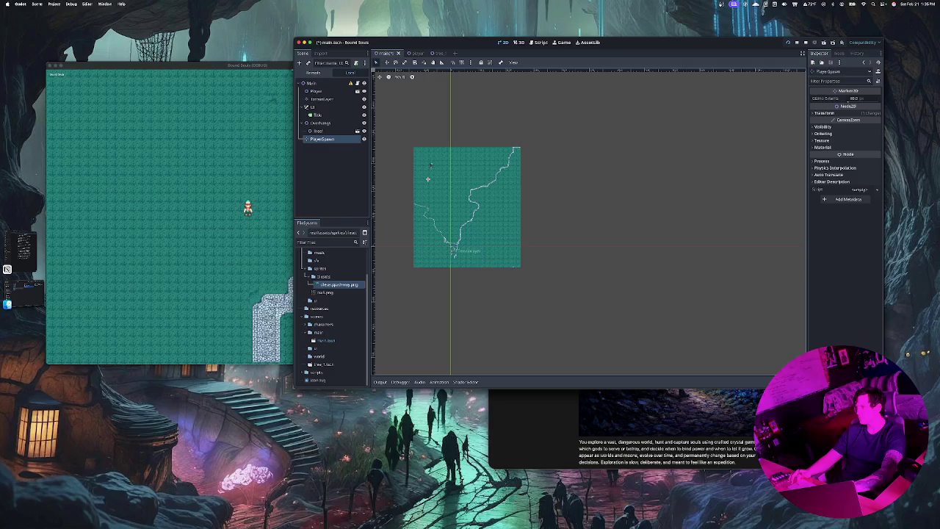
{"action": "scroll", "coordinate": [430, 165], "scroll_direction": "up", "scroll_amount": 10}
{"action": "scroll", "coordinate": [397, 323], "scroll_direction": "up", "scroll_amount": 3}
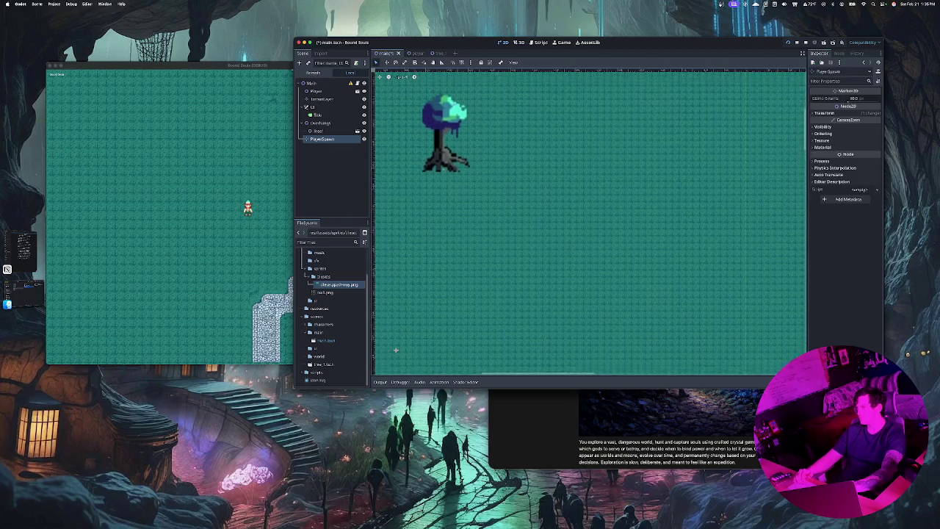
{"action": "scroll", "coordinate": [395, 363], "scroll_direction": "up", "scroll_amount": 4}
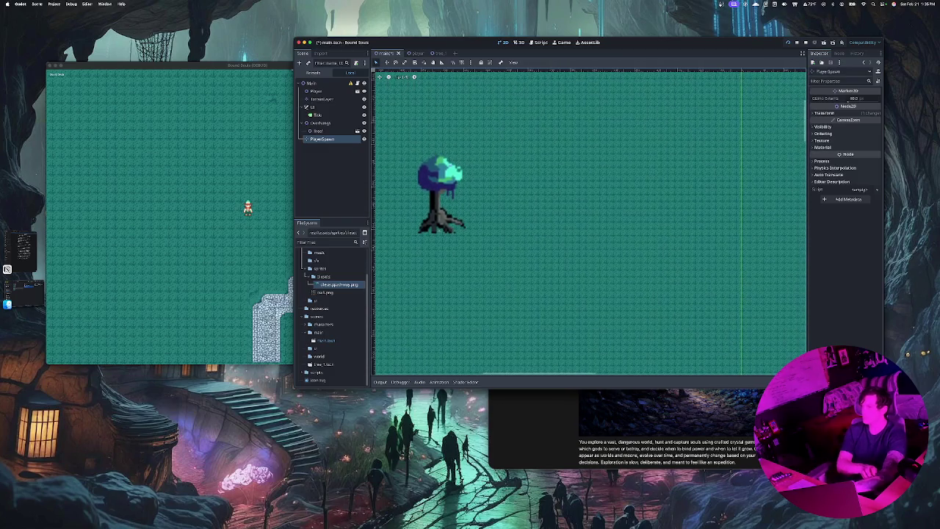
{"action": "scroll", "coordinate": [588, 220], "scroll_direction": "down", "scroll_amount": 1}
{"action": "scroll", "coordinate": [433, 337], "scroll_direction": "down", "scroll_amount": 5}
{"action": "scroll", "coordinate": [433, 337], "scroll_direction": "up", "scroll_amount": 4}
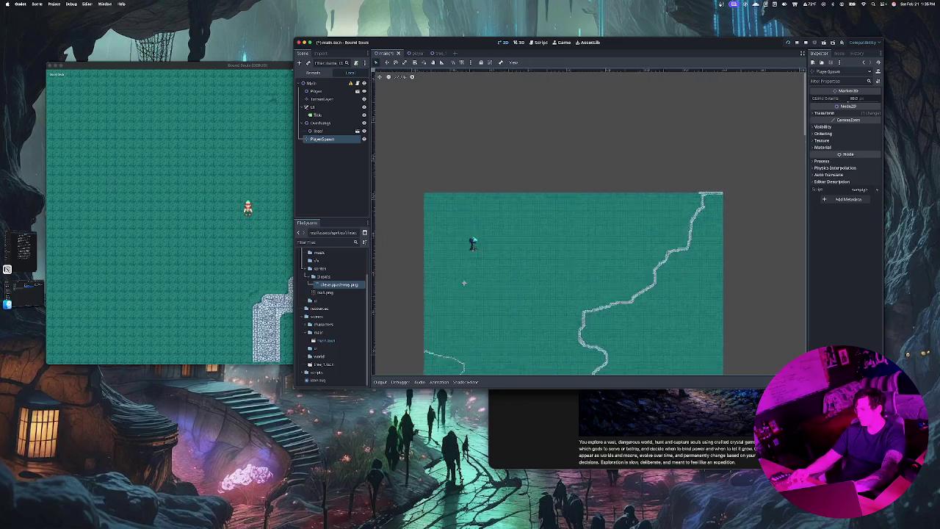
{"action": "mouse_move", "coordinate": [433, 335]}
{"action": "left_mouse_down"}
{"action": "mouse_move", "coordinate": [437, 235]}
{"action": "mouse_move", "coordinate": [435, 251]}
{"action": "left_mouse_up"}
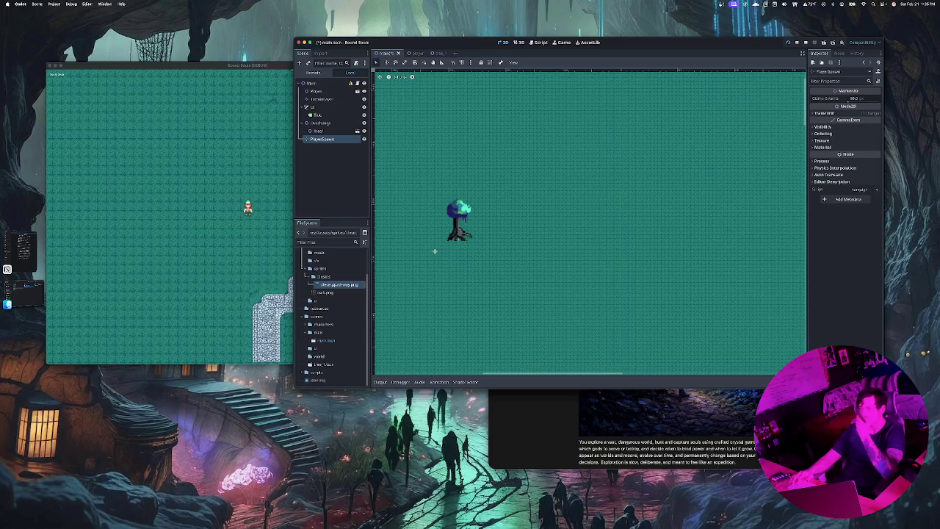
{"action": "left_click", "coordinate": [463, 235]}
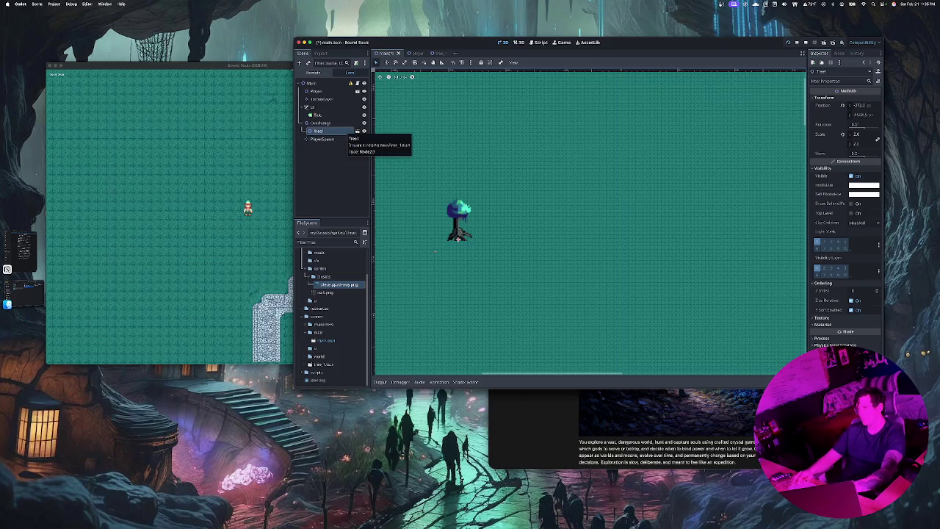
Duplicate the tree with Ctrl+D and drag a nested copy under Overthings.
{"action": "key", "text": "ctrl+d"}
{"action": "key", "text": "ctrl+d"}
{"action": "key", "text": "ctrl+d"}
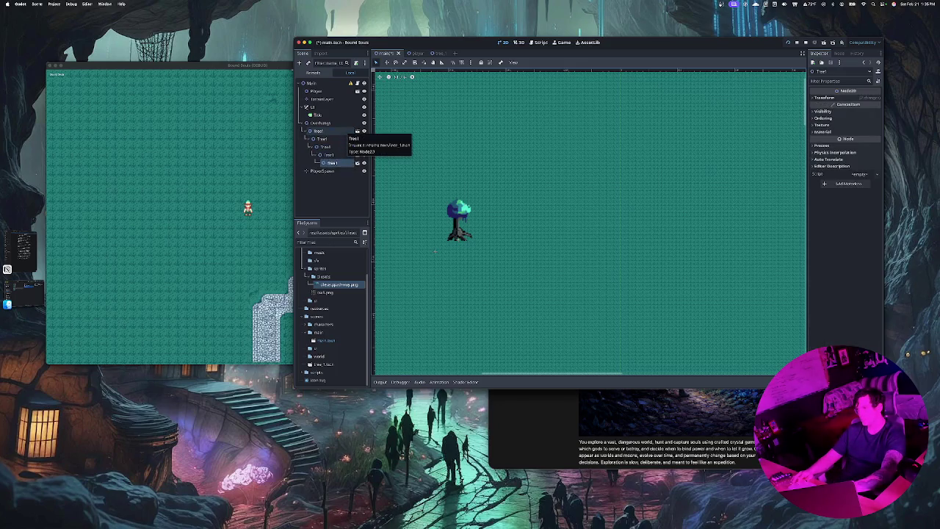
{"action": "left_click", "coordinate": [325, 146]}
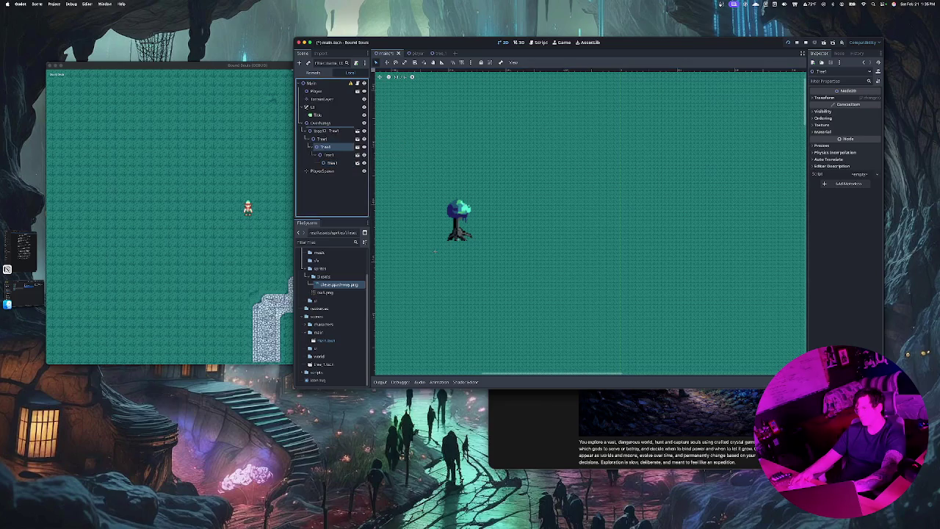
{"action": "mouse_move", "coordinate": [323, 131]}
{"action": "left_mouse_down"}
{"action": "mouse_move", "coordinate": [323, 163]}
{"action": "mouse_move", "coordinate": [332, 139]}
{"action": "mouse_move", "coordinate": [327, 163]}
{"action": "mouse_move", "coordinate": [327, 139]}
{"action": "left_mouse_up"}
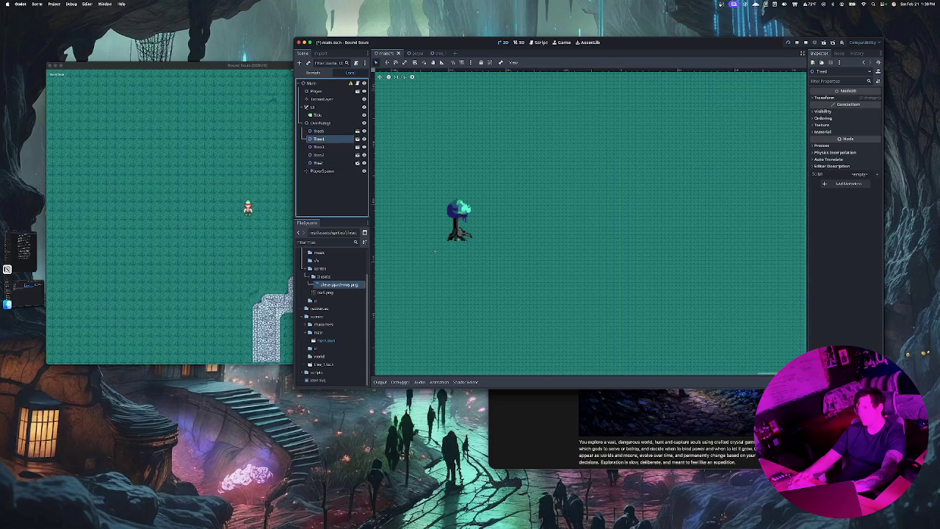
Move Tree1 higher up on the map, keeping its name.
{"action": "left_click_drag", "start_coordinate": [463, 235], "coordinate": [460, 189]}
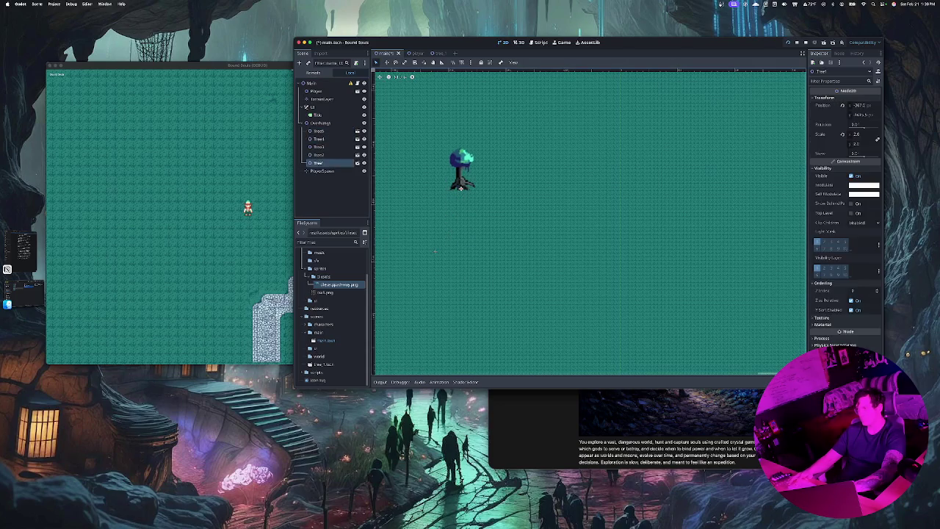
{"action": "scroll", "coordinate": [499, 235], "scroll_direction": "down", "scroll_amount": 5}
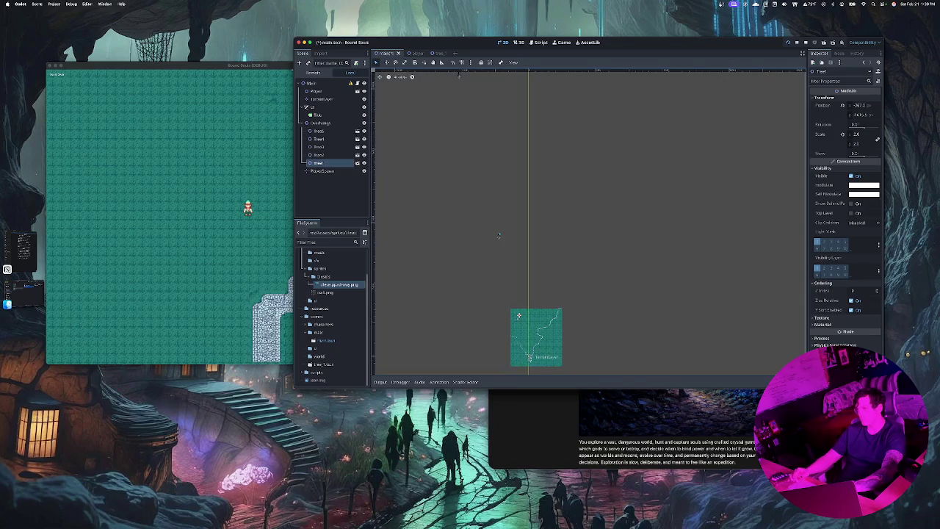
{"action": "scroll", "coordinate": [499, 235], "scroll_direction": "up", "scroll_amount": 5}
{"action": "scroll", "coordinate": [499, 235], "scroll_direction": "down", "scroll_amount": 5}
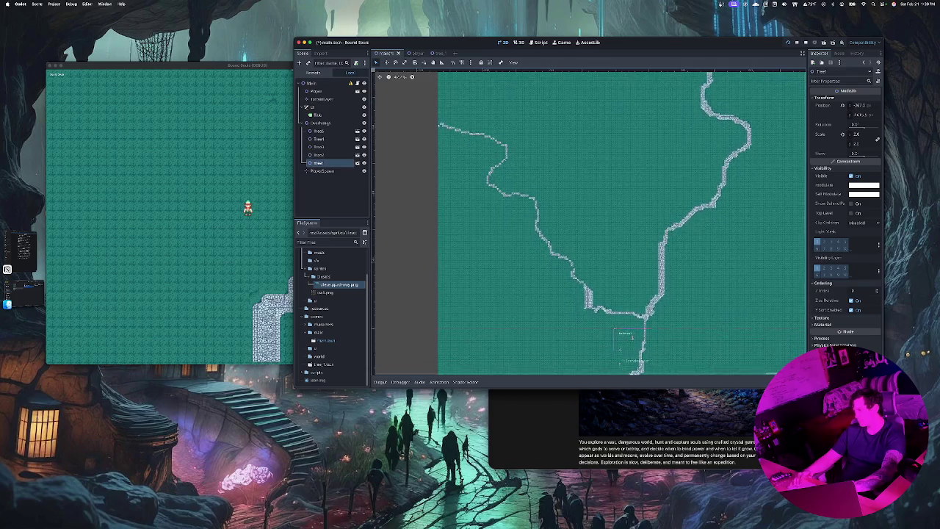
{"action": "scroll", "coordinate": [620, 220], "scroll_direction": "down", "scroll_amount": 2}
{"action": "scroll", "coordinate": [610, 283], "scroll_direction": "up", "scroll_amount": 8}
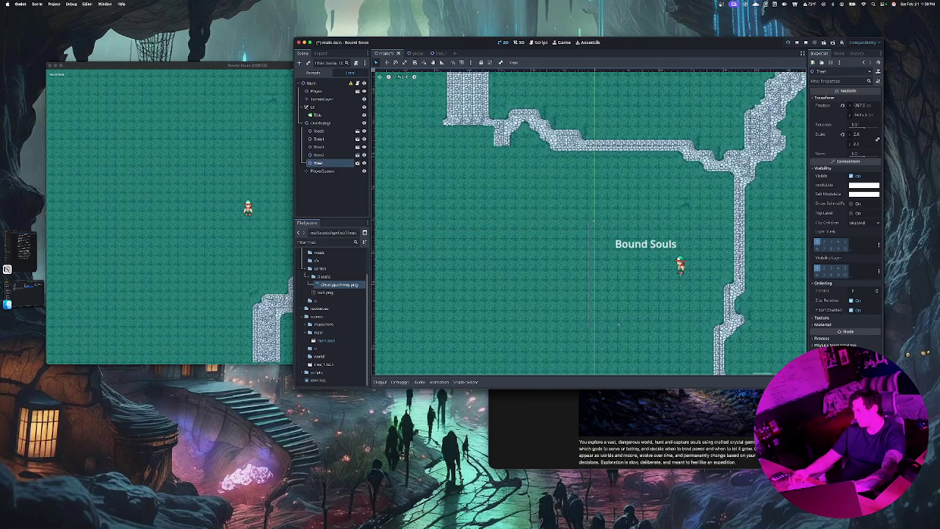
{"action": "key", "text": "Return"}
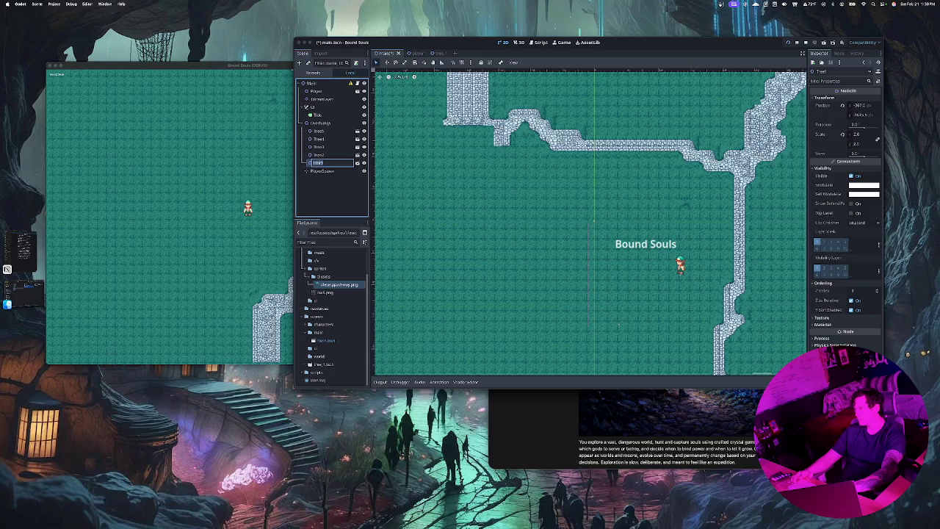
{"action": "key", "text": "Escape"}
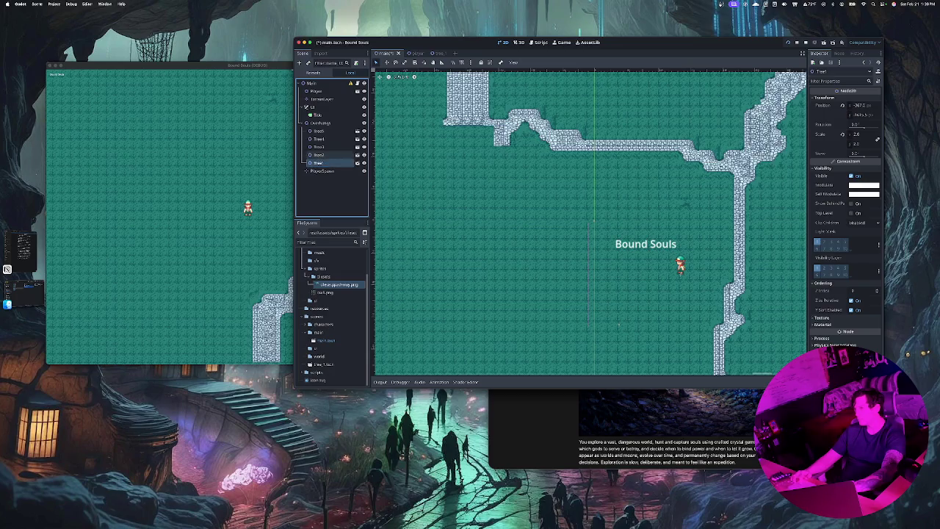
Select Tree2 through Tree5 and delete them, confirming the prompt.
{"action": "left_click", "coordinate": [319, 154]}
{"action": "left_click", "coordinate": [319, 163]}
{"action": "left_click", "coordinate": [319, 154]}
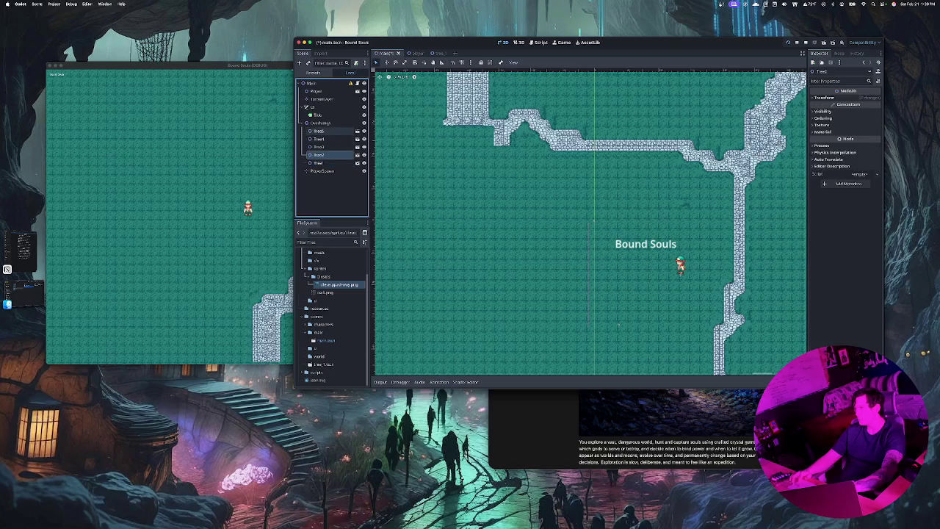
{"action": "left_click", "coordinate": [318, 131], "text": "shift"}
{"action": "key", "text": "Delete"}
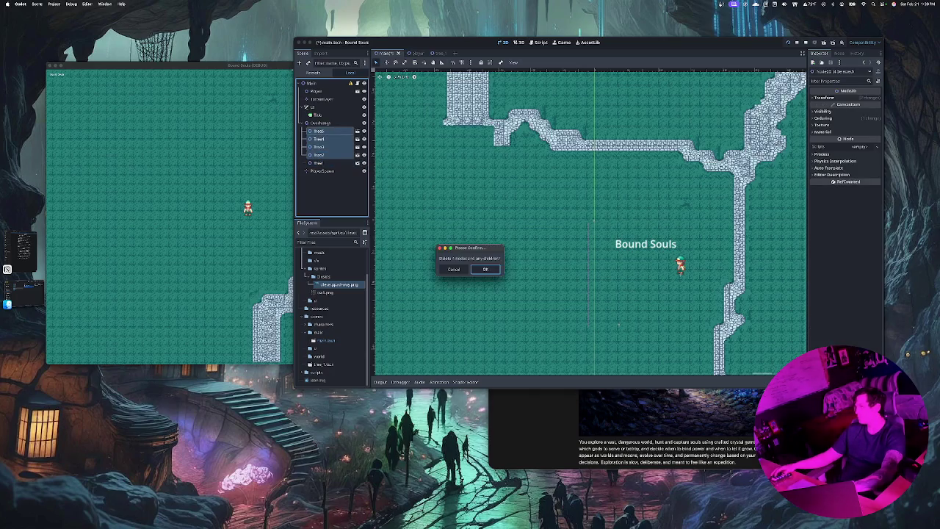
{"action": "key", "text": "Return"}
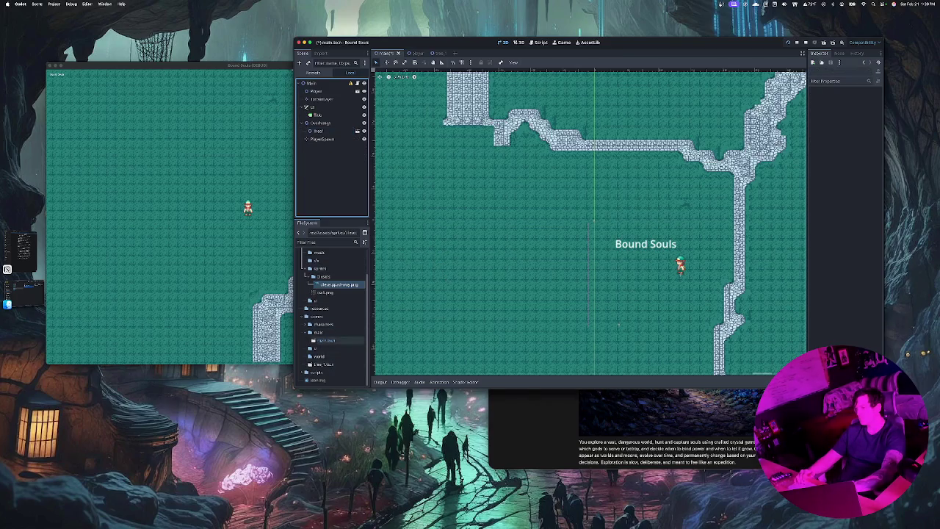
Adjust the view and select the PlayerSpawn node in the viewport.
{"action": "scroll", "coordinate": [542, 75], "scroll_direction": "down", "scroll_amount": 3}
{"action": "scroll", "coordinate": [542, 75], "scroll_direction": "left", "scroll_amount": 5}
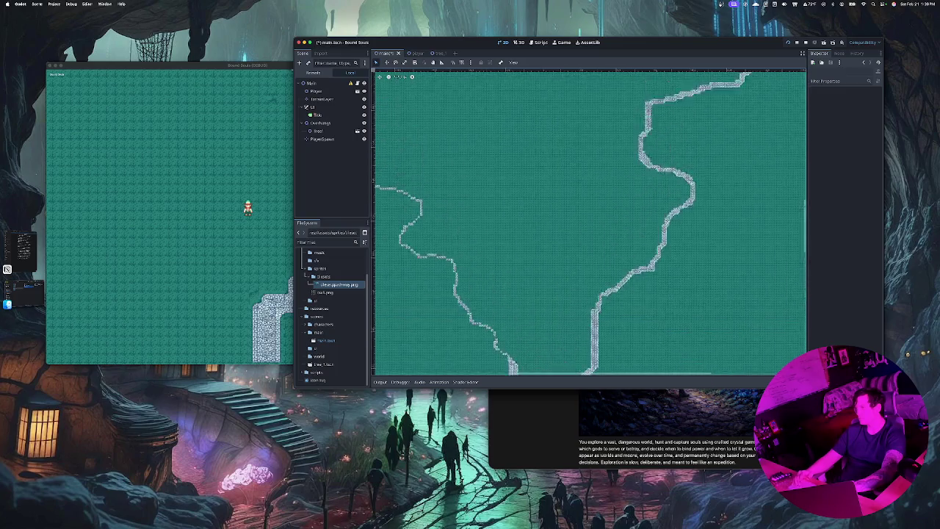
{"action": "scroll", "coordinate": [542, 75], "scroll_direction": "up", "scroll_amount": 2}
{"action": "scroll", "coordinate": [628, 220], "scroll_direction": "up", "scroll_amount": 5}
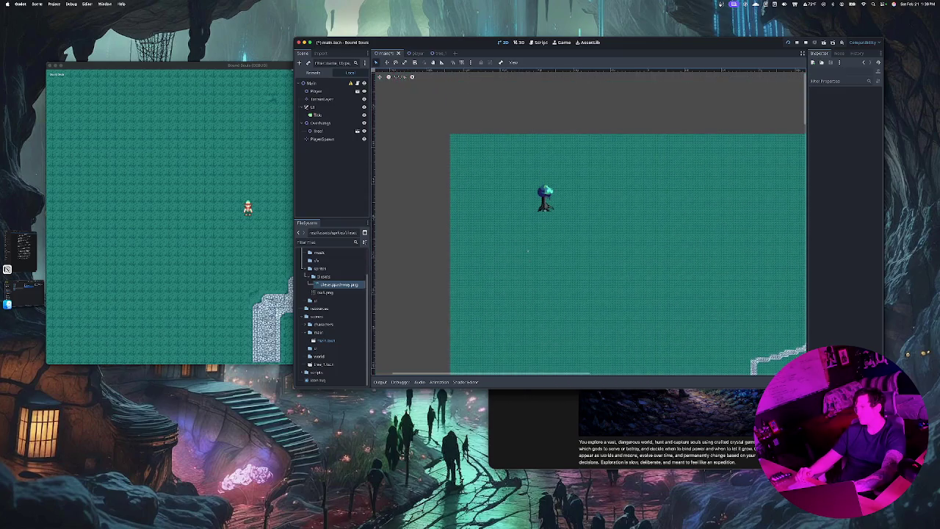
{"action": "scroll", "coordinate": [528, 251], "scroll_direction": "down", "scroll_amount": 3}
{"action": "scroll", "coordinate": [524, 256], "scroll_direction": "up", "scroll_amount": 2}
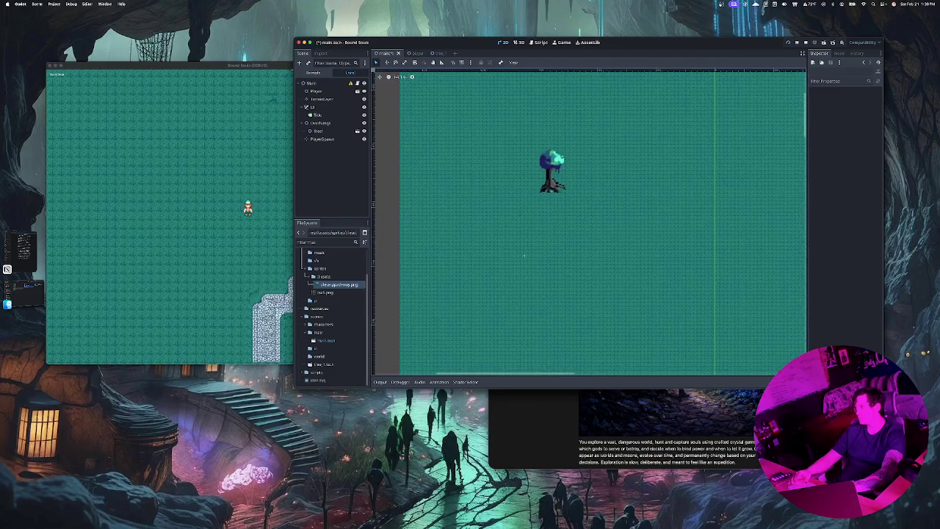
{"action": "left_click", "coordinate": [523, 256]}
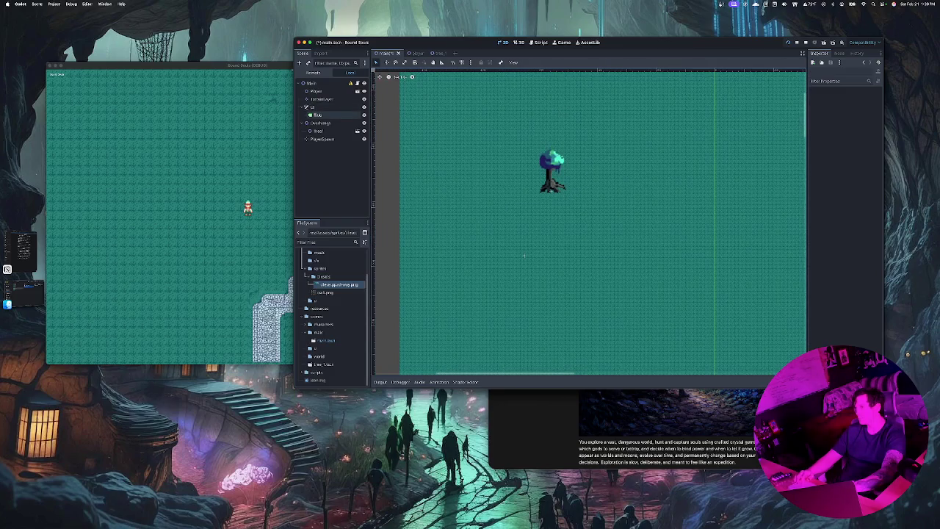
{"action": "left_click", "coordinate": [524, 256]}
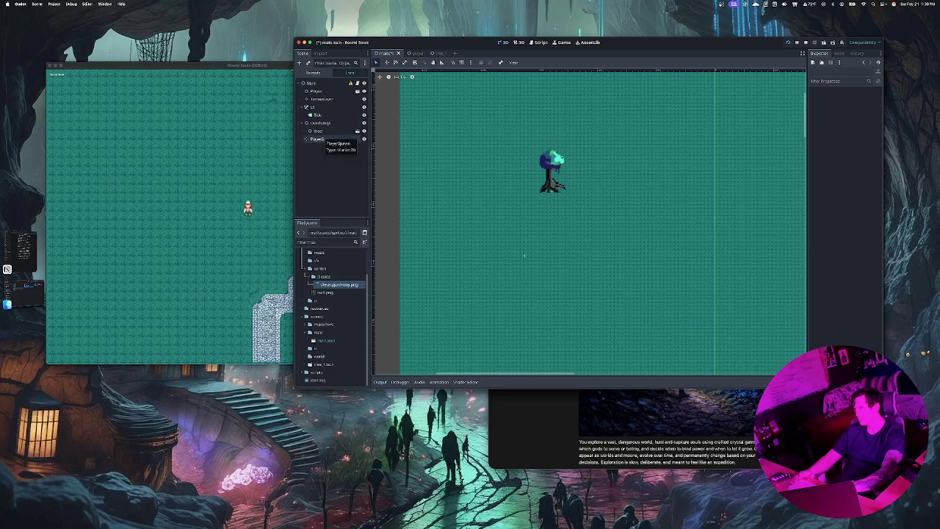
Drag Player beneath PlayerSpawn in the Scene dock, then save and run with Cmd+B.
{"action": "left_click", "coordinate": [316, 91]}
{"action": "left_click", "coordinate": [318, 90]}
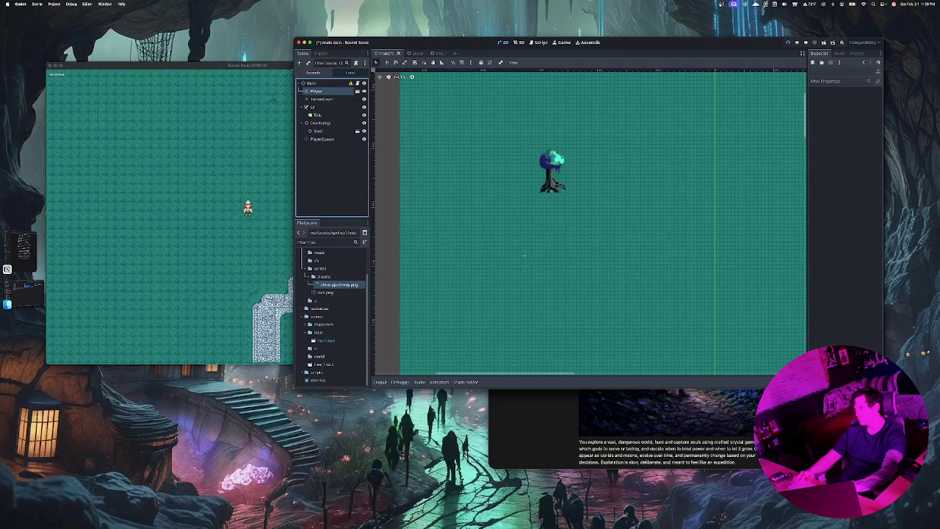
{"action": "left_click_drag", "start_coordinate": [324, 141], "coordinate": [323, 141]}
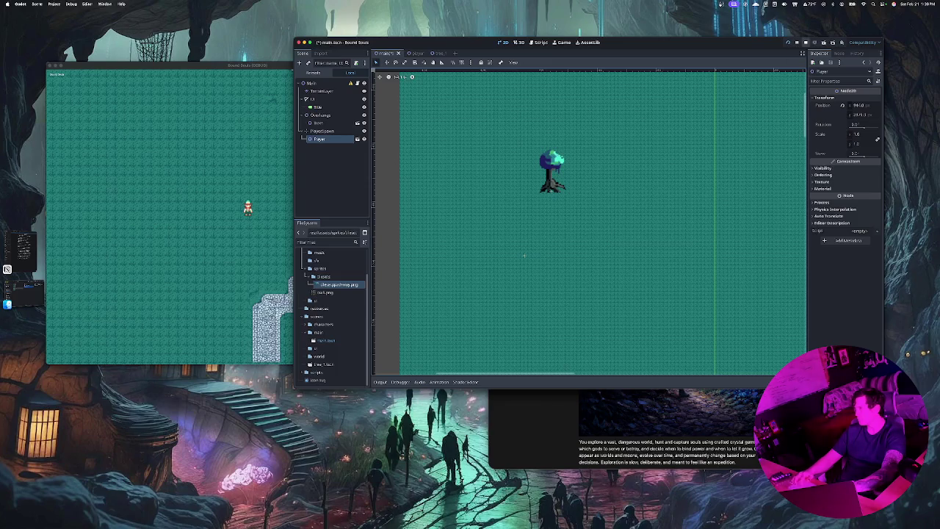
{"action": "key", "text": "super+b"}
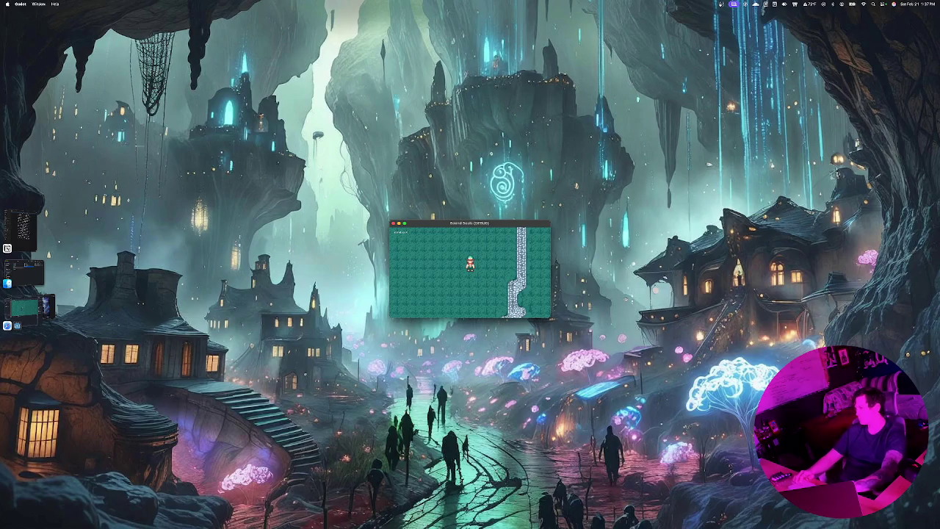
Walk the character up and left across the map, then stop the game.
{"action": "key", "text": "Up"}
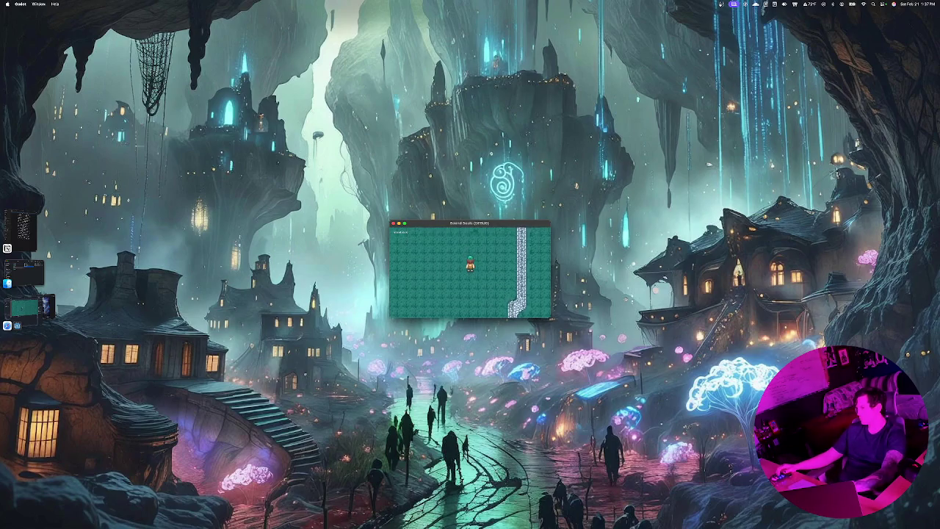
{"action": "key", "text": "Left"}
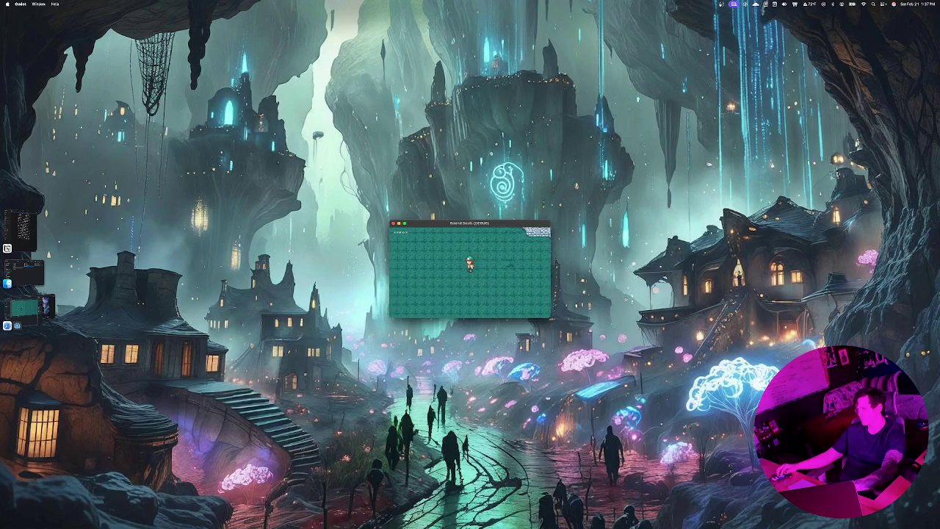
{"action": "key", "text": "Up"}
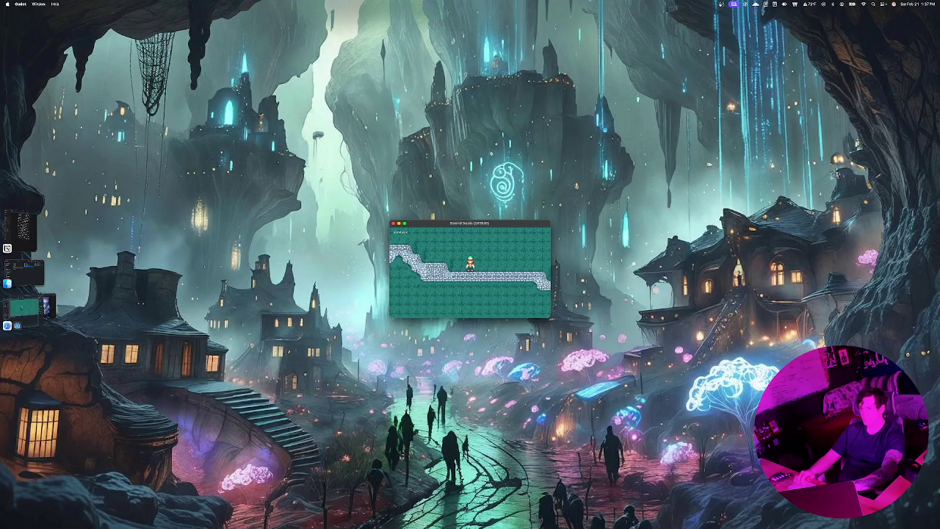
{"action": "key", "text": "super+period"}
{"action": "scroll", "coordinate": [588, 118], "scroll_direction": "down", "scroll_amount": 5}
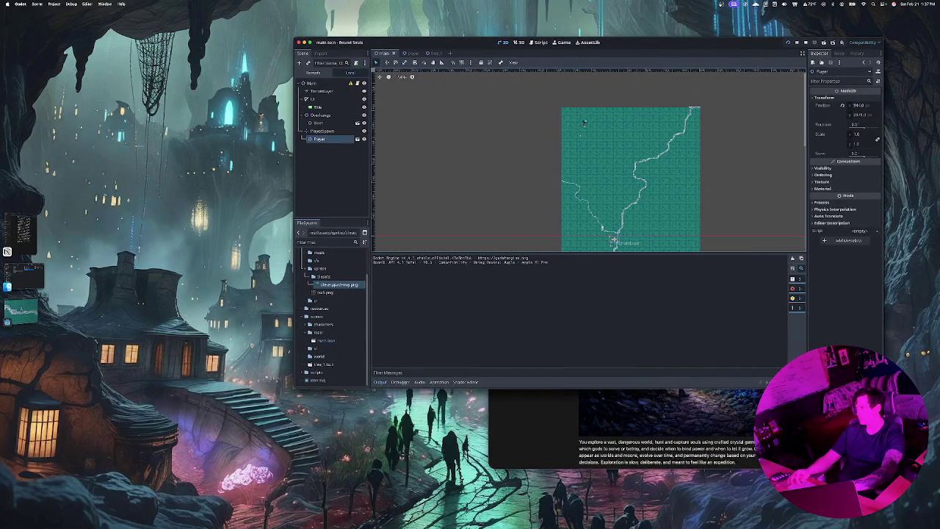
Move the Player near the map's top-left and reparent it out of PlayerSpawn.
{"action": "scroll", "coordinate": [621, 162], "scroll_direction": "down", "scroll_amount": 2}
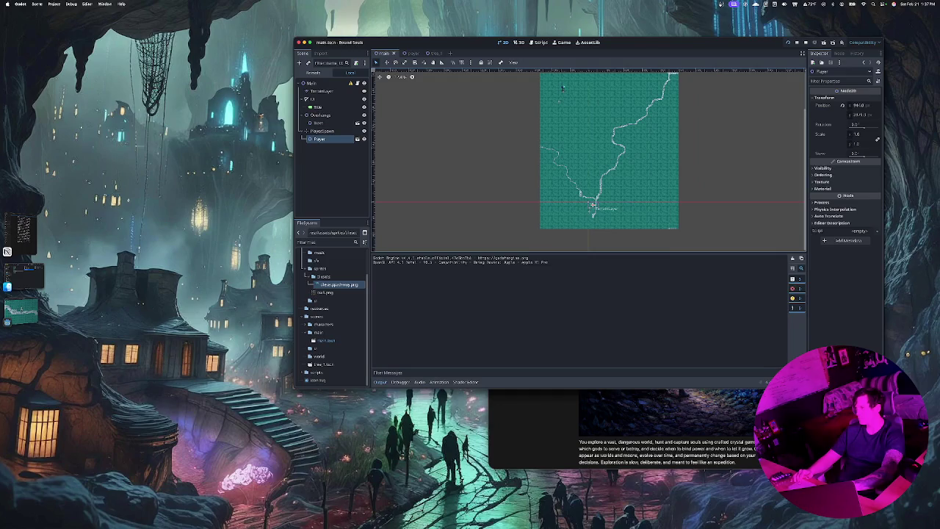
{"action": "left_click_drag", "start_coordinate": [554, 94], "coordinate": [555, 94]}
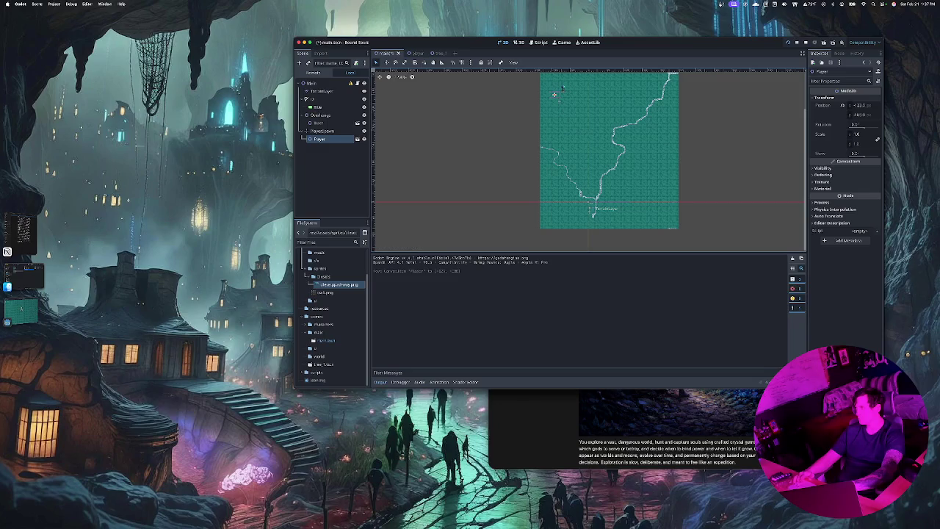
{"action": "left_click_drag", "start_coordinate": [323, 139], "coordinate": [338, 84]}
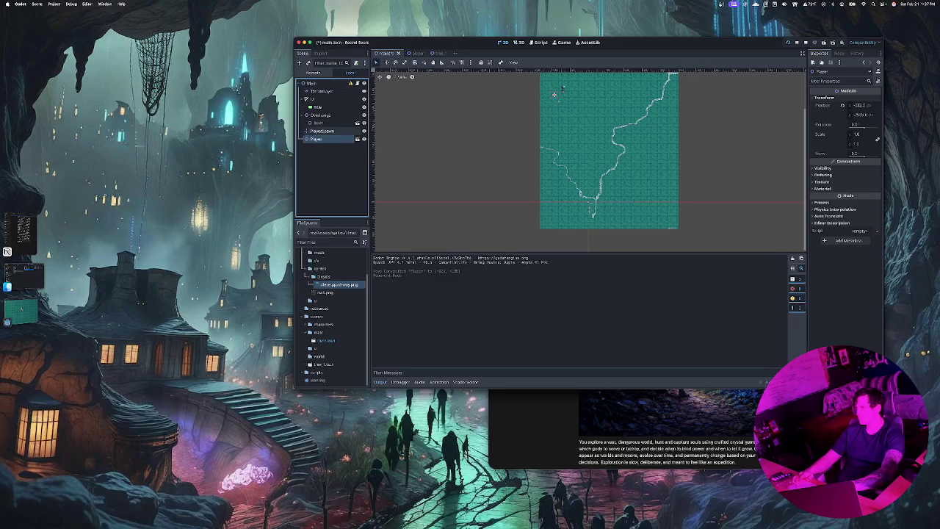
Delete the PlayerSpawn node, then save the scene and run the game.
{"action": "left_click", "coordinate": [323, 131]}
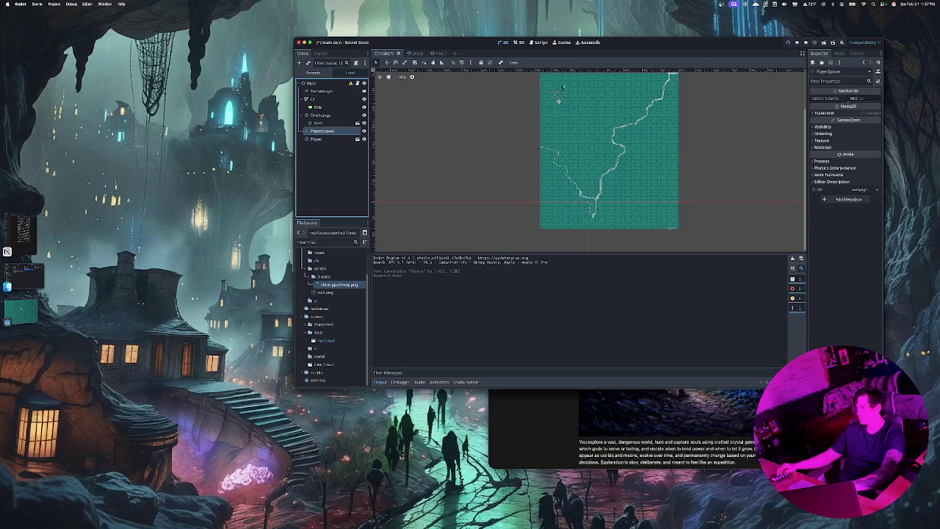
{"action": "key", "text": "Delete"}
{"action": "key", "text": "Return"}
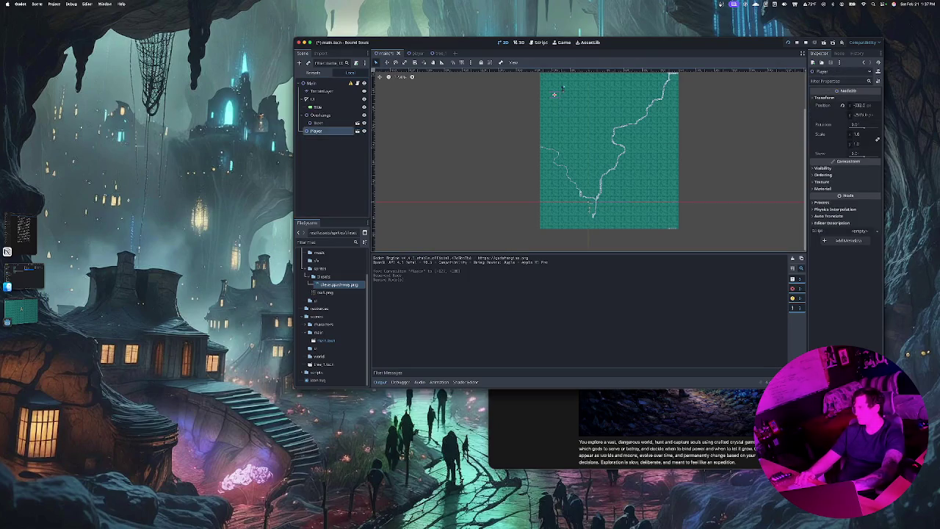
{"action": "key", "text": "ctrl+s"}
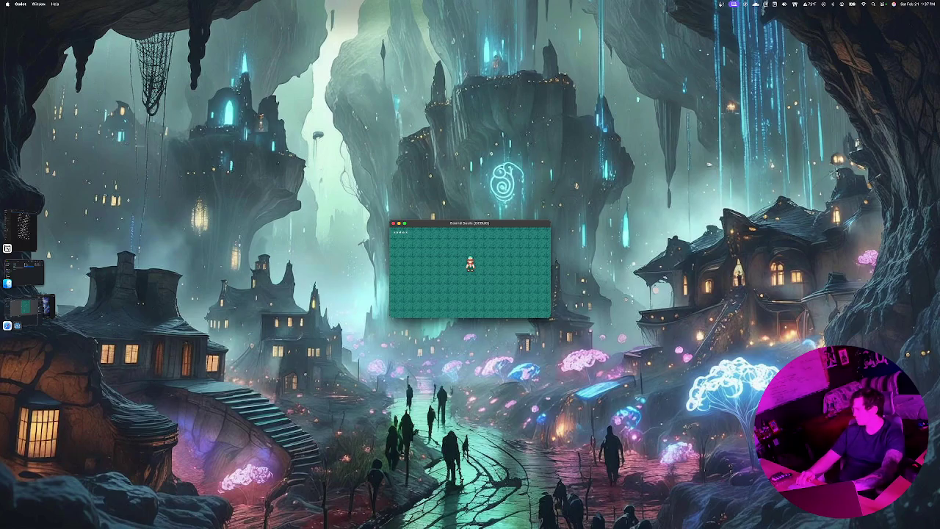
Walk the character up, then right and down toward the tree.
{"action": "key", "text": "Up"}
{"action": "key", "text": "Up"}
{"action": "key", "text": "Up"}
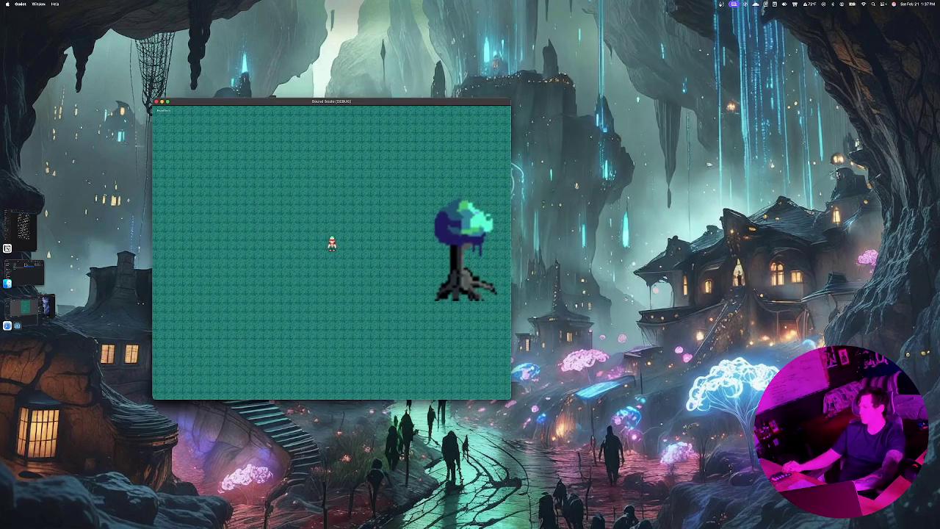
{"action": "key", "text": "Right"}
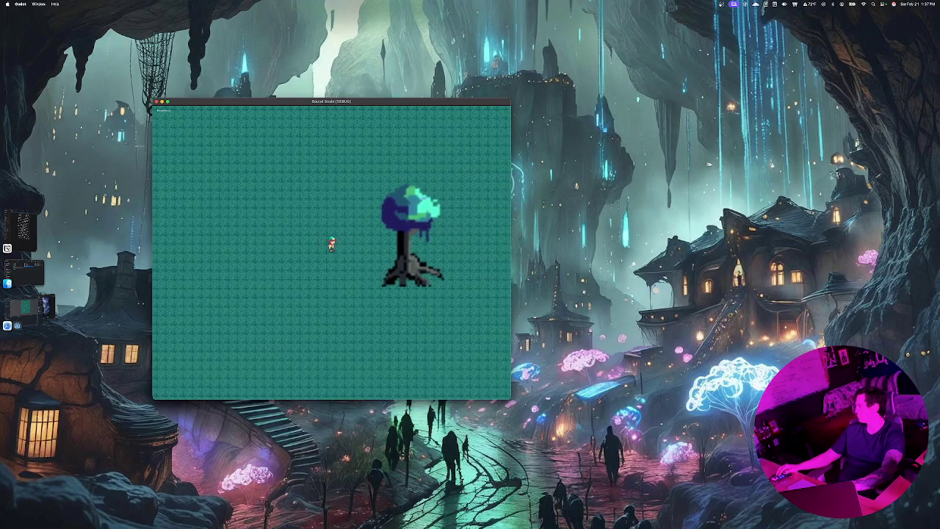
{"action": "key", "text": "Right"}
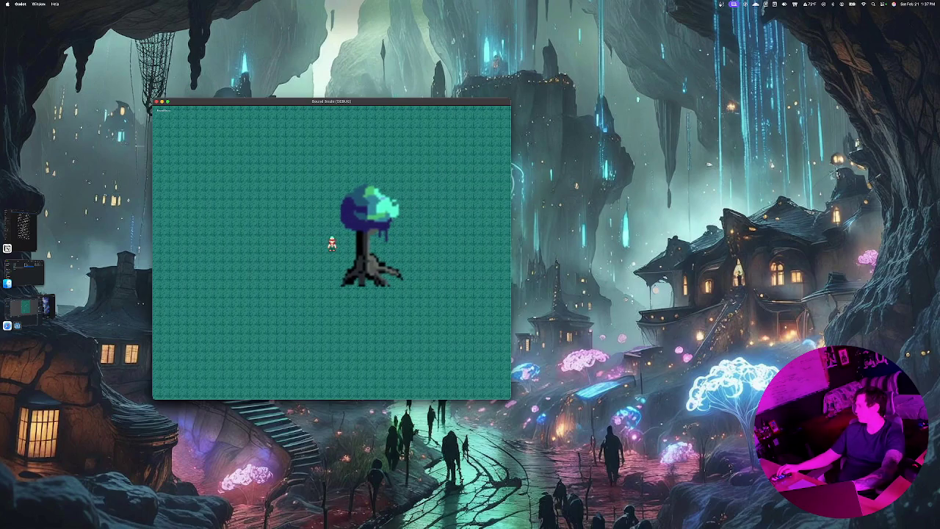
{"action": "key", "text": "Right"}
{"action": "key", "text": "Down"}
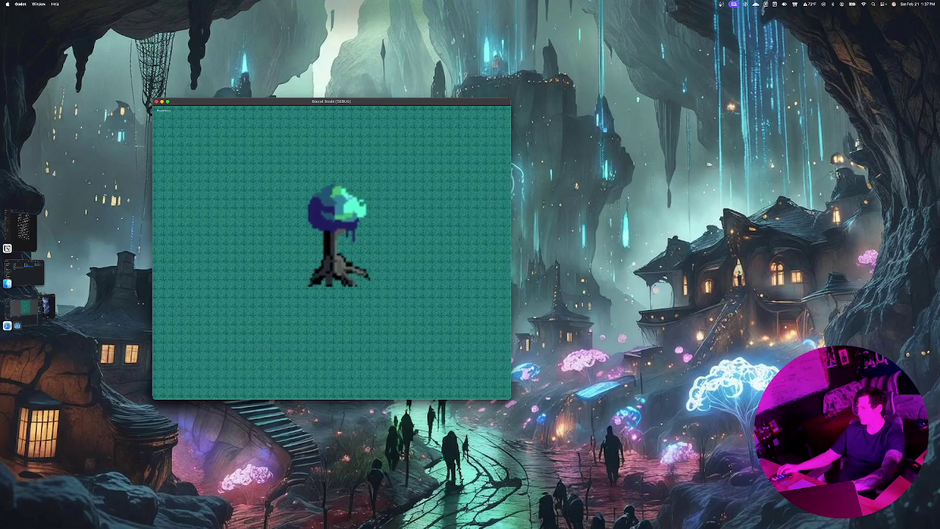
{"action": "key", "text": "Right"}
{"action": "key", "text": "Down"}
Walk the character up, left and down around the tree, then stop and relaunch the game.
{"action": "key", "text": "Up"}
{"action": "key", "text": "Left"}
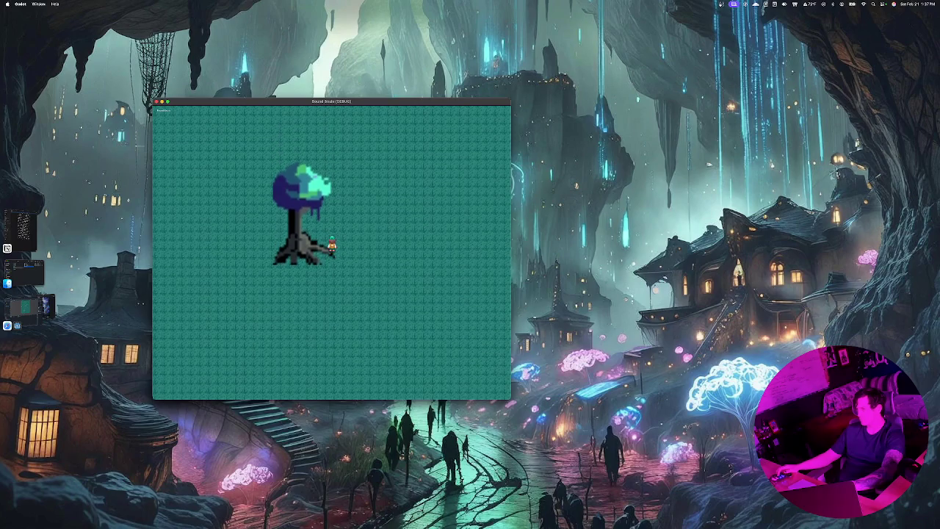
{"action": "key", "text": "Down"}
{"action": "key", "text": "Left"}
{"action": "key", "text": "Left"}
{"action": "key", "text": "Up"}
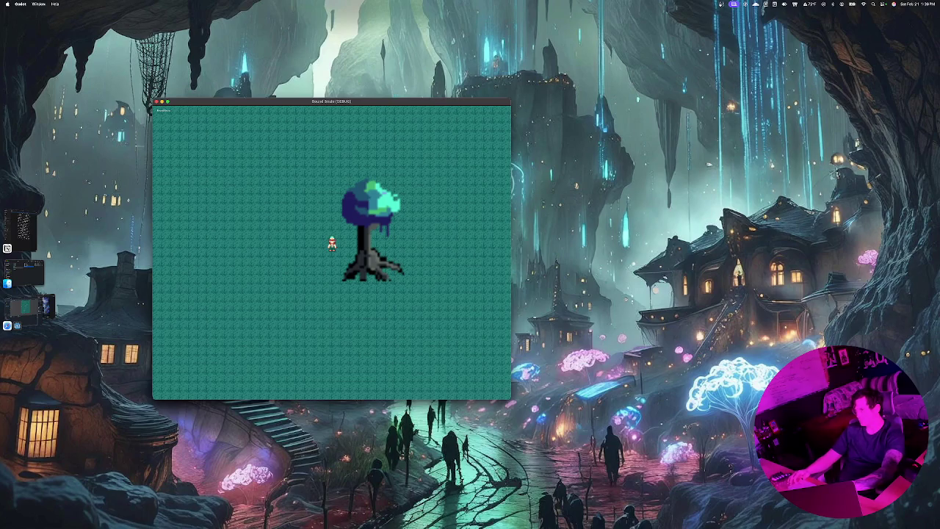
{"action": "key", "text": "super+q"}
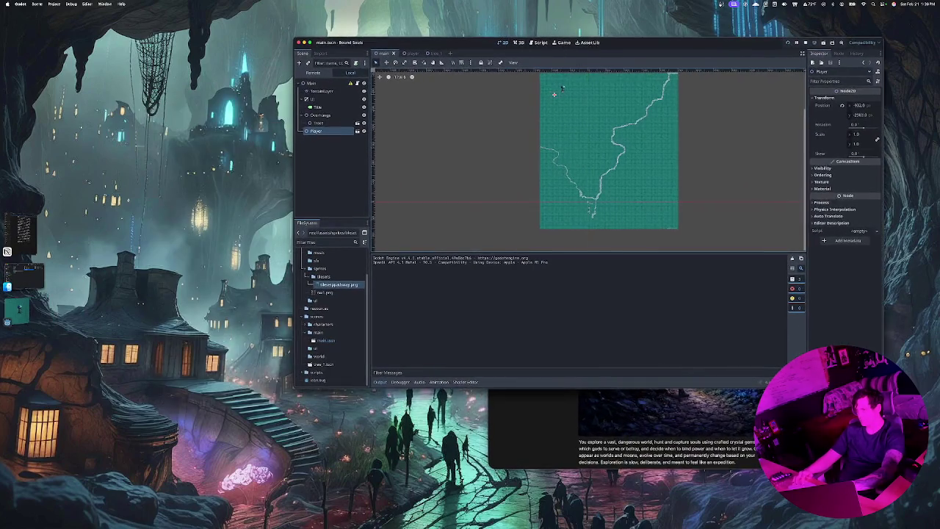
{"action": "key", "text": "super+b"}
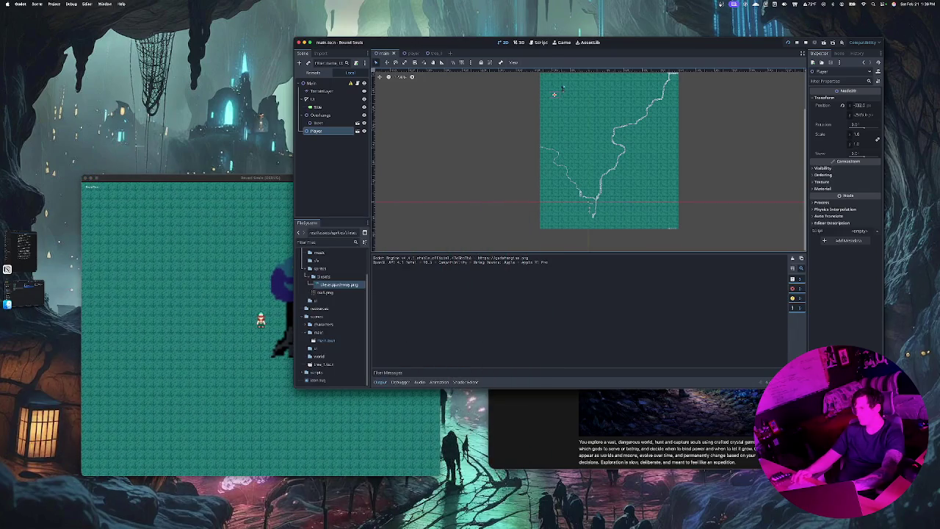
Zoom the 2D map view in on the large tree and the player character.
{"action": "scroll", "coordinate": [555, 94], "scroll_direction": "up", "scroll_amount": 5}
{"action": "scroll", "coordinate": [555, 94], "scroll_direction": "up", "scroll_amount": 5}
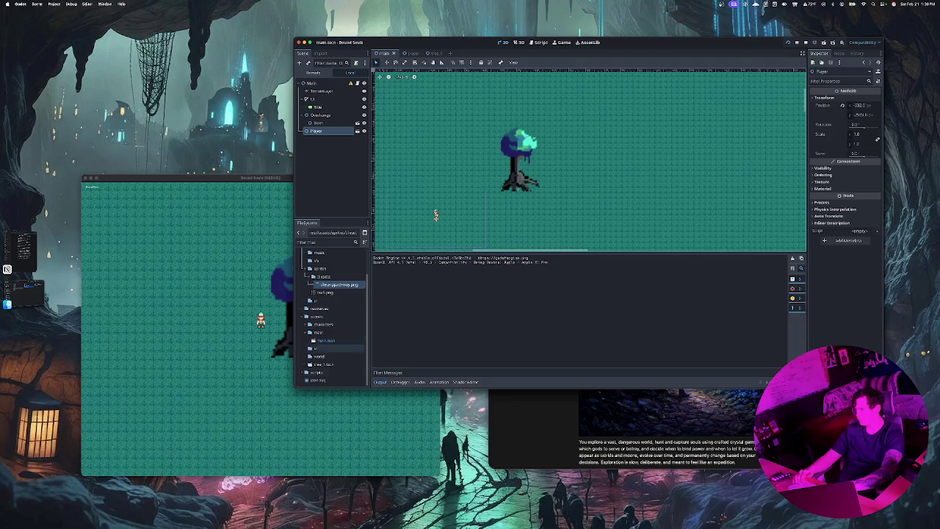
Drop tree_1.tscn instances left of, below and beside the big tree to start a cluster.
{"action": "mouse_move", "coordinate": [323, 364]}
{"action": "left_mouse_down"}
{"action": "mouse_move", "coordinate": [476, 123]}
{"action": "mouse_move", "coordinate": [411, 167]}
{"action": "left_mouse_up"}
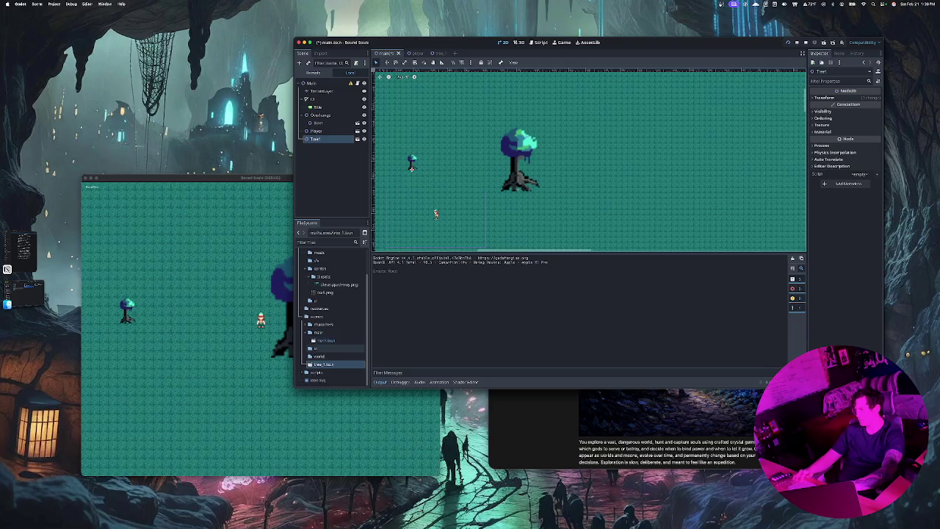
{"action": "left_click_drag", "start_coordinate": [323, 365], "coordinate": [428, 198]}
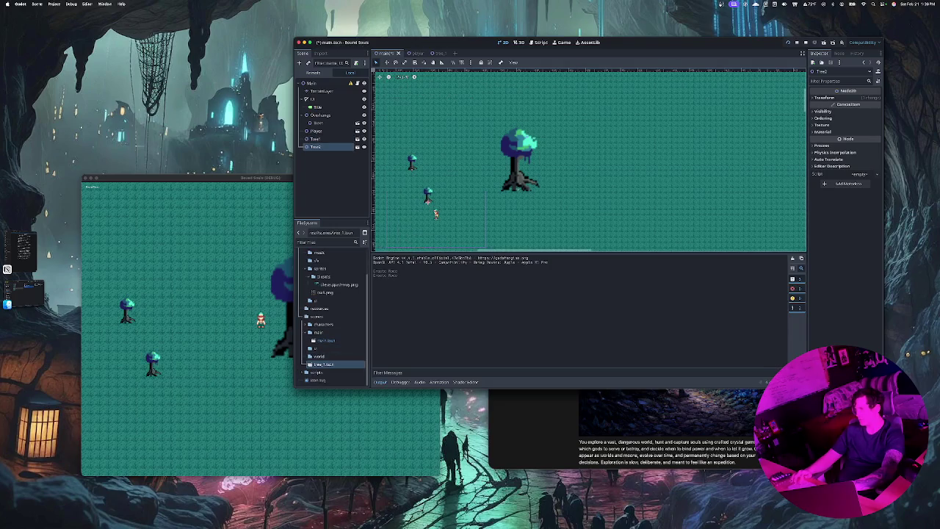
{"action": "scroll", "coordinate": [429, 198], "scroll_direction": "up", "scroll_amount": 5}
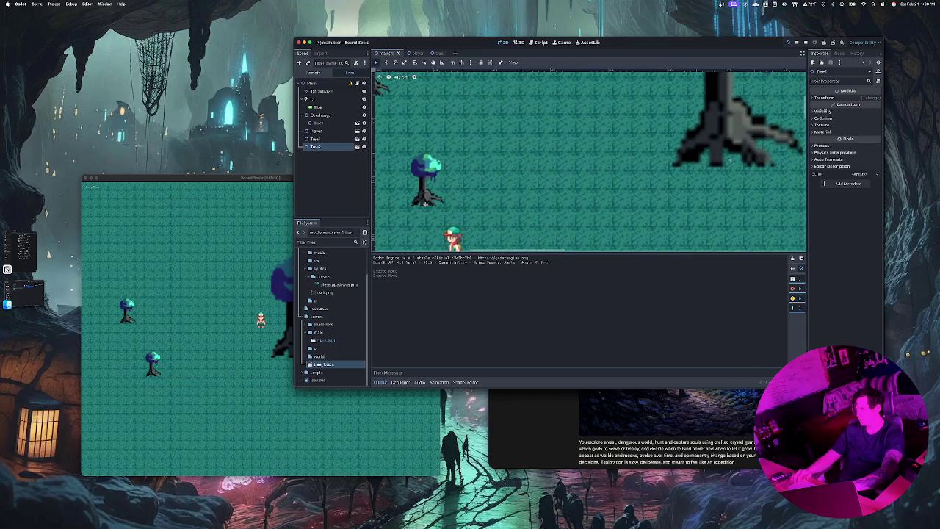
{"action": "mouse_move", "coordinate": [324, 364]}
{"action": "left_mouse_down"}
{"action": "mouse_move", "coordinate": [441, 191]}
{"action": "mouse_move", "coordinate": [489, 200]}
{"action": "left_mouse_up"}
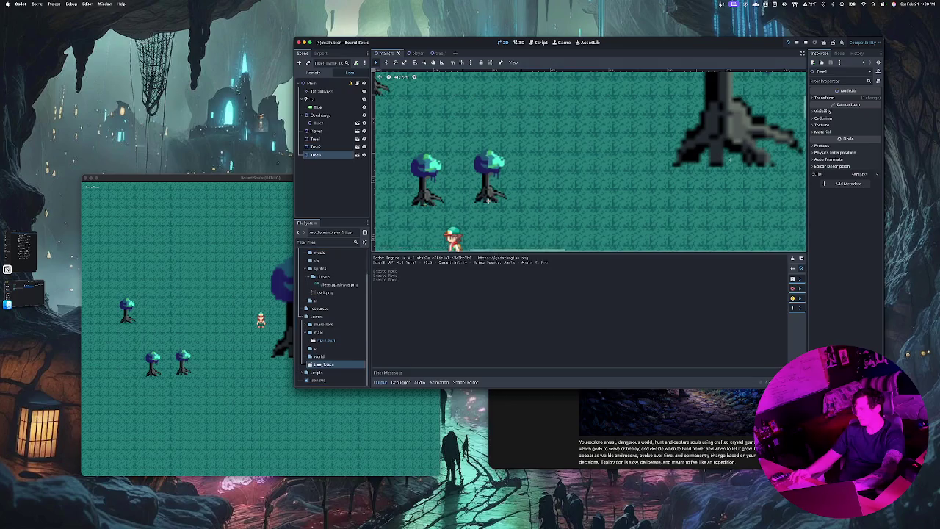
{"action": "mouse_move", "coordinate": [324, 364]}
{"action": "left_mouse_down"}
{"action": "mouse_move", "coordinate": [551, 195]}
{"action": "mouse_move", "coordinate": [557, 169]}
{"action": "left_mouse_up"}
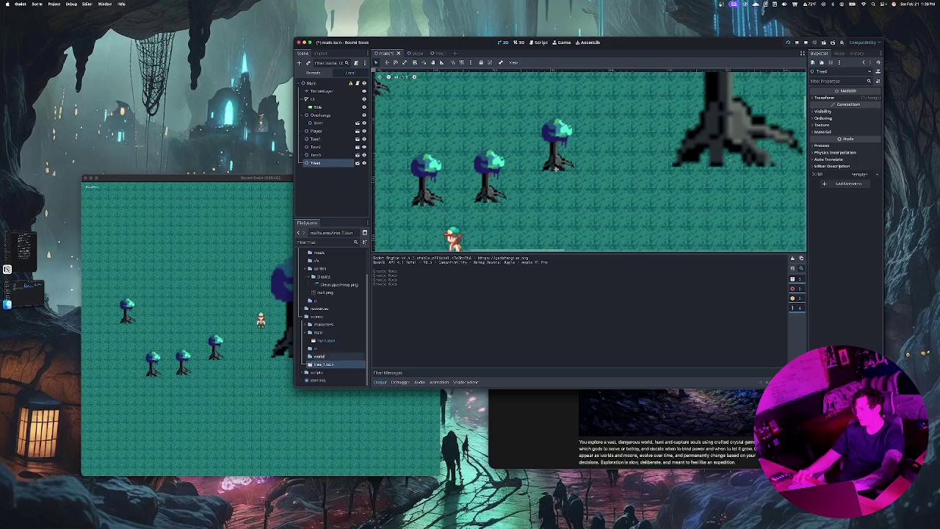
{"action": "left_click_drag", "start_coordinate": [324, 364], "coordinate": [616, 197]}
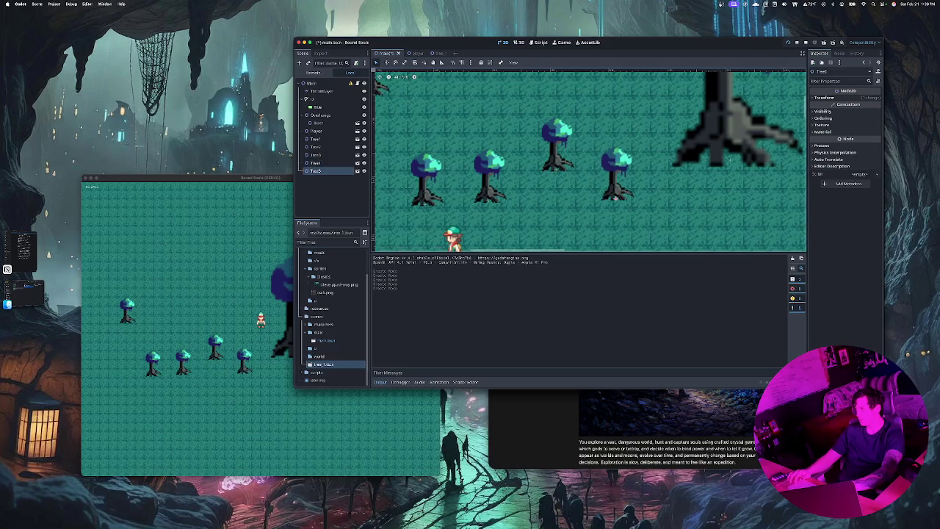
Pan toward the player, duplicate the selected tree, and drag in another tree instance.
{"action": "scroll", "coordinate": [616, 195], "scroll_direction": "down", "scroll_amount": 5}
{"action": "scroll", "coordinate": [620, 175], "scroll_direction": "up", "scroll_amount": 7}
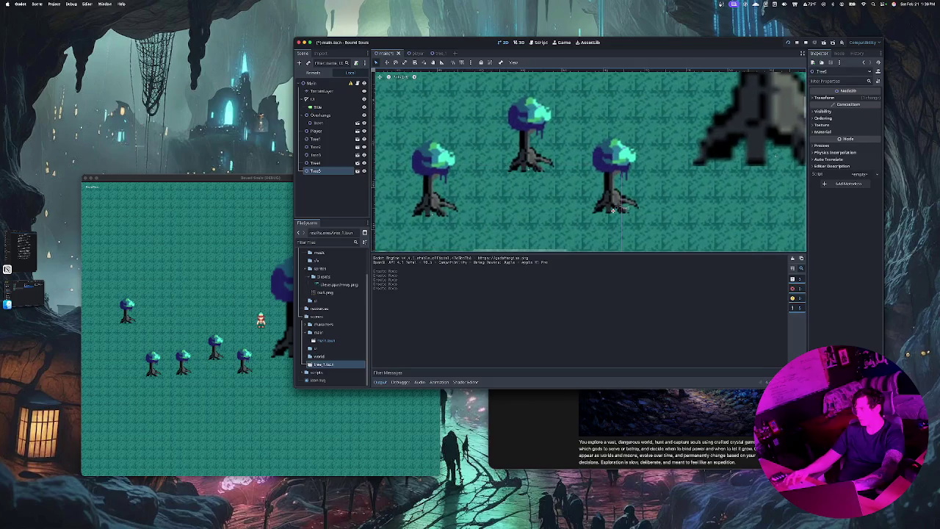
{"action": "mouse_move", "coordinate": [616, 211]}
{"action": "left_mouse_down"}
{"action": "mouse_move", "coordinate": [699, 160]}
{"action": "mouse_move", "coordinate": [528, 189]}
{"action": "mouse_move", "coordinate": [588, 189]}
{"action": "left_mouse_up"}
{"action": "key", "text": "ctrl+d"}
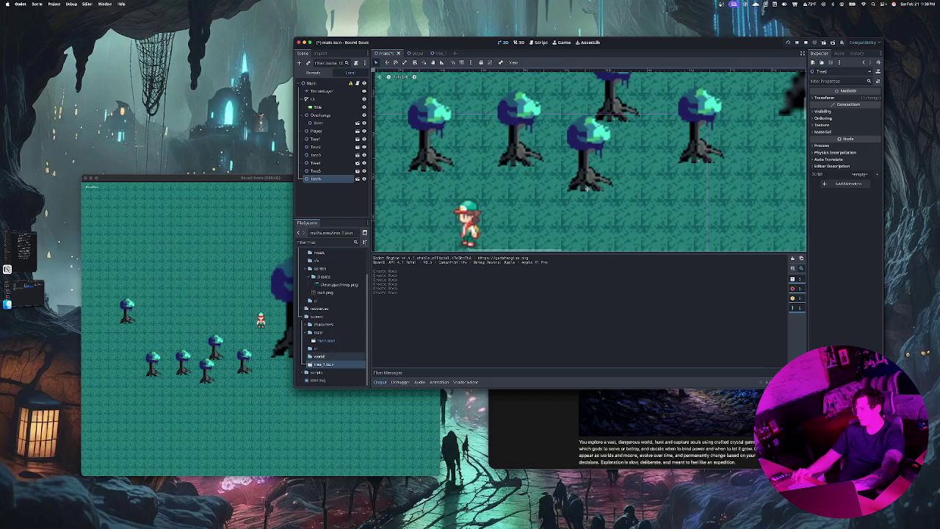
{"action": "mouse_move", "coordinate": [323, 364]}
{"action": "left_mouse_down"}
{"action": "mouse_move", "coordinate": [636, 166]}
{"action": "mouse_move", "coordinate": [649, 196]}
{"action": "left_mouse_up"}
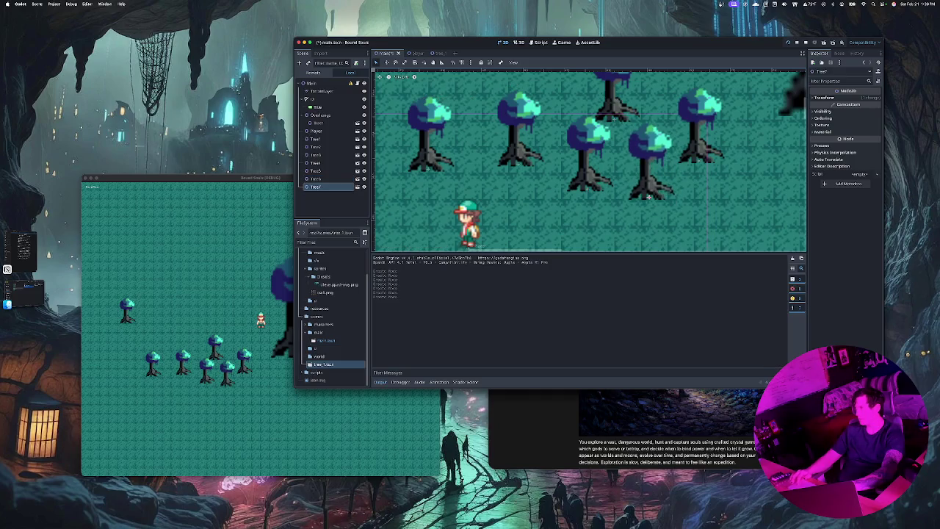
Drop five more tree_1.tscn instances around the existing cluster.
{"action": "mouse_move", "coordinate": [323, 365]}
{"action": "left_mouse_down"}
{"action": "mouse_move", "coordinate": [411, 308]}
{"action": "mouse_move", "coordinate": [501, 195]}
{"action": "left_mouse_up"}
{"action": "mouse_move", "coordinate": [323, 364]}
{"action": "left_mouse_down"}
{"action": "mouse_move", "coordinate": [545, 217]}
{"action": "mouse_move", "coordinate": [537, 236]}
{"action": "left_mouse_up"}
{"action": "mouse_move", "coordinate": [324, 365]}
{"action": "left_mouse_down"}
{"action": "mouse_move", "coordinate": [382, 293]}
{"action": "mouse_move", "coordinate": [423, 219]}
{"action": "left_mouse_up"}
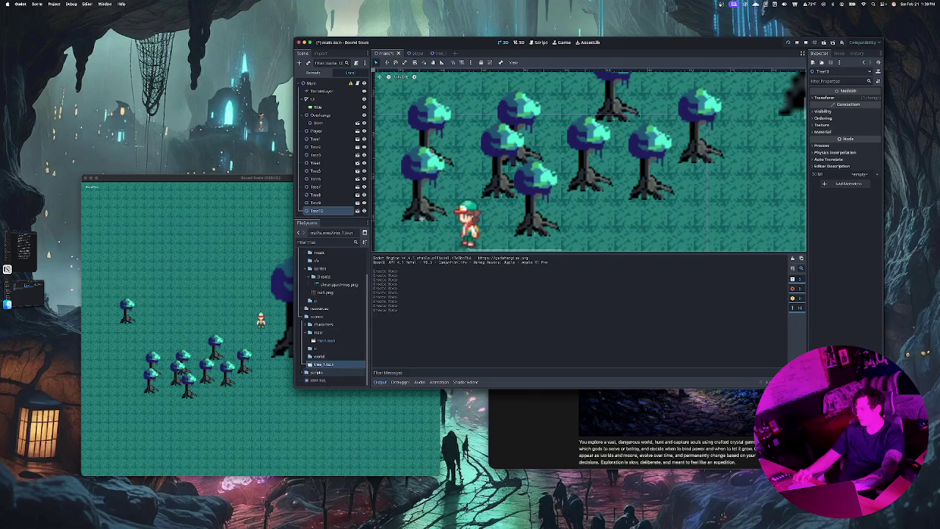
{"action": "mouse_move", "coordinate": [324, 365]}
{"action": "left_mouse_down"}
{"action": "mouse_move", "coordinate": [480, 132]}
{"action": "mouse_move", "coordinate": [476, 212]}
{"action": "left_mouse_up"}
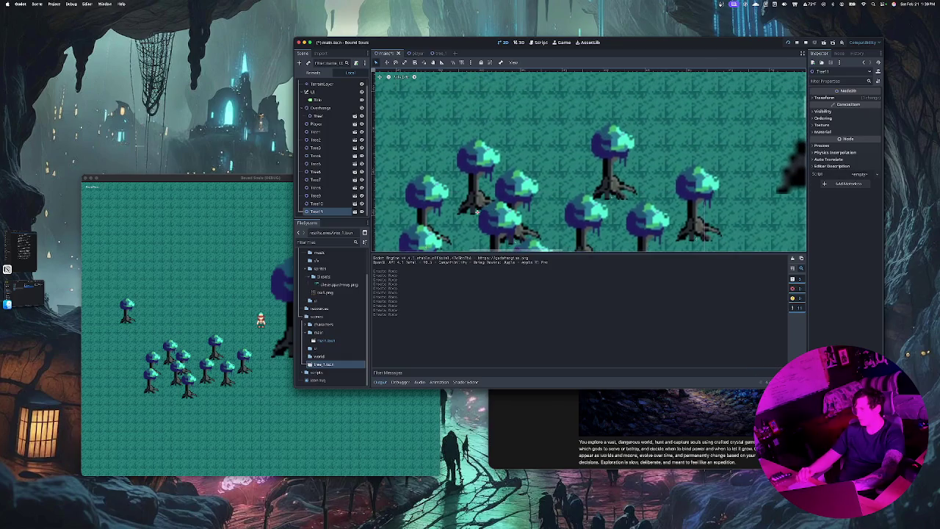
{"action": "mouse_move", "coordinate": [323, 364]}
{"action": "left_mouse_down"}
{"action": "mouse_move", "coordinate": [530, 151]}
{"action": "mouse_move", "coordinate": [527, 174]}
{"action": "mouse_move", "coordinate": [570, 167]}
{"action": "mouse_move", "coordinate": [563, 213]}
{"action": "mouse_move", "coordinate": [549, 217]}
{"action": "left_mouse_up"}
{"action": "scroll", "coordinate": [549, 180], "scroll_direction": "down", "scroll_amount": 2}
{"action": "scroll", "coordinate": [550, 180], "scroll_direction": "down", "scroll_amount": 10}
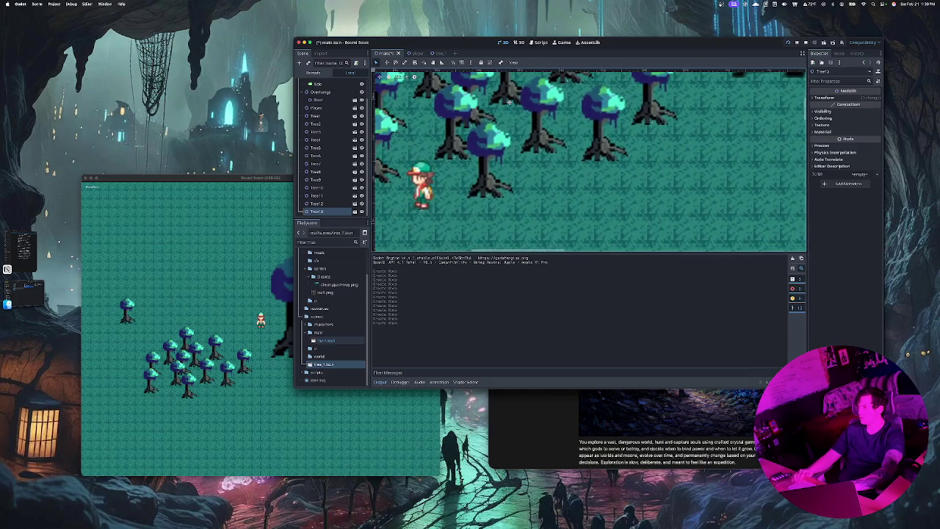
Add further trees below-left of the others and place a duplicate beside the player.
{"action": "mouse_move", "coordinate": [323, 364]}
{"action": "left_mouse_down"}
{"action": "mouse_move", "coordinate": [530, 198]}
{"action": "mouse_move", "coordinate": [561, 197]}
{"action": "left_mouse_up"}
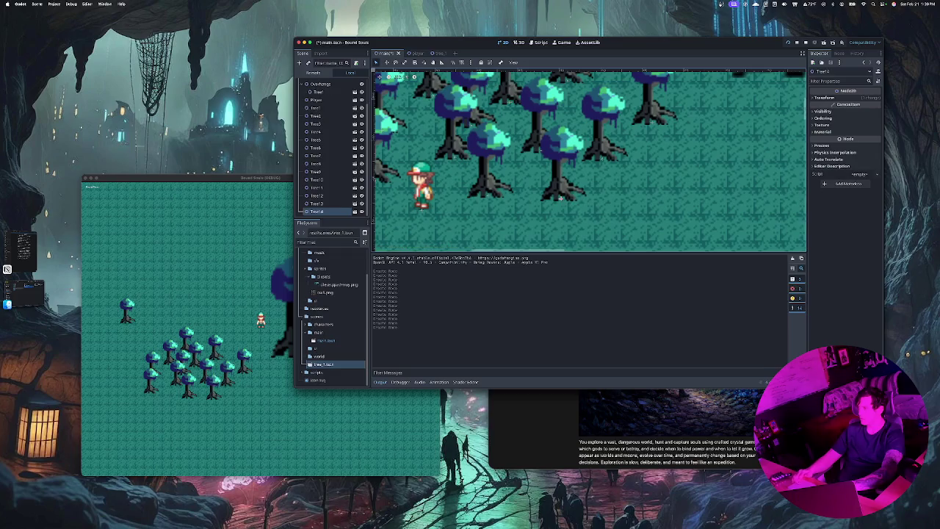
{"action": "scroll", "coordinate": [588, 162], "scroll_direction": "down", "scroll_amount": 3}
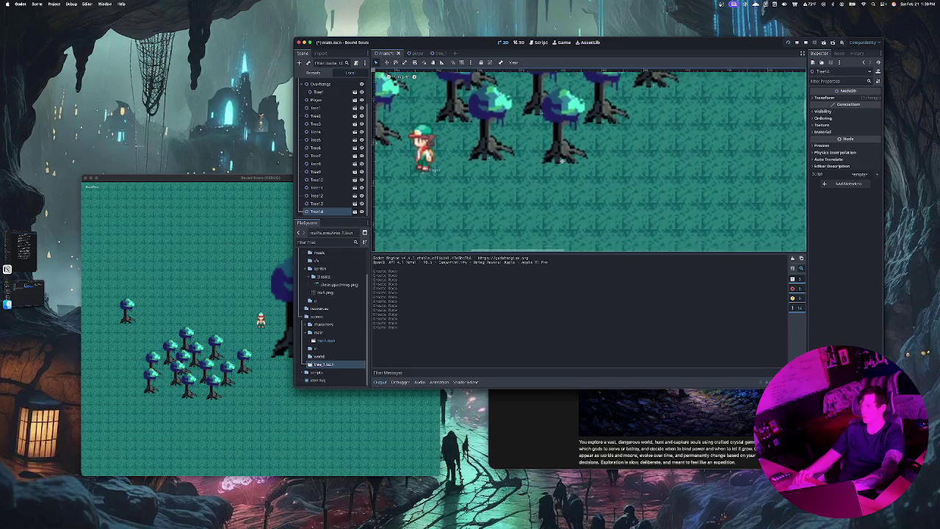
{"action": "left_click_drag", "start_coordinate": [323, 365], "coordinate": [335, 366]}
{"action": "left_click_drag", "start_coordinate": [562, 156], "coordinate": [515, 194]}
{"action": "scroll", "coordinate": [517, 194], "scroll_direction": "left", "scroll_amount": 5}
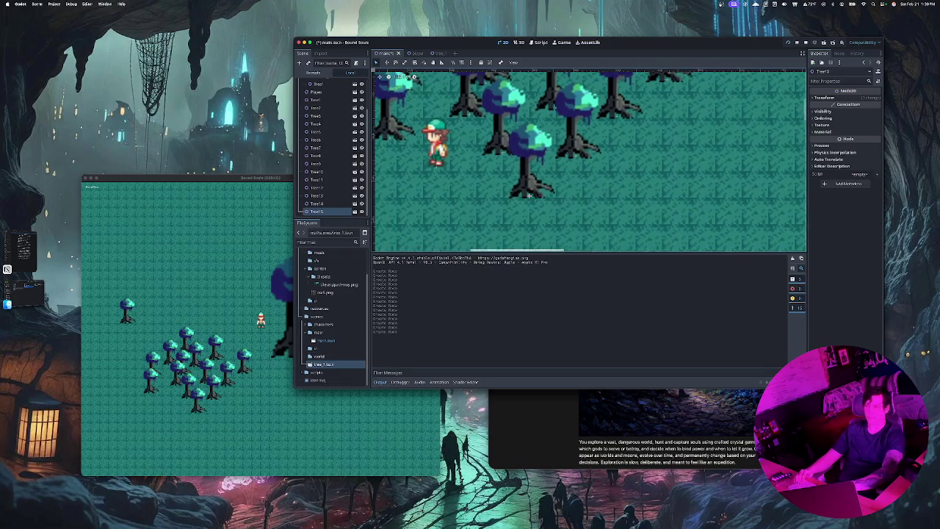
{"action": "mouse_move", "coordinate": [323, 364]}
{"action": "left_mouse_down"}
{"action": "mouse_move", "coordinate": [500, 192]}
{"action": "mouse_move", "coordinate": [516, 196]}
{"action": "left_mouse_up"}
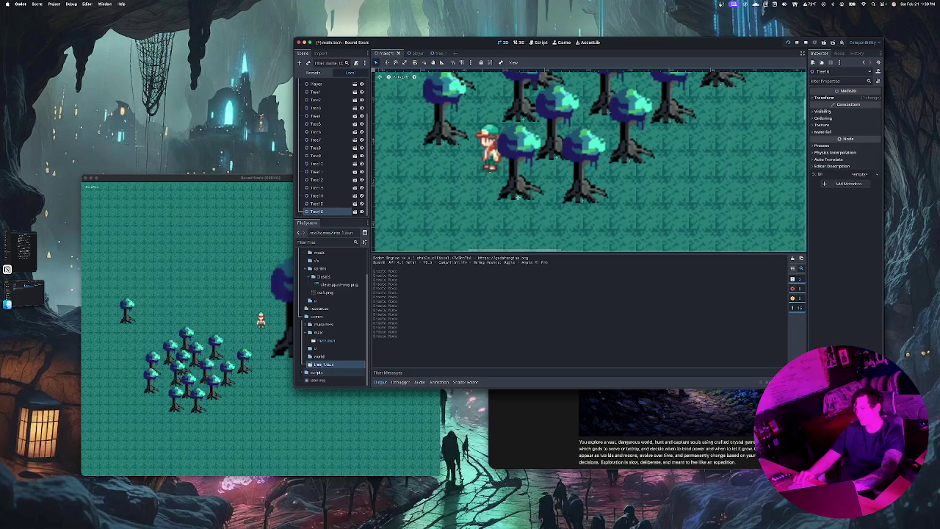
{"action": "key", "text": "ctrl+d"}
{"action": "mouse_move", "coordinate": [518, 196]}
{"action": "left_mouse_down"}
{"action": "mouse_move", "coordinate": [415, 220]}
{"action": "mouse_move", "coordinate": [467, 183]}
{"action": "left_mouse_up"}
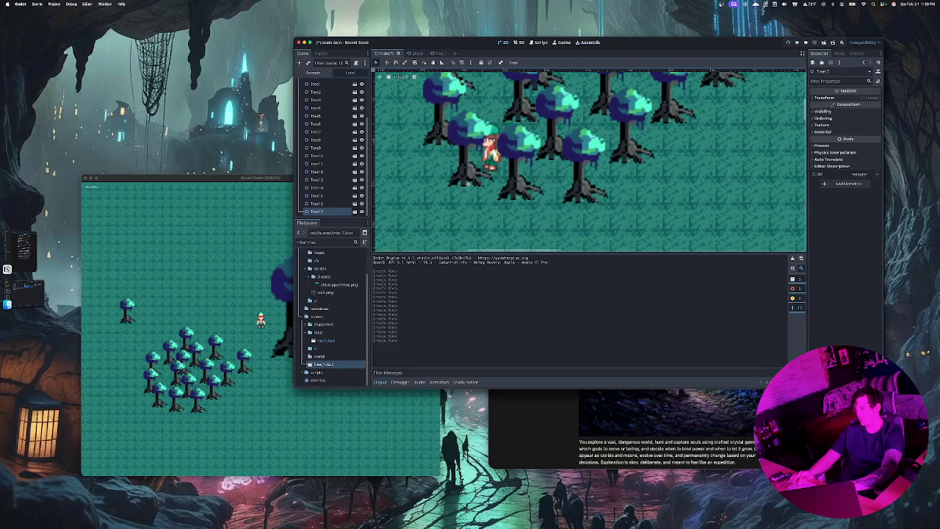
Launch the game and walk the player left, down, then up toward the trees.
{"action": "key", "text": "super+Tab"}
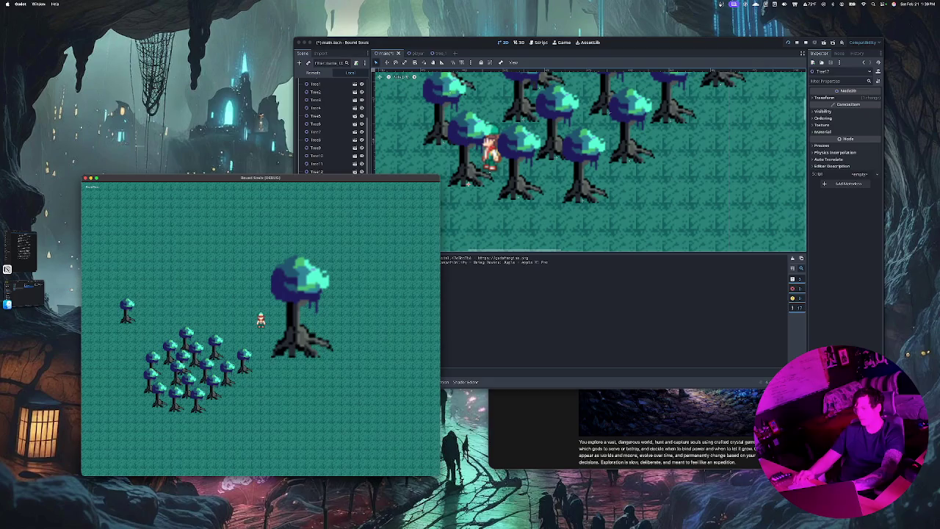
{"action": "key", "text": "Left"}
{"action": "key", "text": "Down"}
{"action": "key", "text": "Up"}
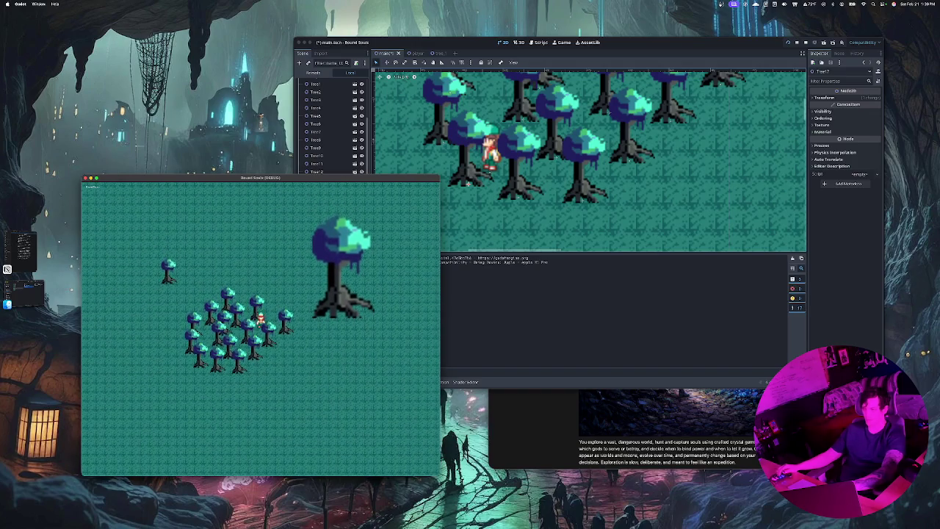
{"action": "key", "text": "Up"}
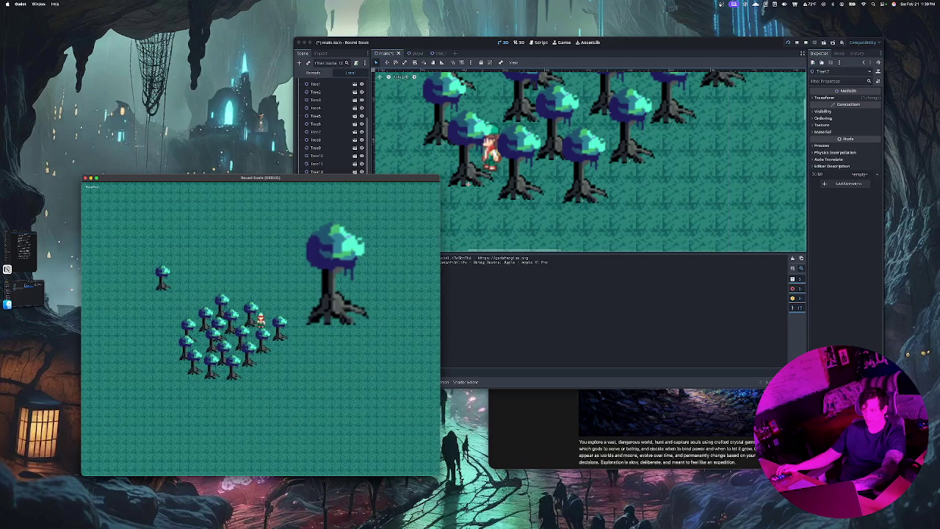
{"action": "key", "text": "Up"}
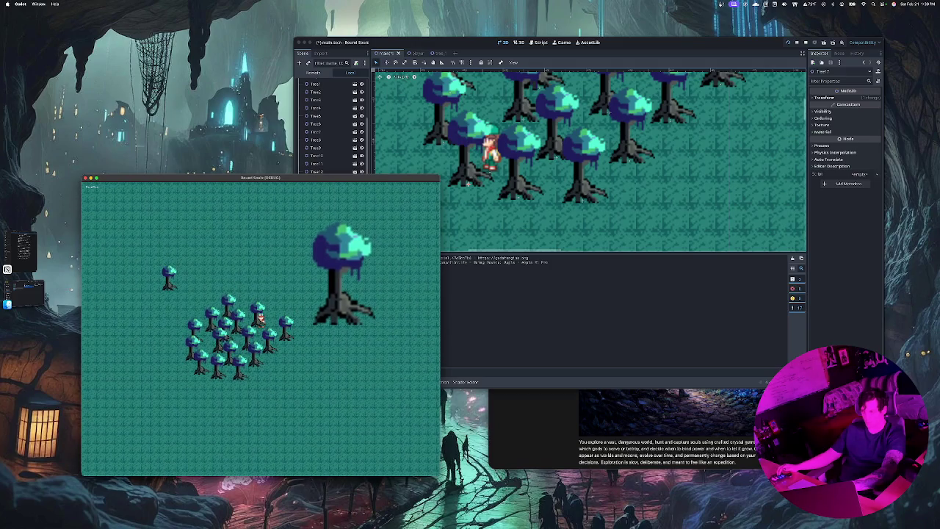
Walk the player right past the grove, then back left and up toward the big tree.
{"action": "key", "text": "Right"}
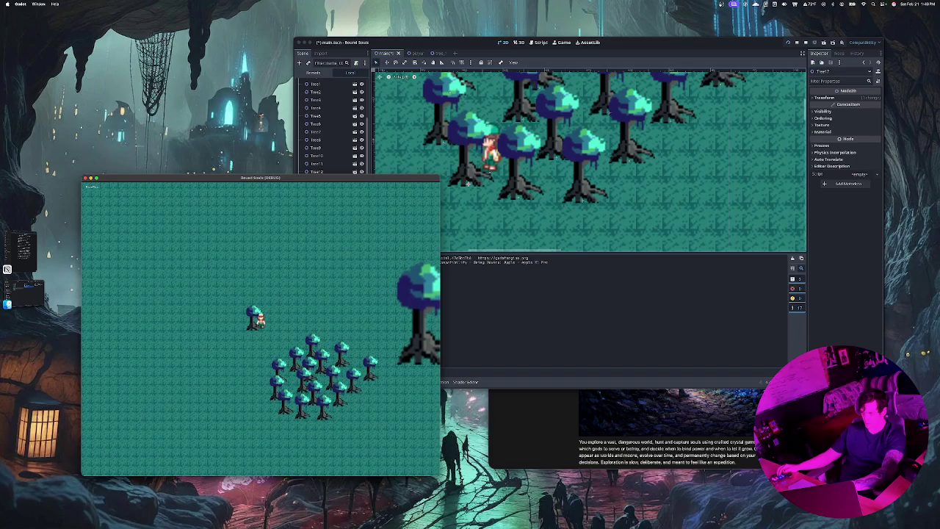
{"action": "key", "text": "Right"}
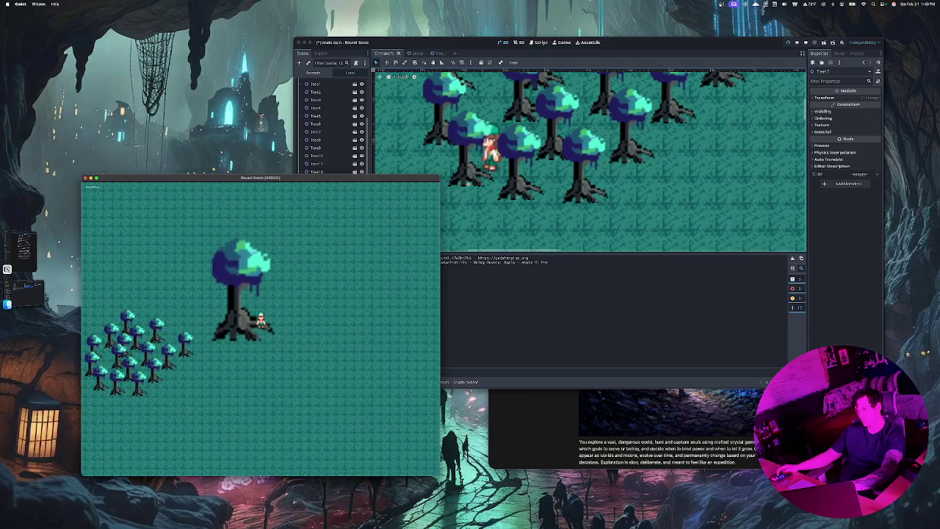
{"action": "key", "text": "Left"}
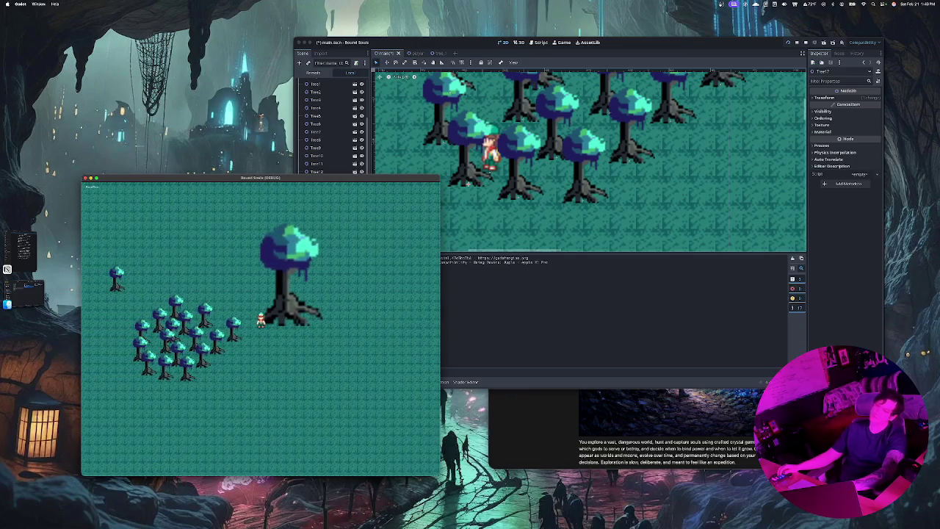
{"action": "key", "text": "Left"}
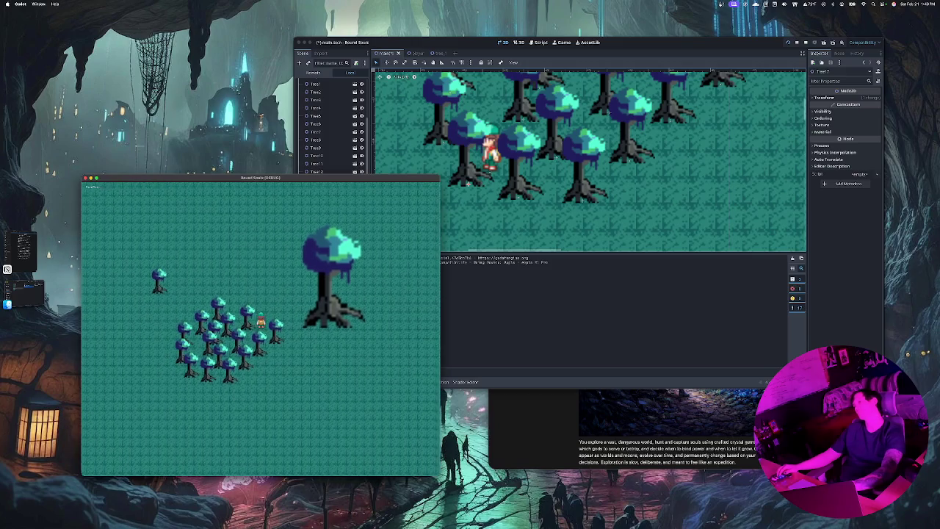
{"action": "key", "text": "Up"}
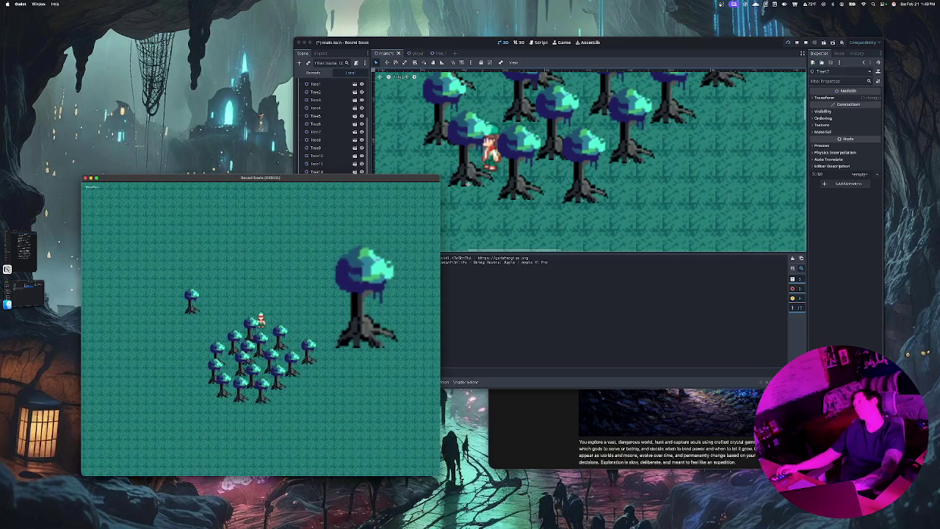
{"action": "mouse_move", "coordinate": [396, 516]}
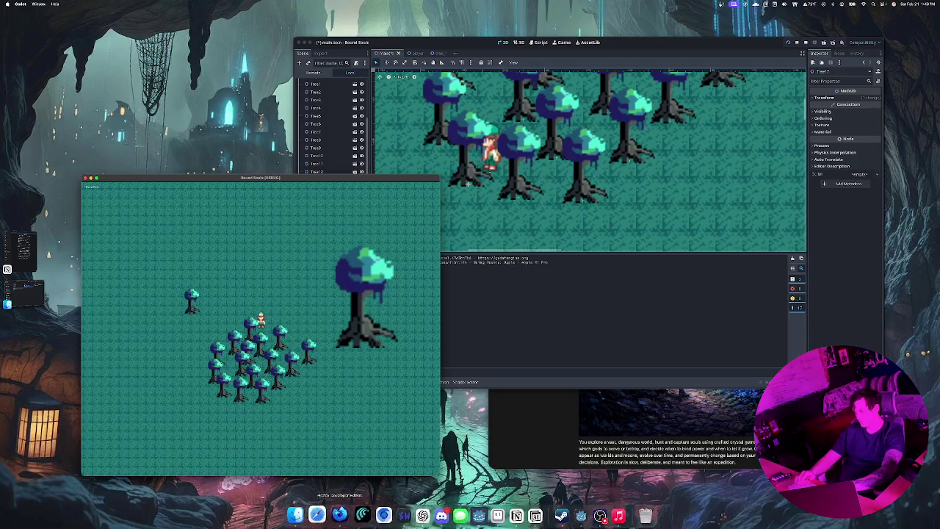
Bring WezTerm forward, exit full screen, and enlarge and reposition the window.
{"action": "left_click", "coordinate": [397, 515]}
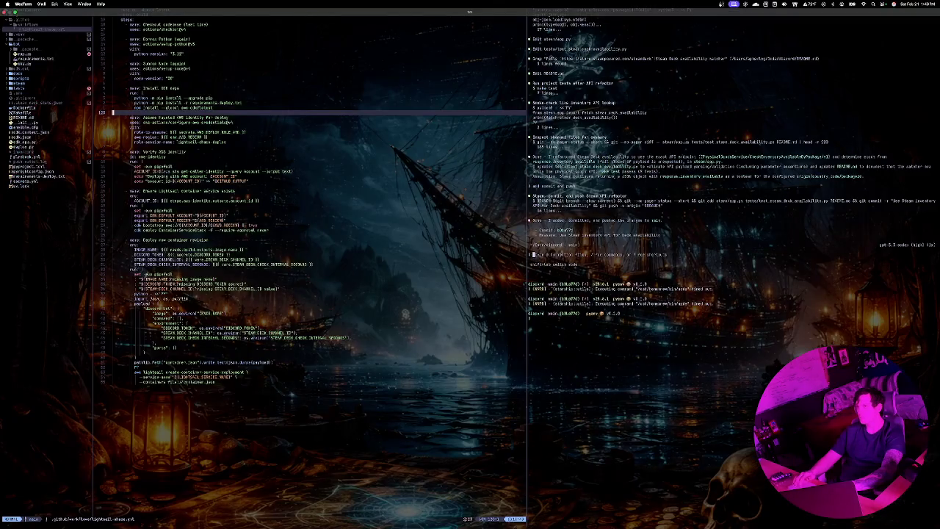
{"action": "key", "text": "ctrl+super+f"}
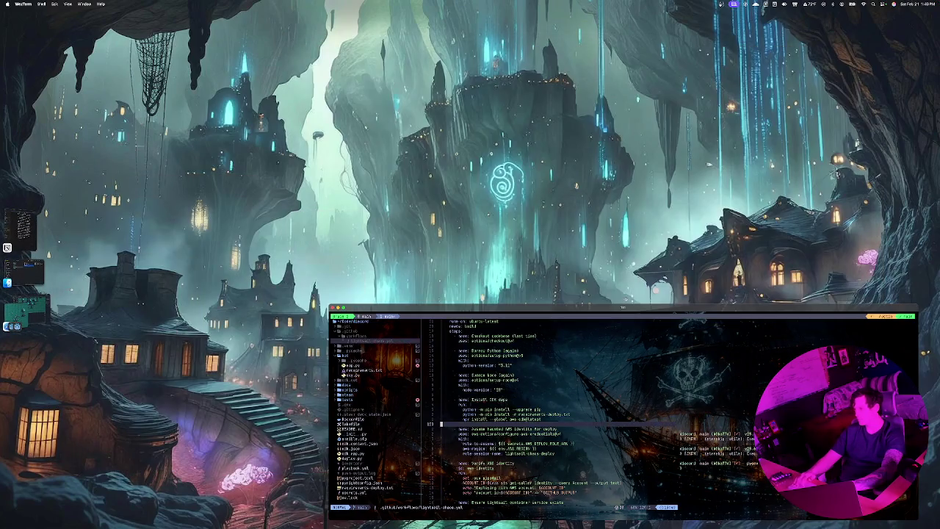
{"action": "key", "text": "ctrl+alt+Return"}
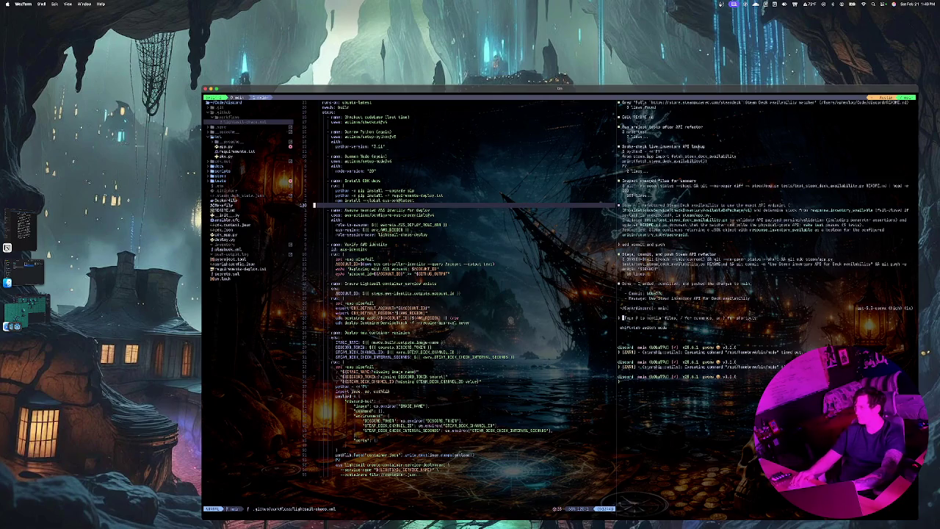
{"action": "key", "text": "ctrl+alt+c"}
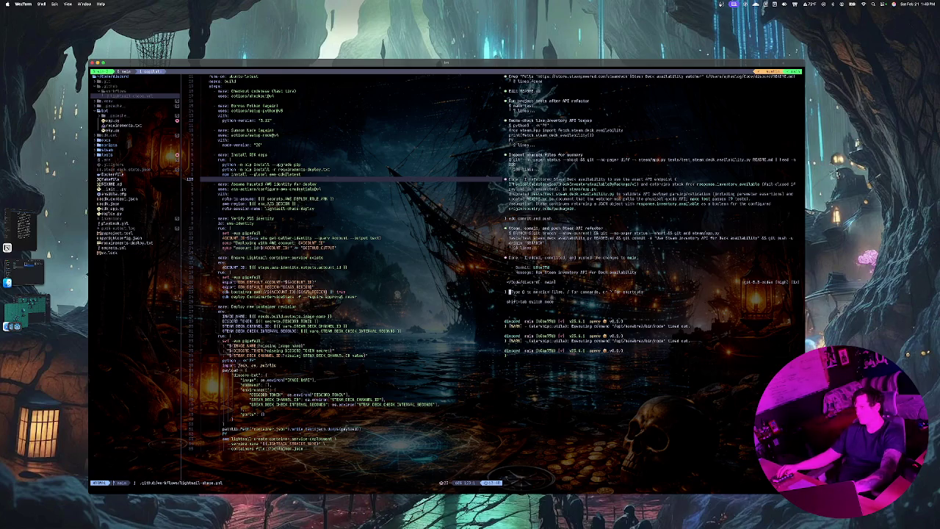
Open and close the lazygit status view, undo an edit, and toggle insert mode.
{"action": "key", "text": "space"}
{"action": "key", "text": "g"}
{"action": "key", "text": "g"}
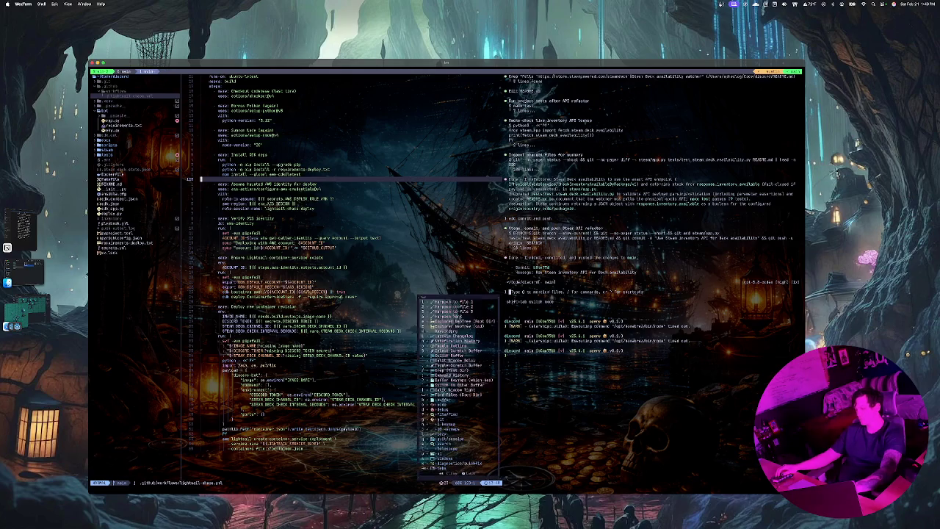
{"action": "key", "text": "q"}
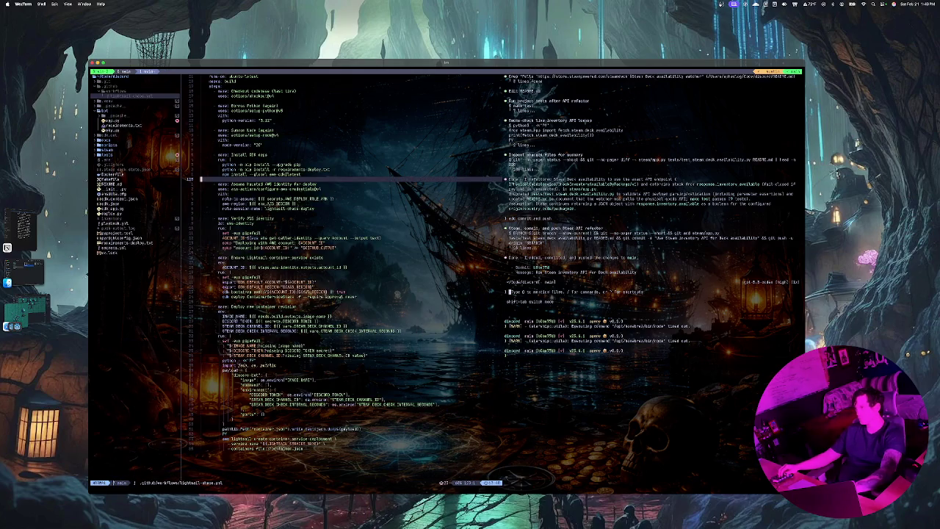
{"action": "key", "text": "u"}
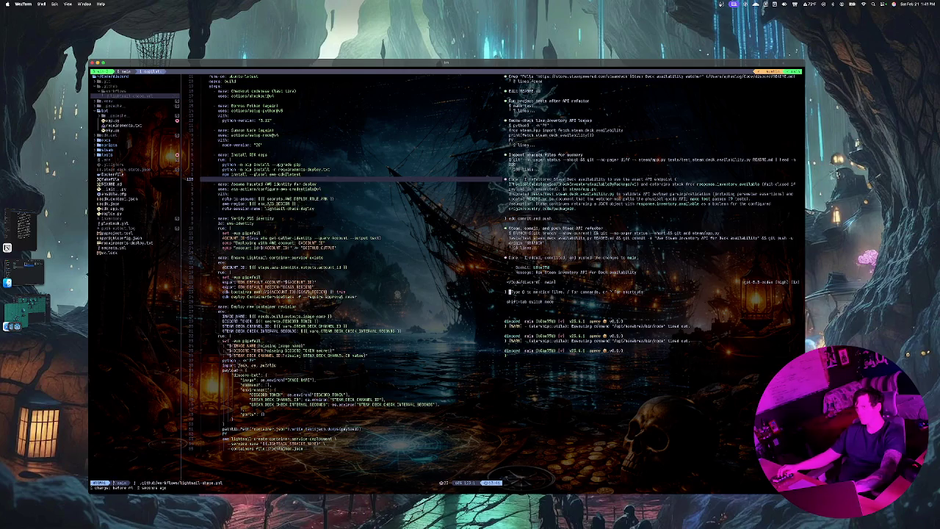
{"action": "key", "text": "i"}
{"action": "key", "text": "Escape"}
Open the tmux session list and move to the game project's window.
{"action": "key", "text": "ctrl+b"}
{"action": "key", "text": "s"}
{"action": "key", "text": "Down"}
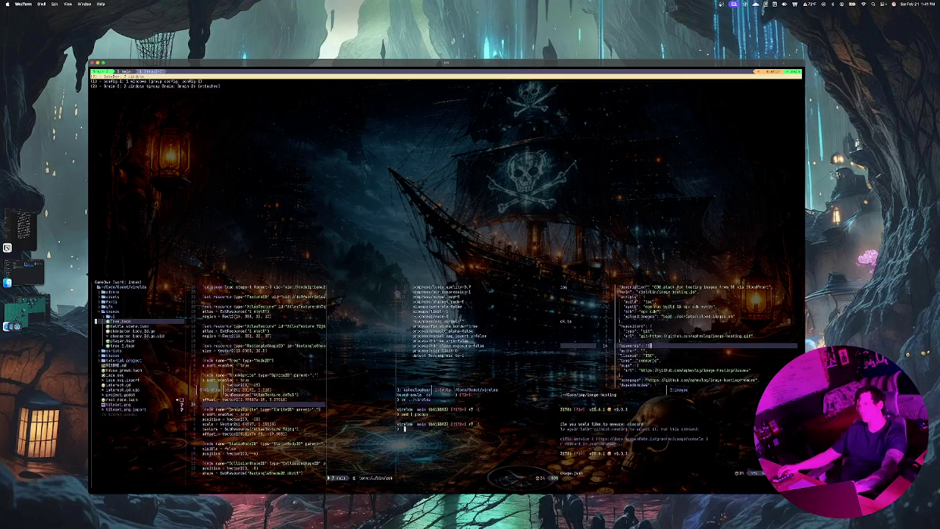
Enter the game's tmux window, type 'correctly' into the Claude Code prompt, then return to Godot.
{"action": "key", "text": "Return"}
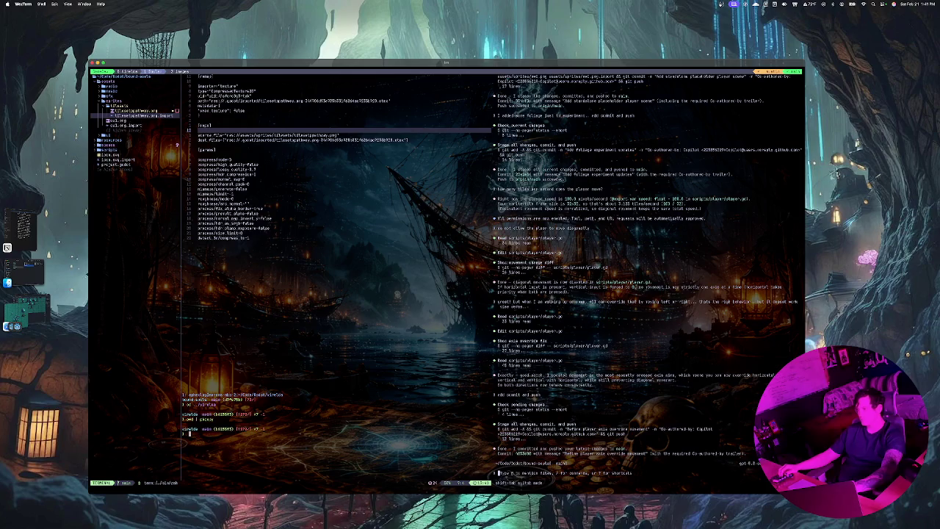
{"action": "key", "text": "Tab"}
{"action": "key", "text": "BackSpace"}
{"action": "type", "text": "4"}
{"action": "key", "text": "BackSpace"}
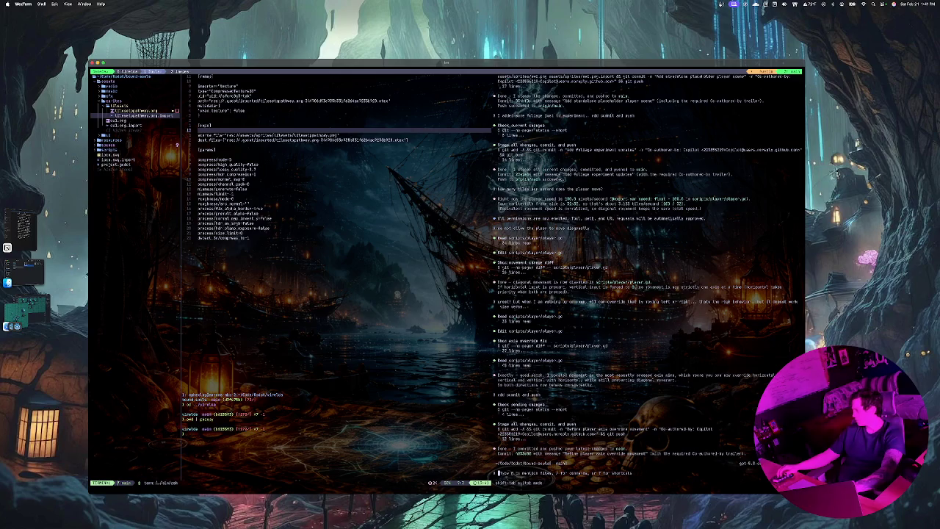
{"action": "type", "text": "correctly"}
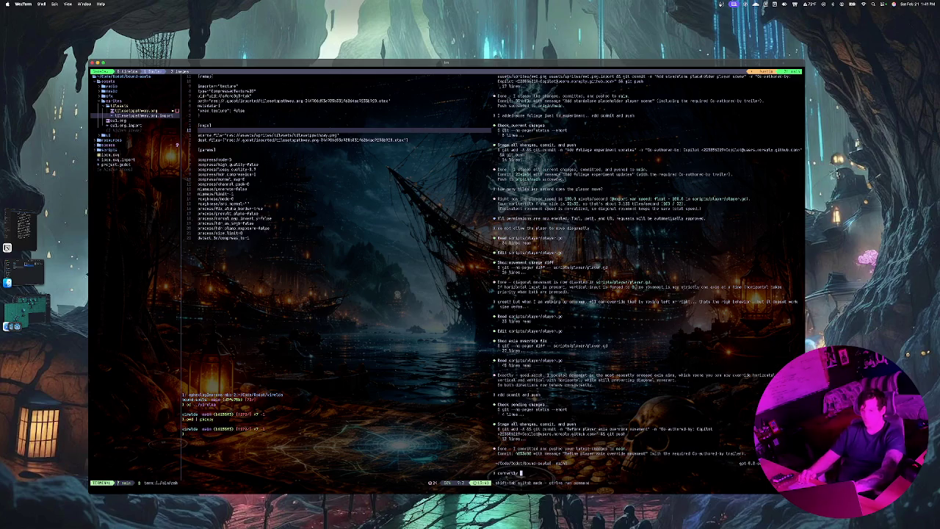
{"action": "left_click", "coordinate": [26, 265]}
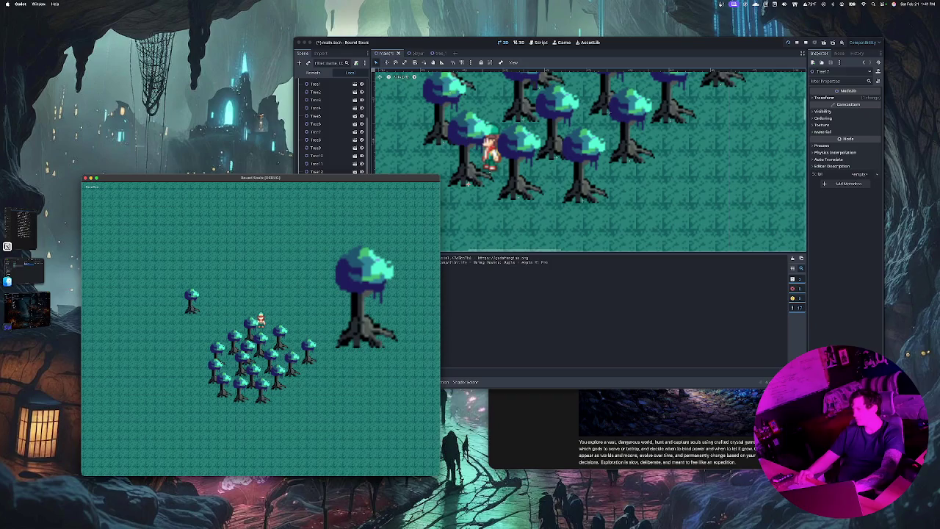
Back in the editor, select Tree1 through Tree12 together in the Scene dock.
{"action": "key", "text": "super+Tab"}
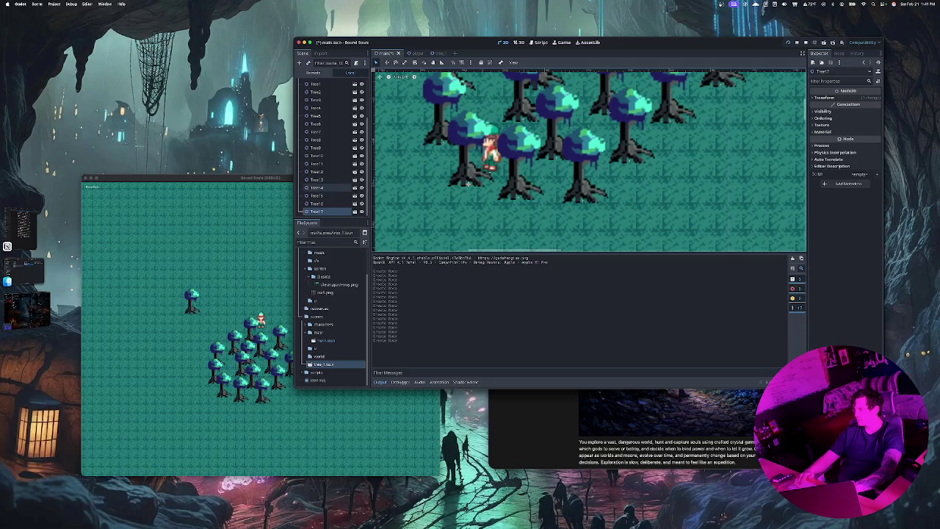
{"action": "scroll", "coordinate": [330, 188], "scroll_direction": "up", "scroll_amount": 5}
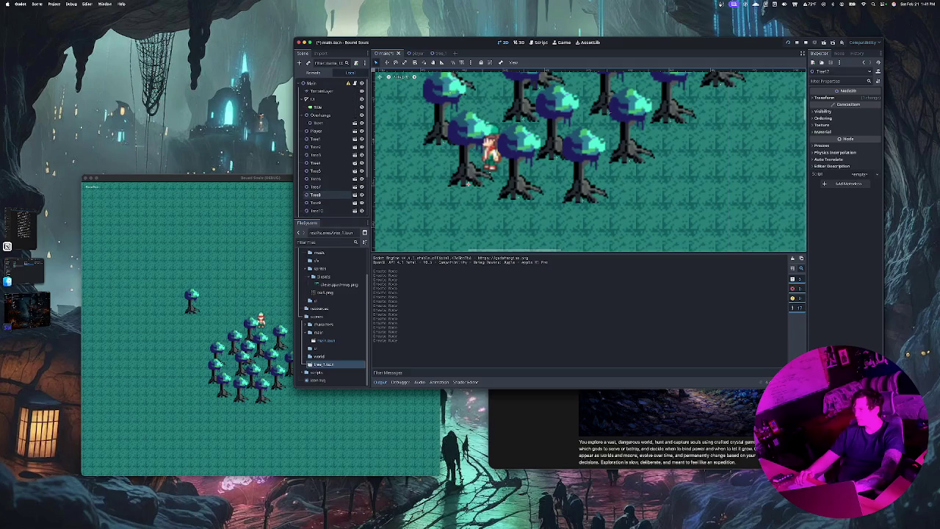
{"action": "left_click", "coordinate": [316, 131]}
{"action": "scroll", "coordinate": [318, 117], "scroll_direction": "down", "scroll_amount": 3}
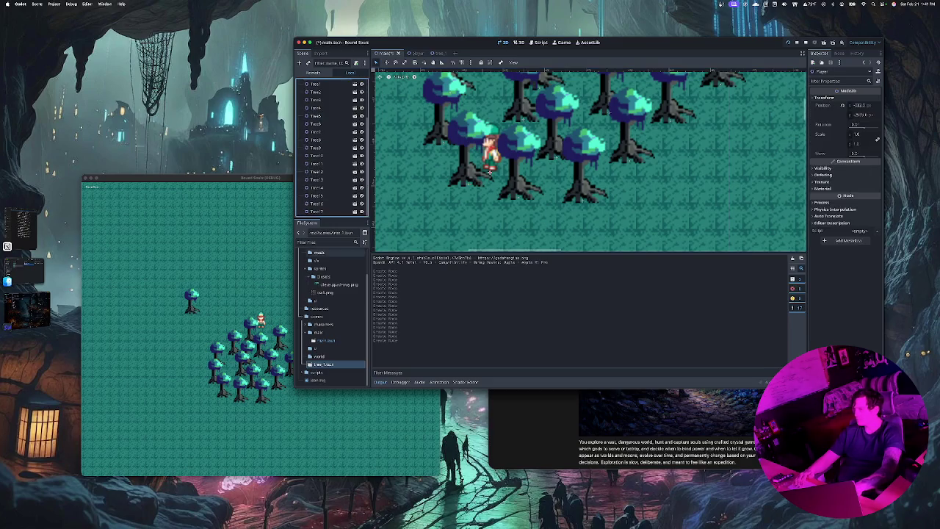
{"action": "left_click", "coordinate": [316, 212], "text": "shift"}
{"action": "scroll", "coordinate": [323, 212], "scroll_direction": "up", "scroll_amount": 3}
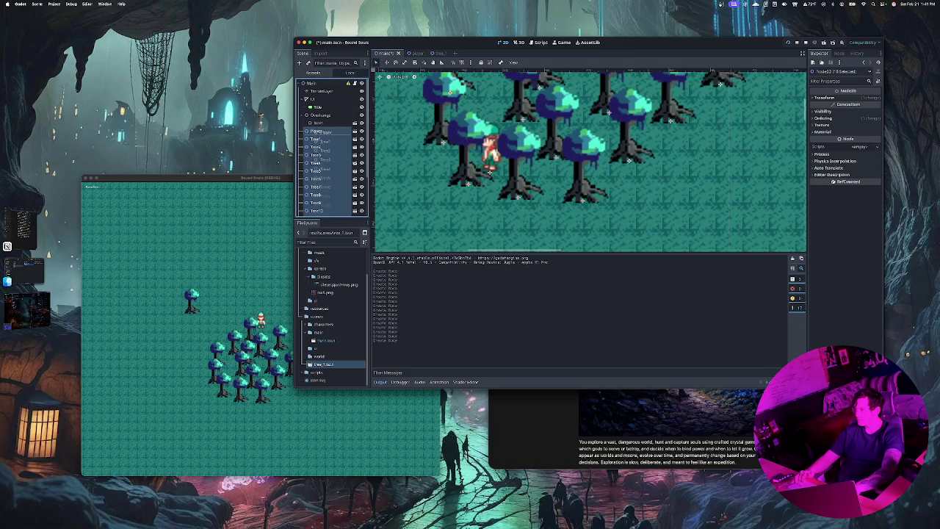
{"action": "left_click", "coordinate": [316, 139]}
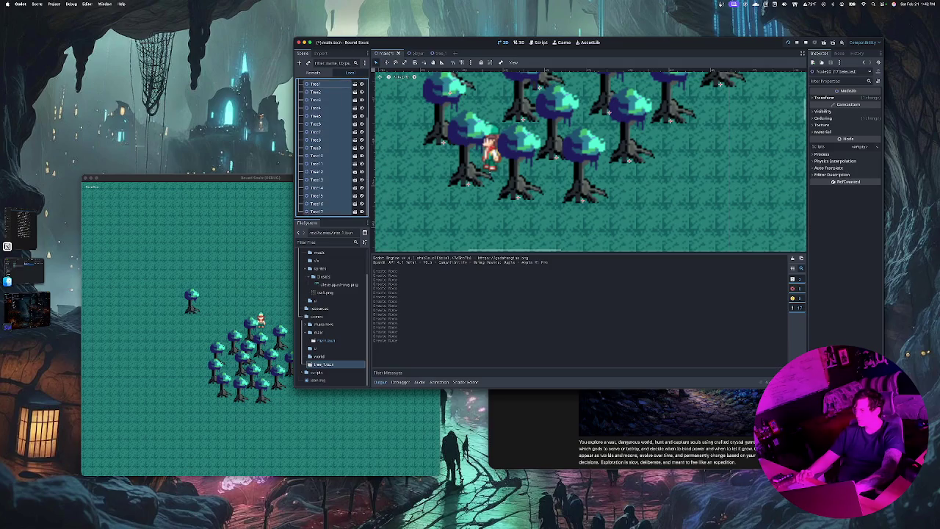
{"action": "left_click", "coordinate": [317, 211], "text": "shift"}
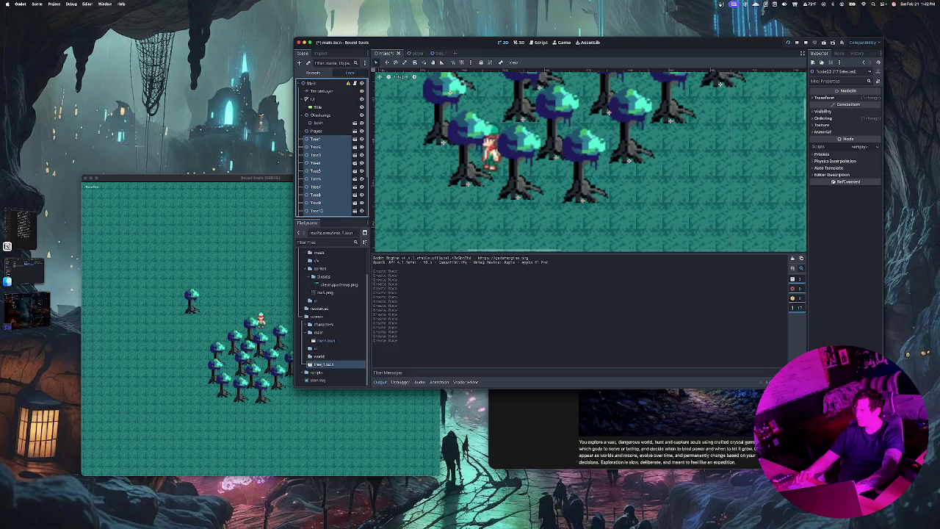
Drag the selected Tree nodes under the Overhangs node, then narrow the selection to Tree4.
{"action": "left_click_drag", "start_coordinate": [317, 147], "coordinate": [323, 118]}
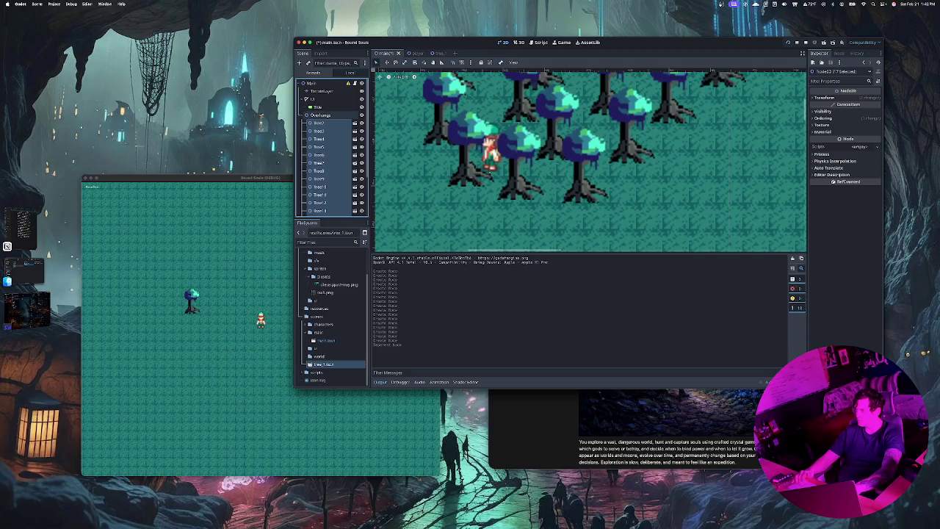
{"action": "scroll", "coordinate": [323, 125], "scroll_direction": "down", "scroll_amount": 3}
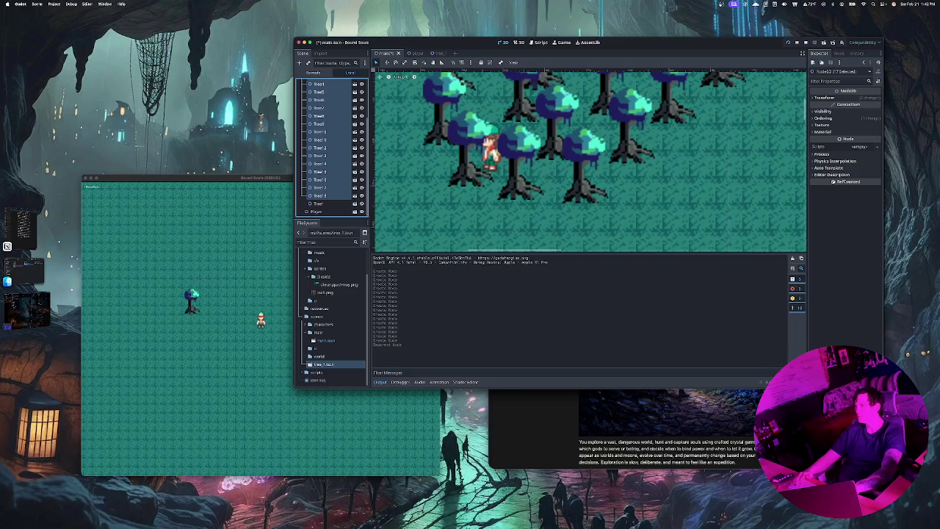
{"action": "left_click_drag", "start_coordinate": [320, 156], "coordinate": [324, 96]}
{"action": "scroll", "coordinate": [323, 202], "scroll_direction": "down", "scroll_amount": 1}
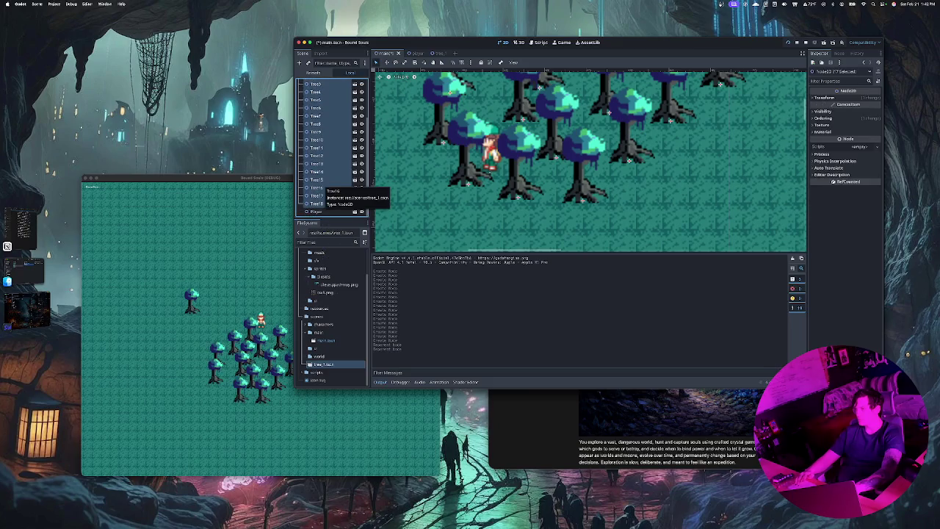
{"action": "scroll", "coordinate": [324, 188], "scroll_direction": "up", "scroll_amount": 4}
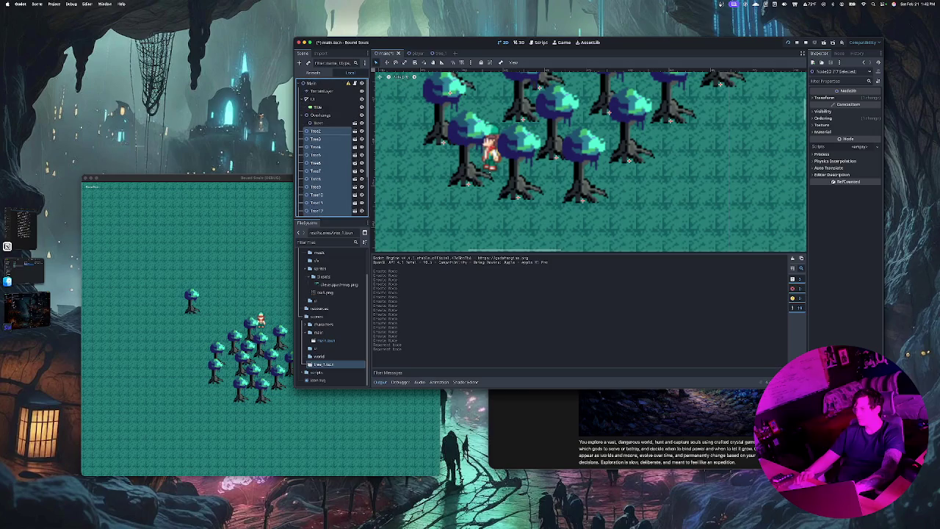
{"action": "left_click", "coordinate": [323, 123]}
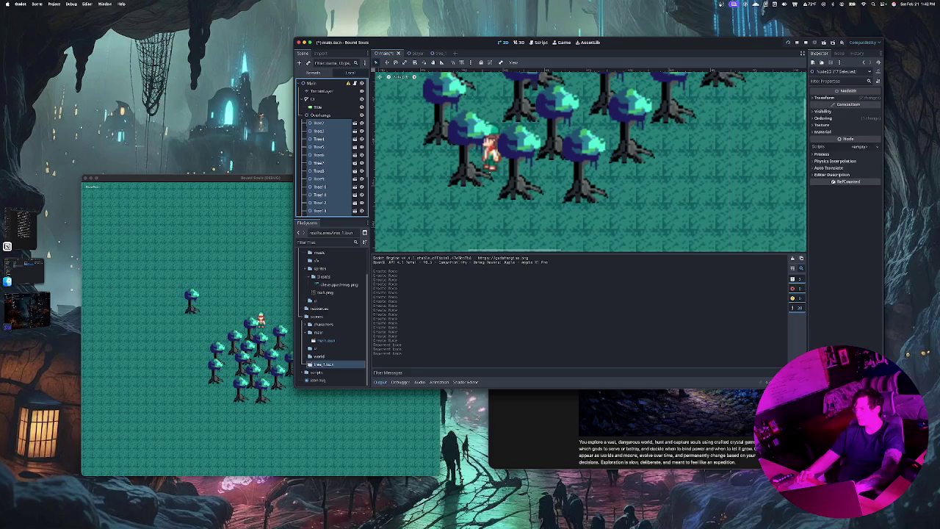
{"action": "left_click", "coordinate": [319, 138]}
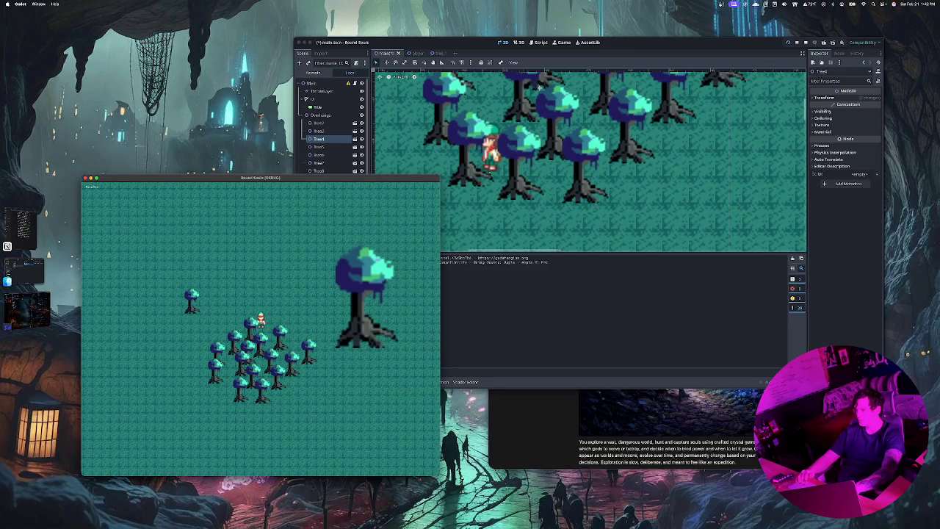
{"action": "key", "text": "Left"}
{"action": "key", "text": "Up"}
{"action": "key", "text": "Left"}
{"action": "key", "text": "Up"}
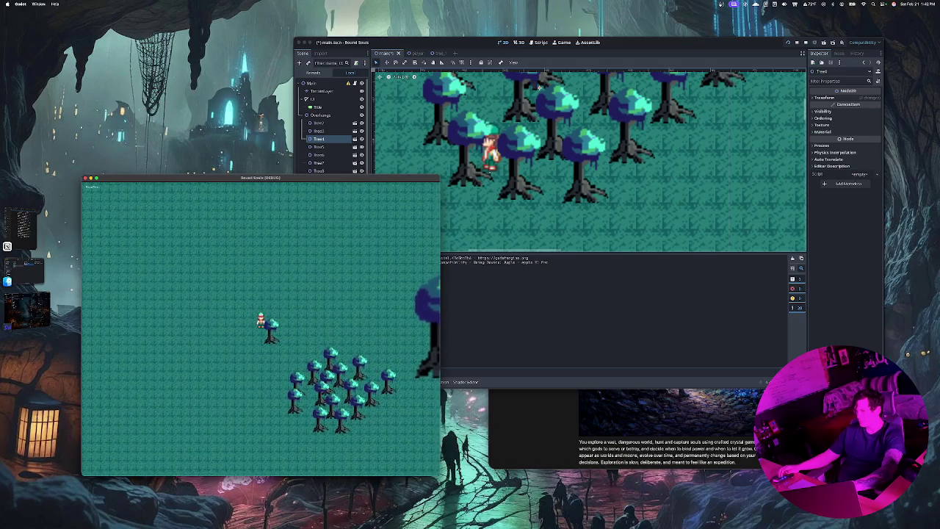
{"action": "key", "text": "Right"}
{"action": "key", "text": "Down"}
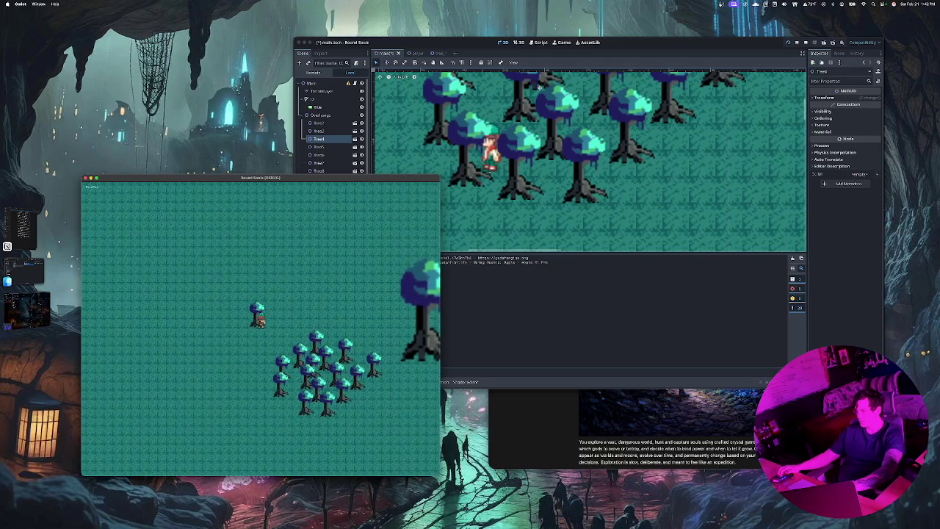
{"action": "key", "text": "Right"}
{"action": "key", "text": "Down"}
{"action": "key", "text": "Right"}
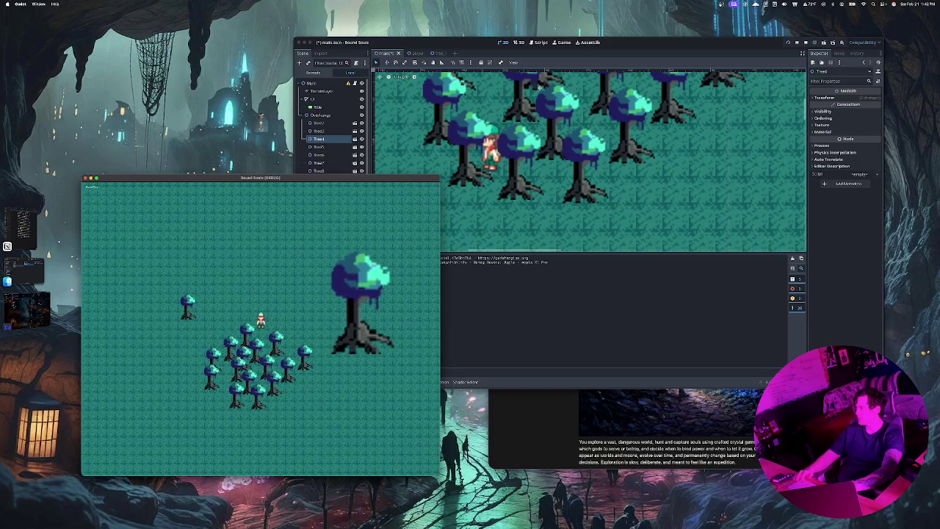
{"action": "key", "text": "super+Tab"}
Open tree_1.tscn, reveal its StaticBody2D, and delete the CollisionPolygon2D node.
{"action": "double_click", "coordinate": [440, 74]}
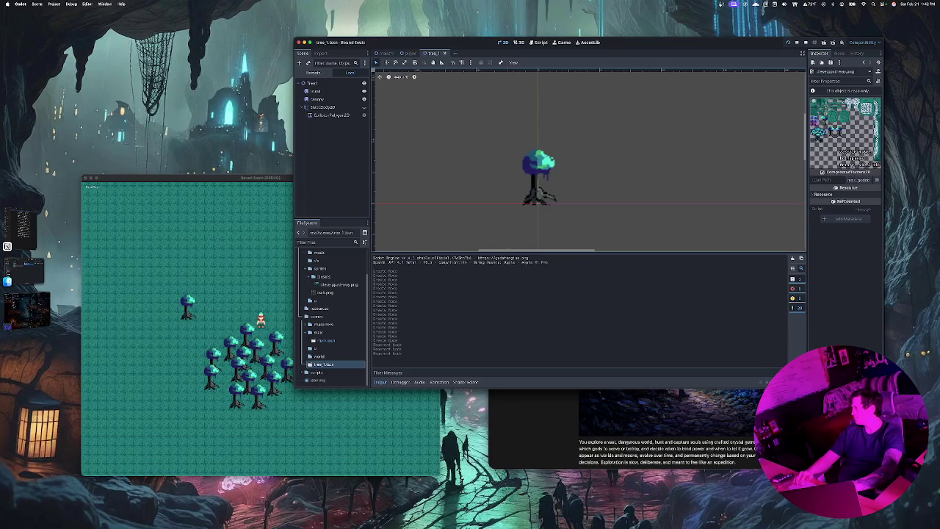
{"action": "left_click", "coordinate": [363, 106]}
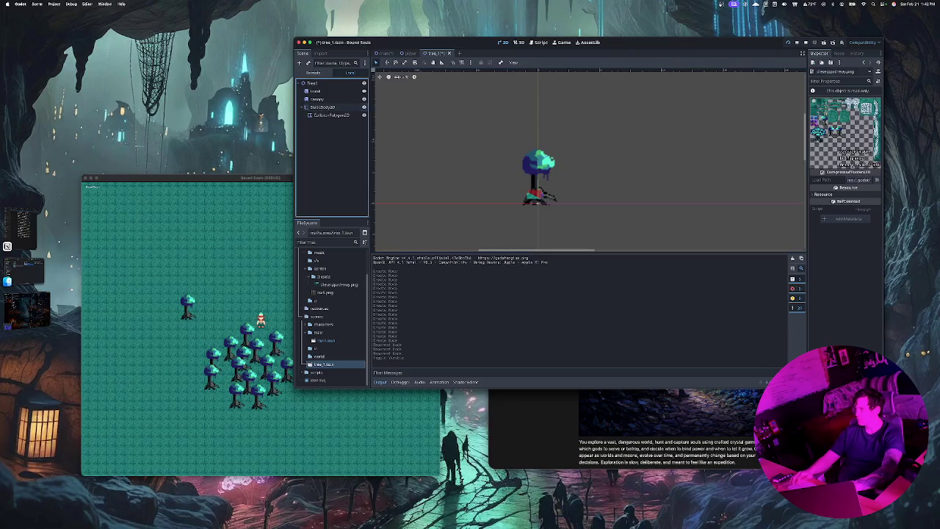
{"action": "left_click", "coordinate": [331, 115]}
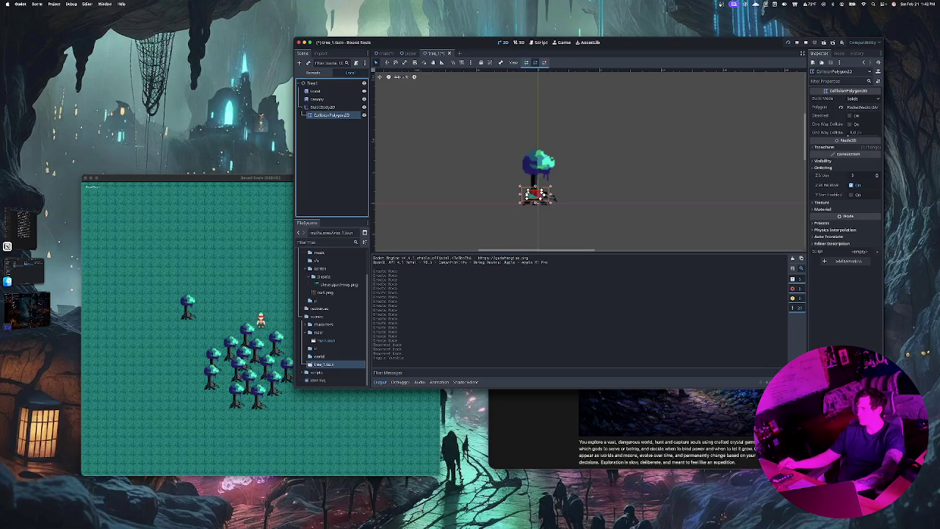
{"action": "key", "text": "Delete"}
{"action": "key", "text": "Return"}
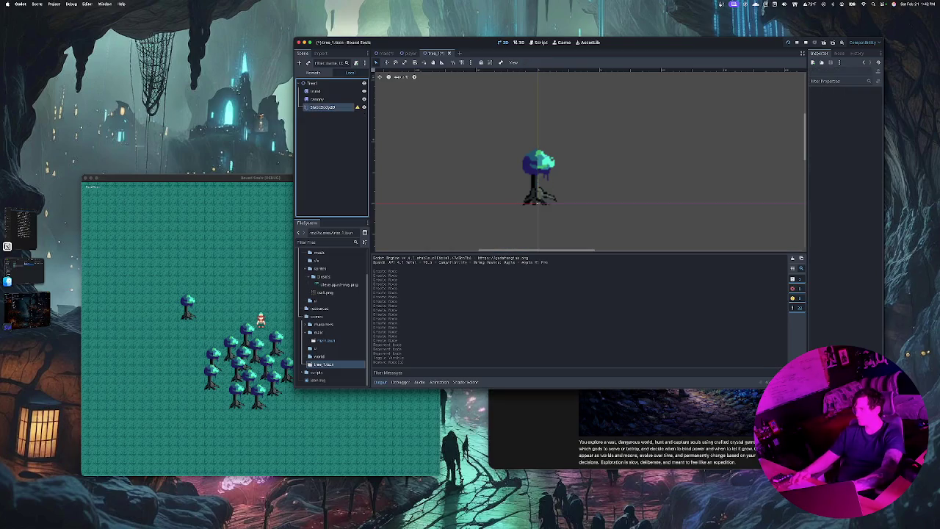
{"action": "key", "text": "super+a"}
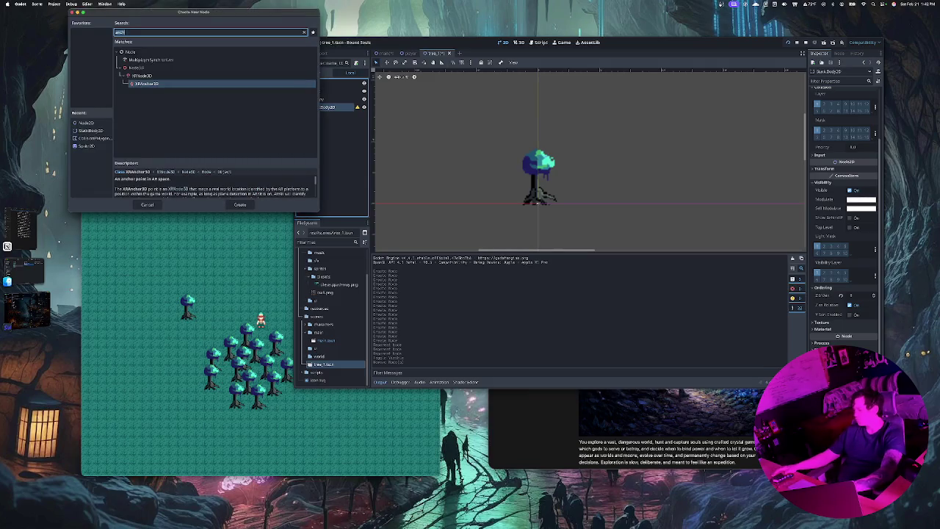
Search 'coll' and create a CollisionShape2D child under the StaticBody2D.
{"action": "type", "text": "coll"}
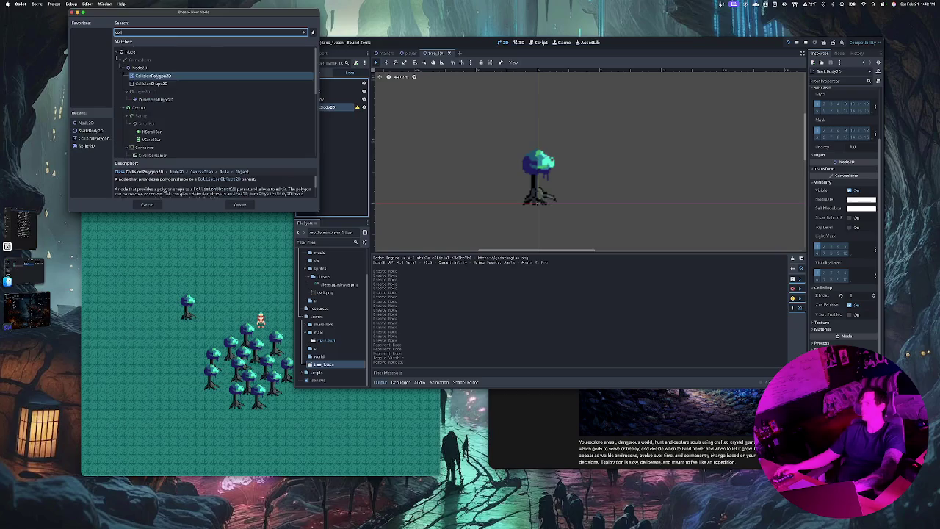
{"action": "key", "text": "Down"}
{"action": "key", "text": "Return"}
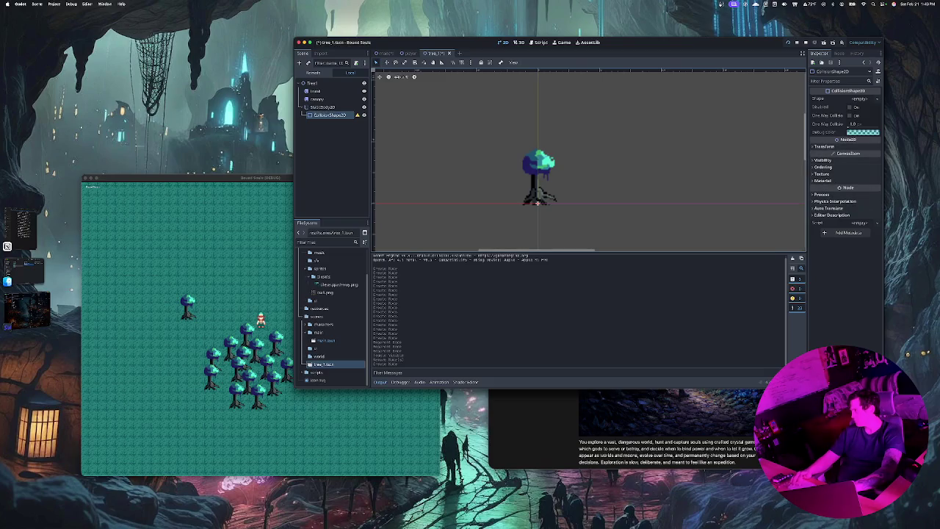
{"action": "left_click", "coordinate": [861, 98]}
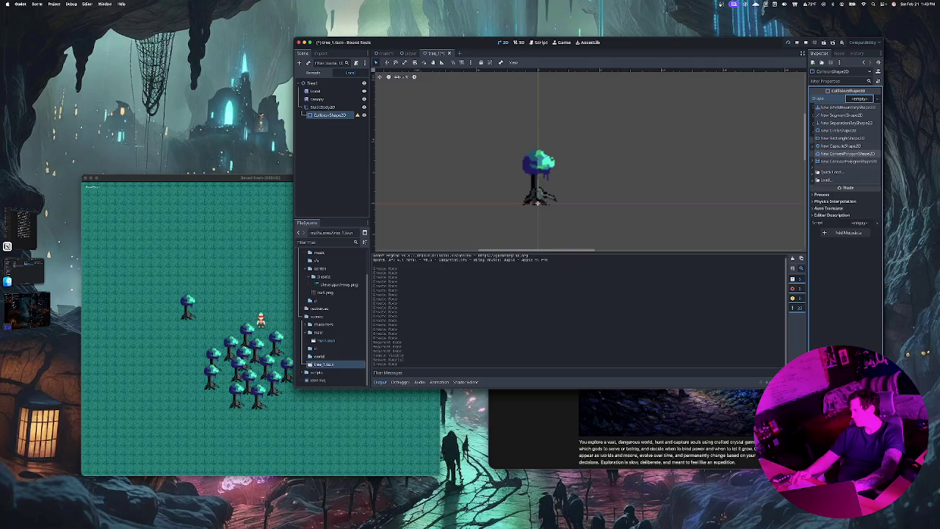
Assign a new ConvexPolygonShape2D to the CollisionShape2D, then reselect that node.
{"action": "left_click", "coordinate": [845, 154]}
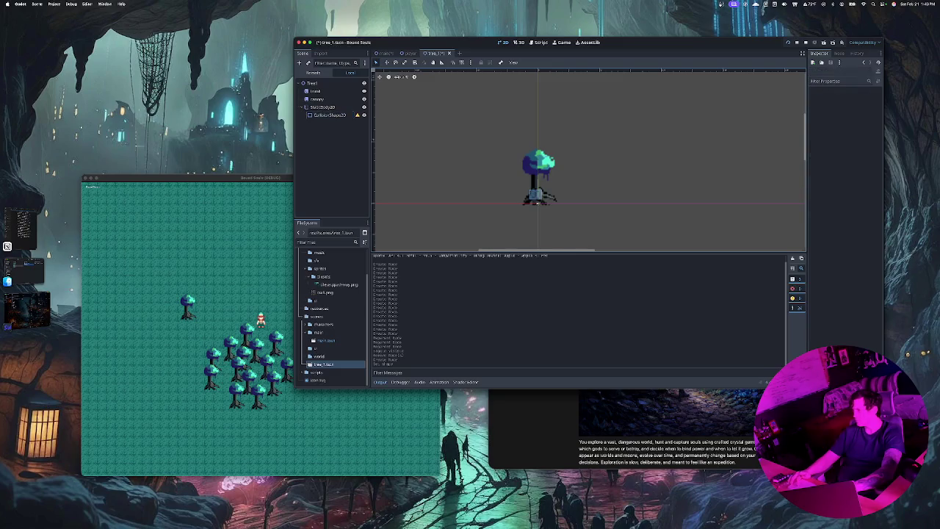
{"action": "left_click", "coordinate": [538, 200]}
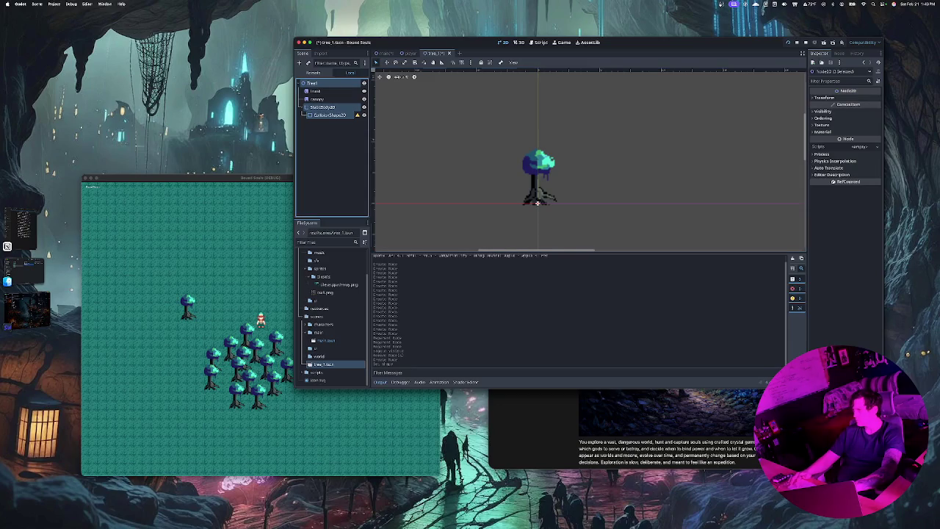
{"action": "left_click", "coordinate": [329, 116]}
{"action": "mouse_move", "coordinate": [358, 115]}
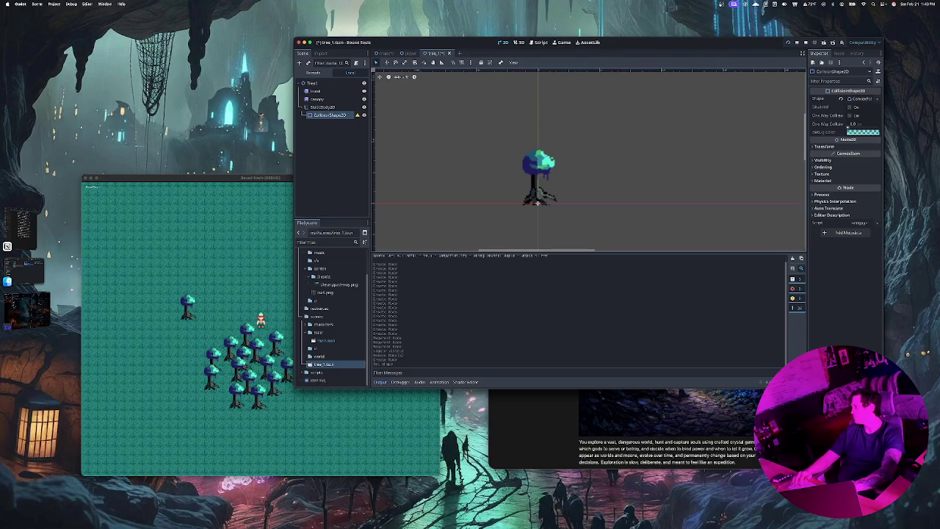
Inspect the CollisionShape2D's One Way Collision Margin and Visibility properties.
{"action": "left_click", "coordinate": [853, 124]}
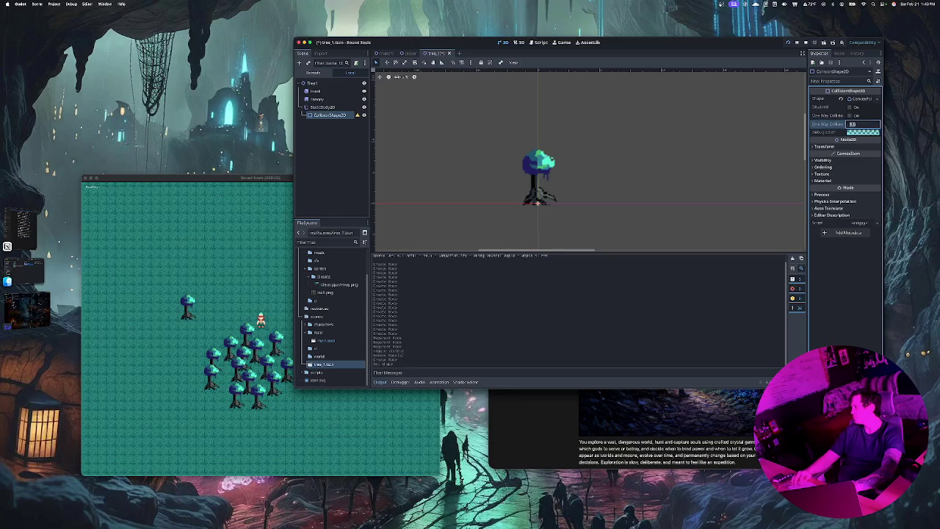
{"action": "left_click", "coordinate": [573, 215]}
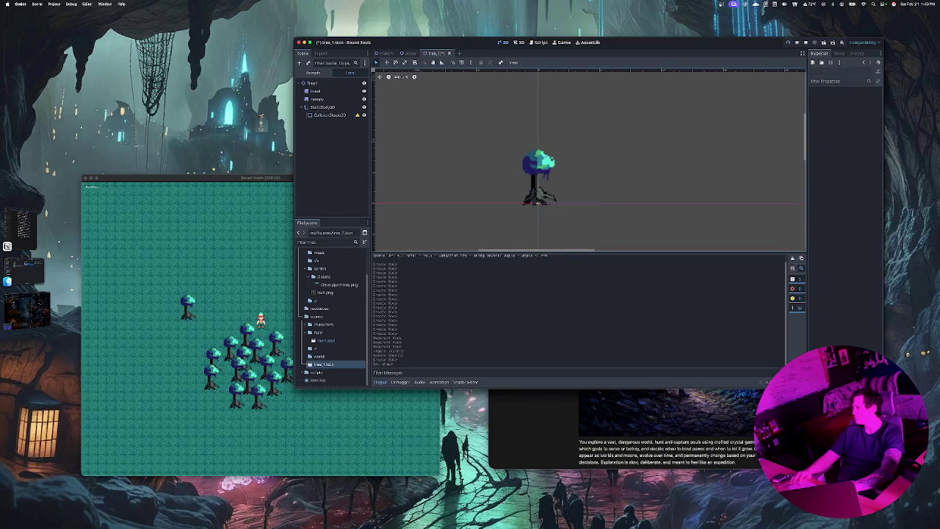
{"action": "left_click", "coordinate": [329, 116]}
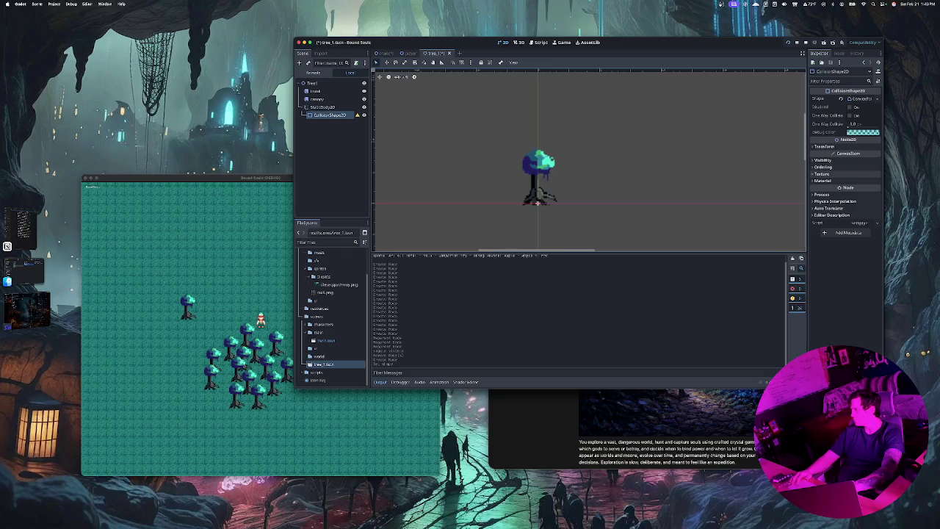
{"action": "left_click", "coordinate": [824, 160]}
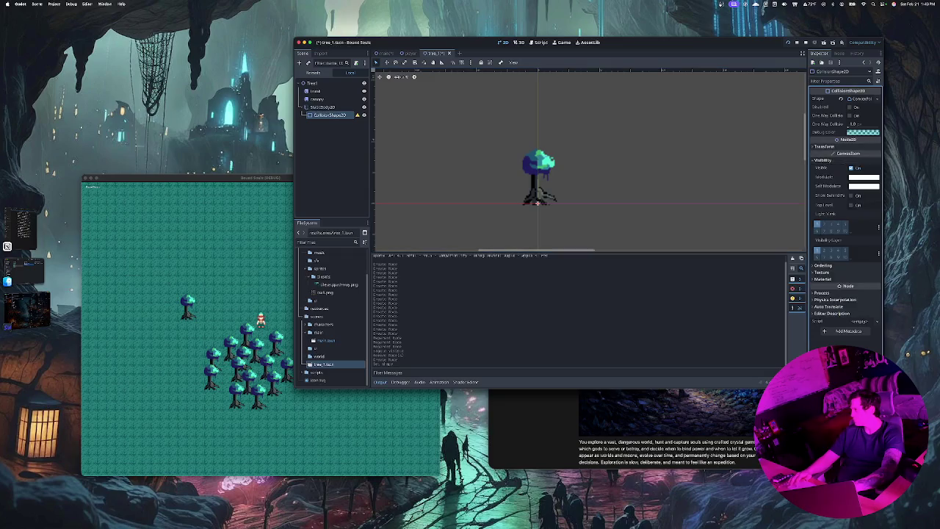
Toggle the collision shape's visibility, move StaticBody2D, and dismiss the configuration warning.
{"action": "left_click", "coordinate": [851, 169]}
{"action": "left_click", "coordinate": [851, 168]}
{"action": "left_click", "coordinate": [543, 197]}
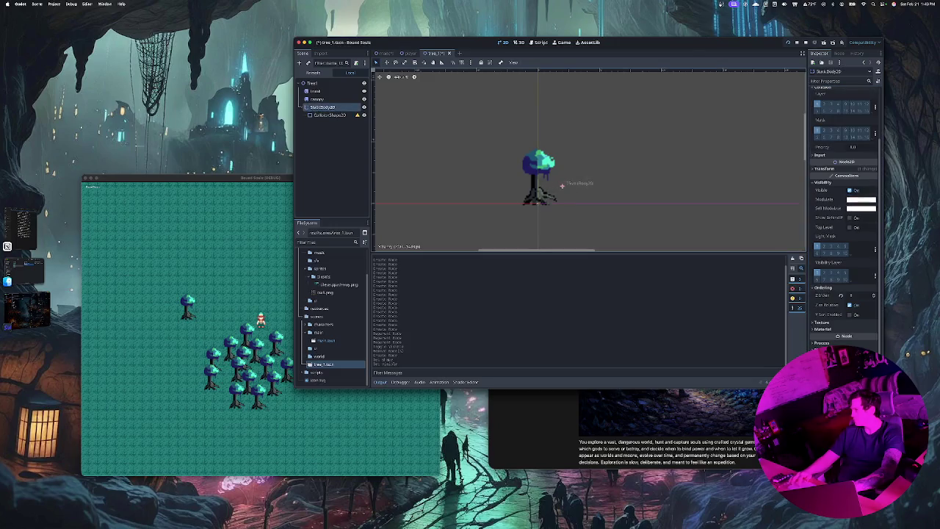
{"action": "mouse_move", "coordinate": [568, 187]}
{"action": "left_mouse_down"}
{"action": "mouse_move", "coordinate": [547, 187]}
{"action": "mouse_move", "coordinate": [539, 201]}
{"action": "left_mouse_up"}
{"action": "left_click", "coordinate": [364, 115]}
{"action": "left_click", "coordinate": [363, 115]}
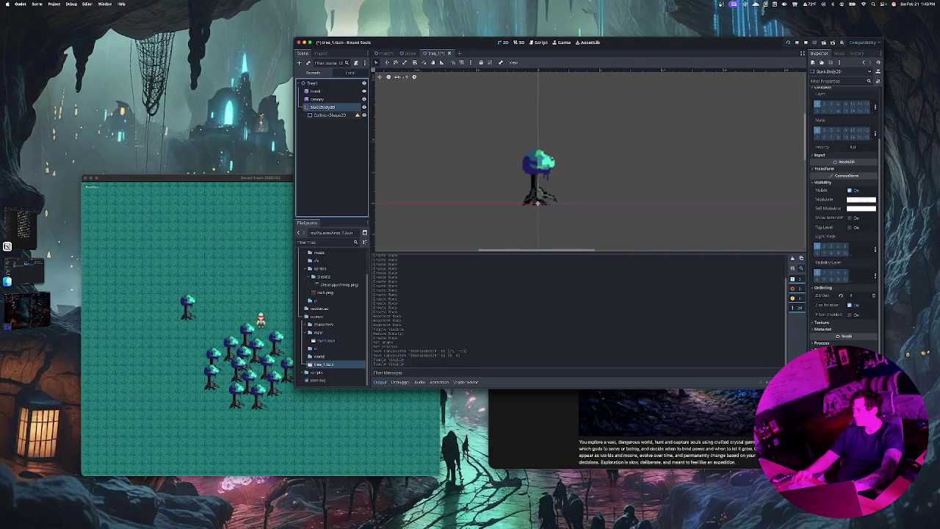
{"action": "left_click", "coordinate": [357, 115]}
{"action": "key", "text": "Return"}
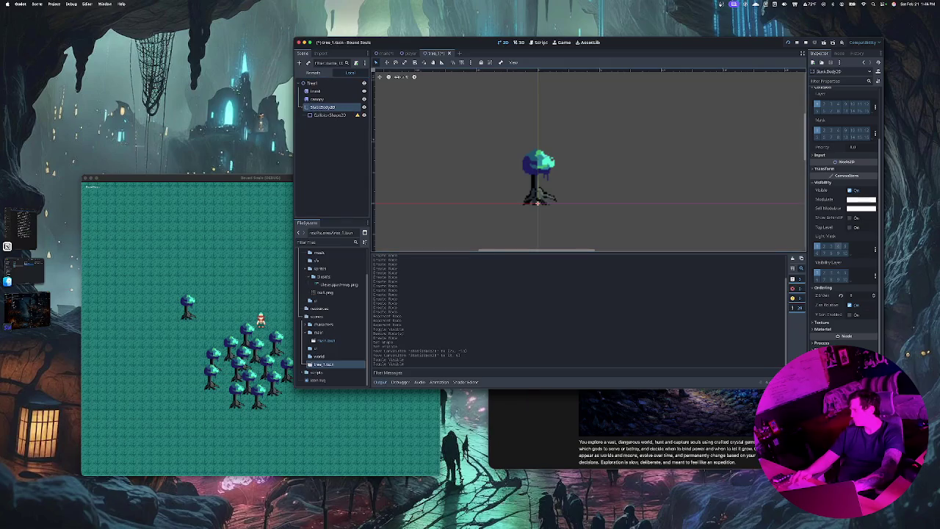
Enable Top Level on StaticBody2D, undo its accidental move, and reselect CollisionShape2D.
{"action": "left_click", "coordinate": [851, 227]}
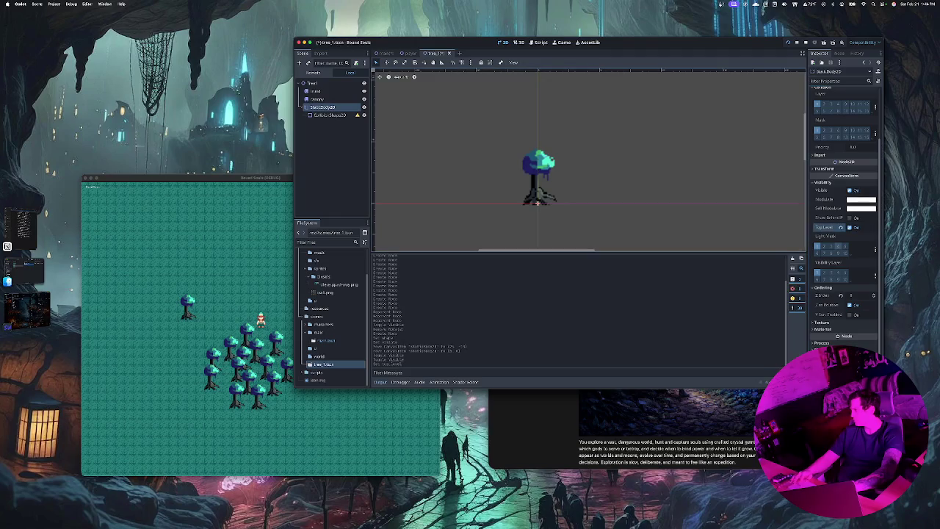
{"action": "left_click_drag", "start_coordinate": [537, 202], "coordinate": [544, 222]}
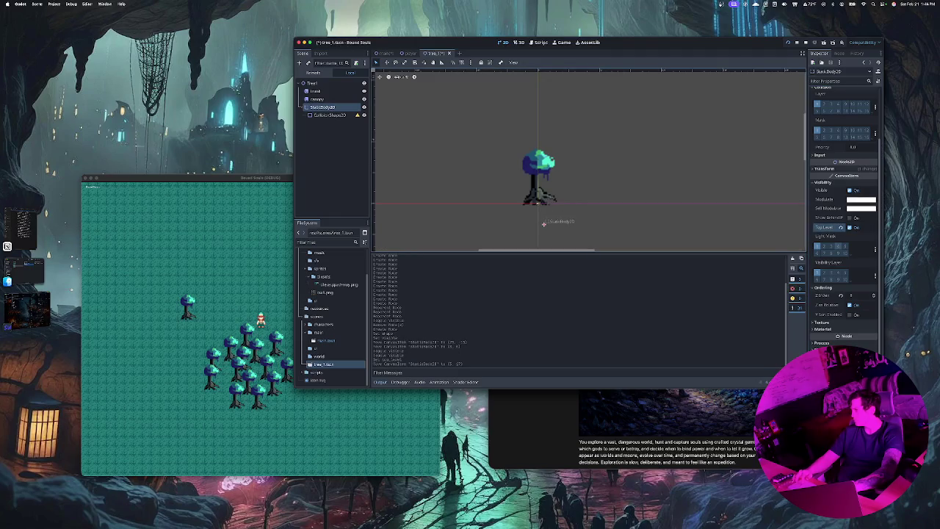
{"action": "key", "text": "super+z"}
{"action": "left_click", "coordinate": [329, 116]}
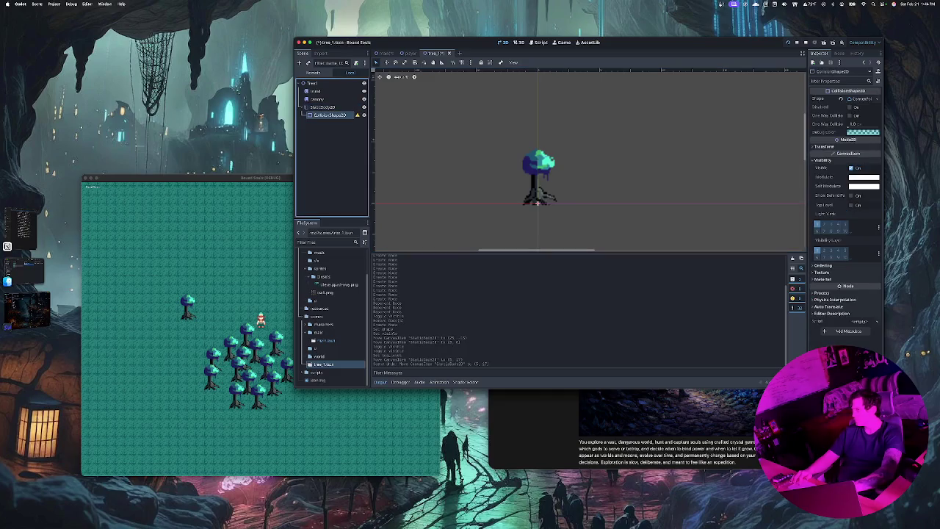
Delete the old CollisionShape2D and add a fresh CollisionShape2D under StaticBody2D.
{"action": "key", "text": "Delete"}
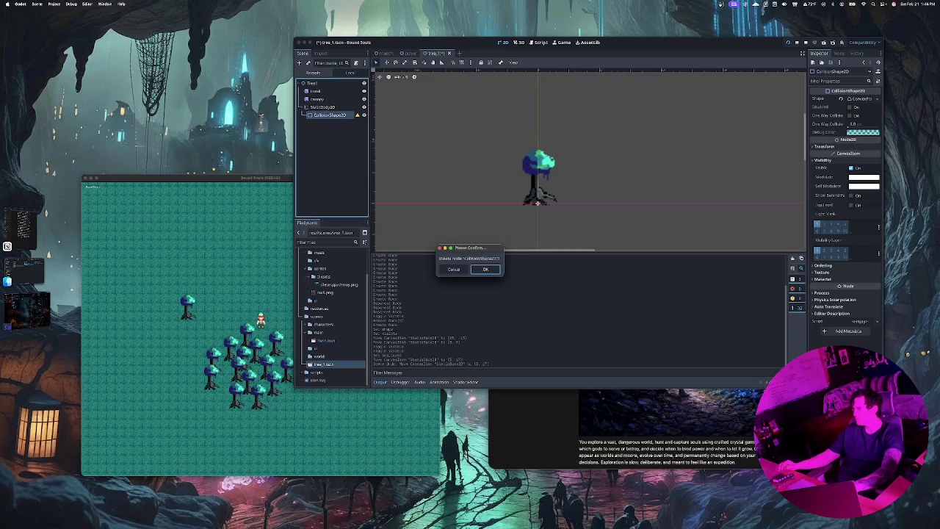
{"action": "key", "text": "Return"}
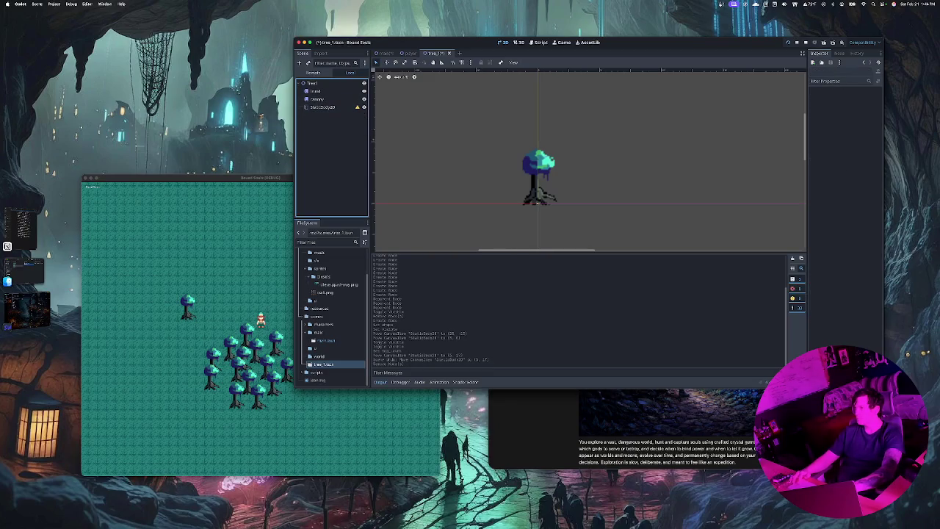
{"action": "left_click", "coordinate": [322, 107]}
{"action": "key", "text": "ctrl+a"}
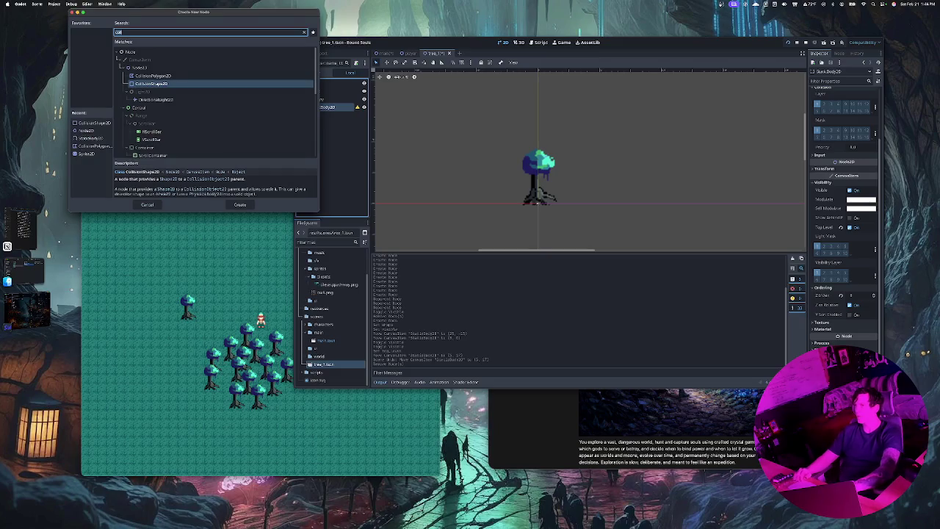
{"action": "key", "text": "Return"}
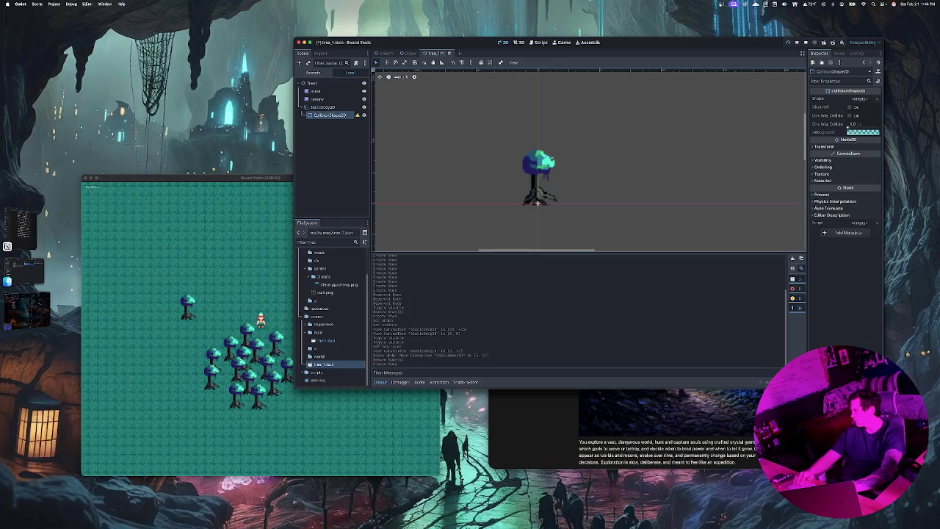
Try circle and convex polygon shapes, then give the collision node a CapsuleShape2D.
{"action": "left_click", "coordinate": [825, 146]}
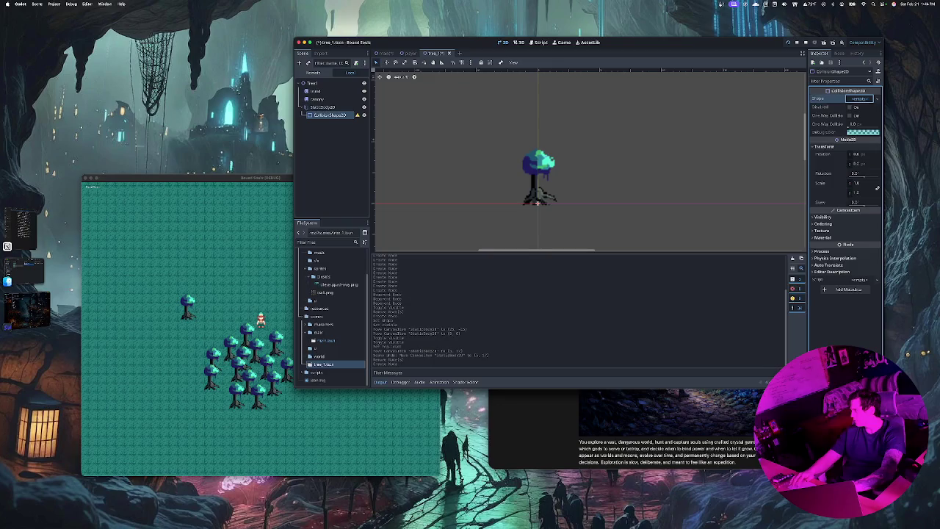
{"action": "left_click", "coordinate": [861, 98]}
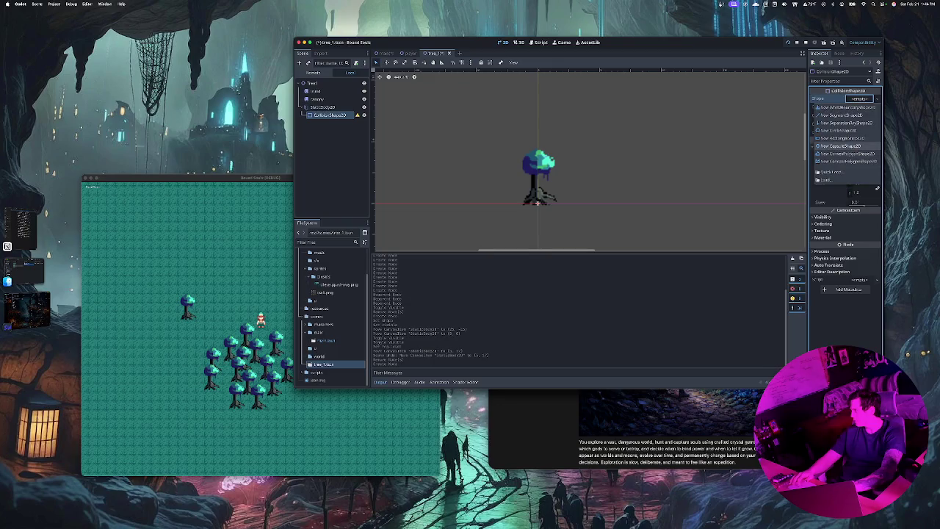
{"action": "left_click", "coordinate": [840, 130]}
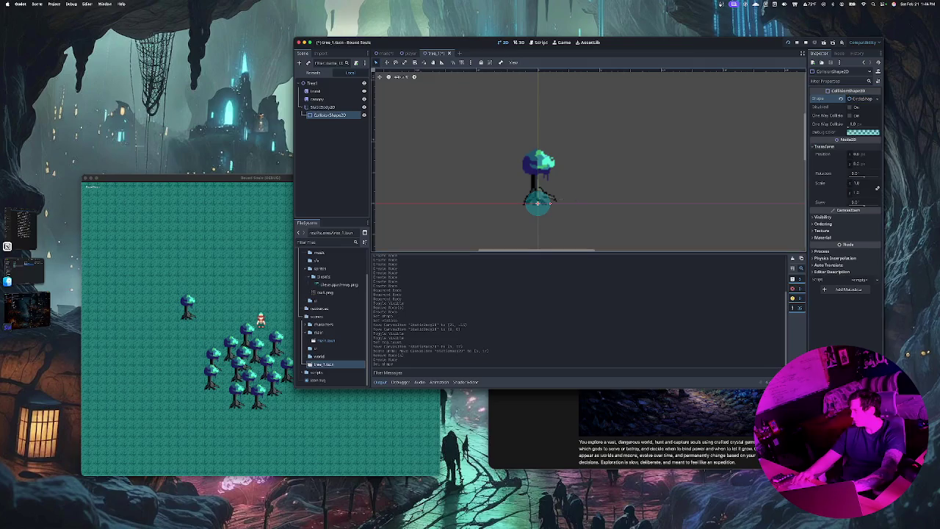
{"action": "key", "text": "super+z"}
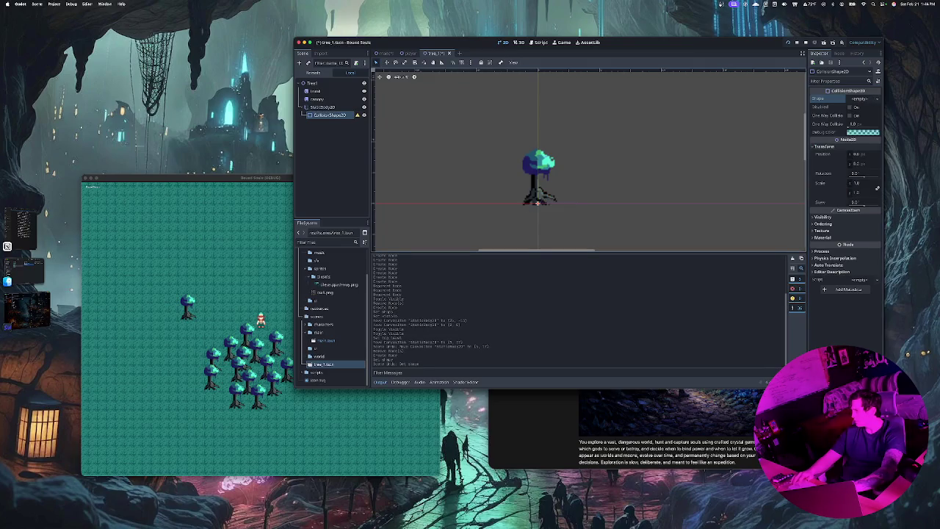
{"action": "left_click", "coordinate": [860, 98]}
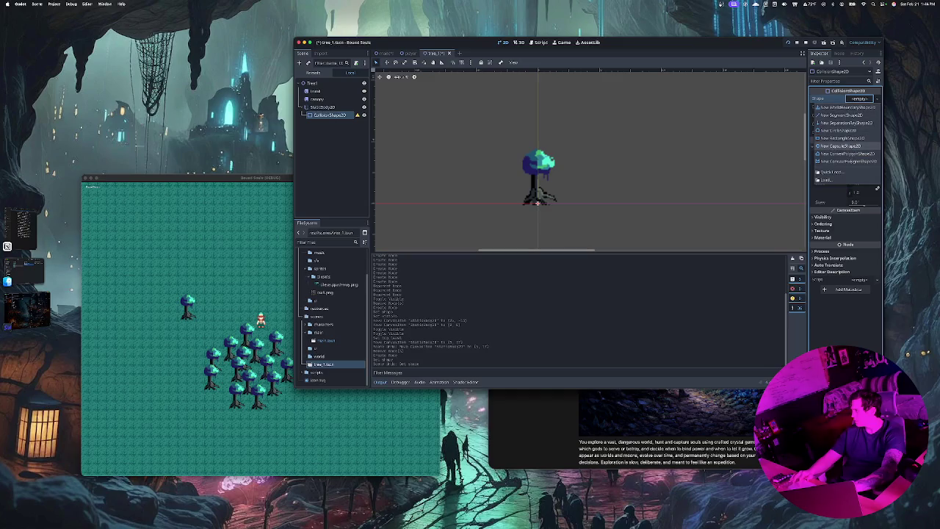
{"action": "left_click", "coordinate": [845, 154]}
{"action": "key", "text": "super+z"}
{"action": "left_click", "coordinate": [860, 99]}
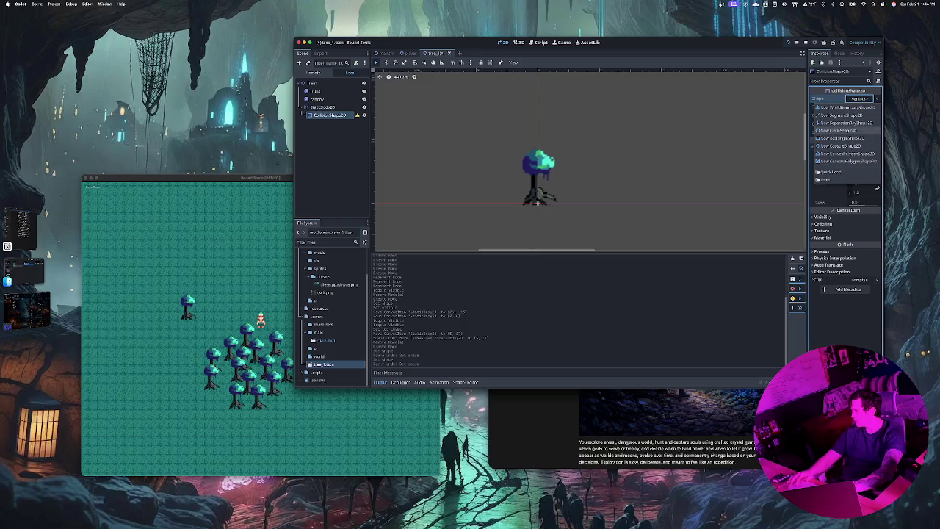
{"action": "left_click", "coordinate": [838, 146]}
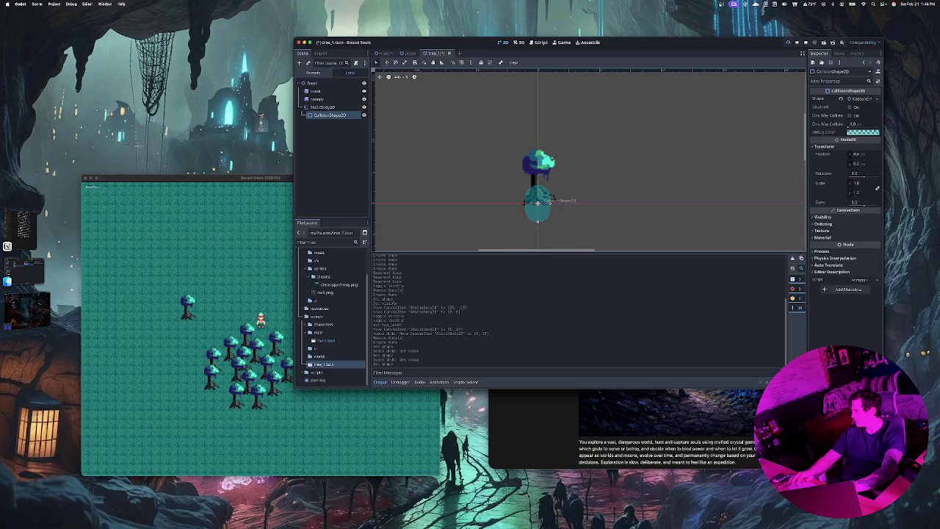
{"action": "key", "text": "ctrl+z"}
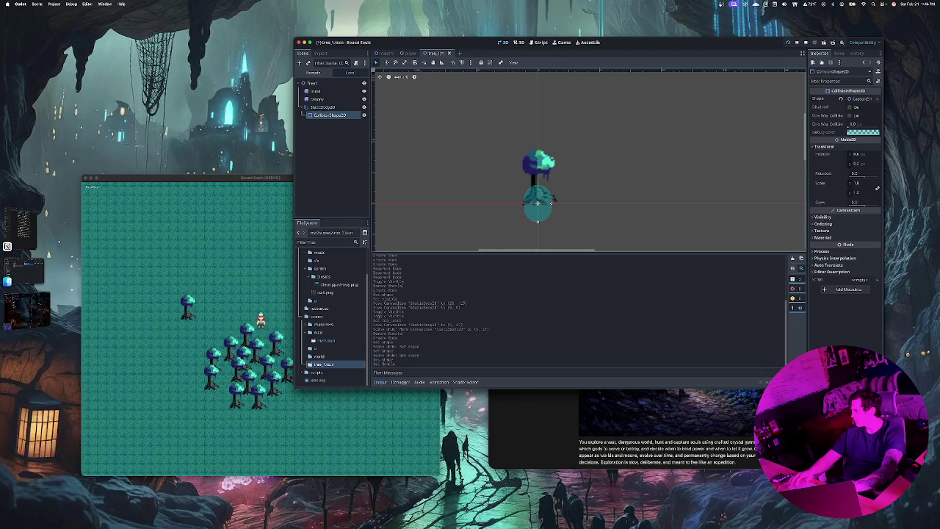
Set the margin to 1, rotate the capsule sideways, and move it to the trunk base.
{"action": "left_click", "coordinate": [851, 127]}
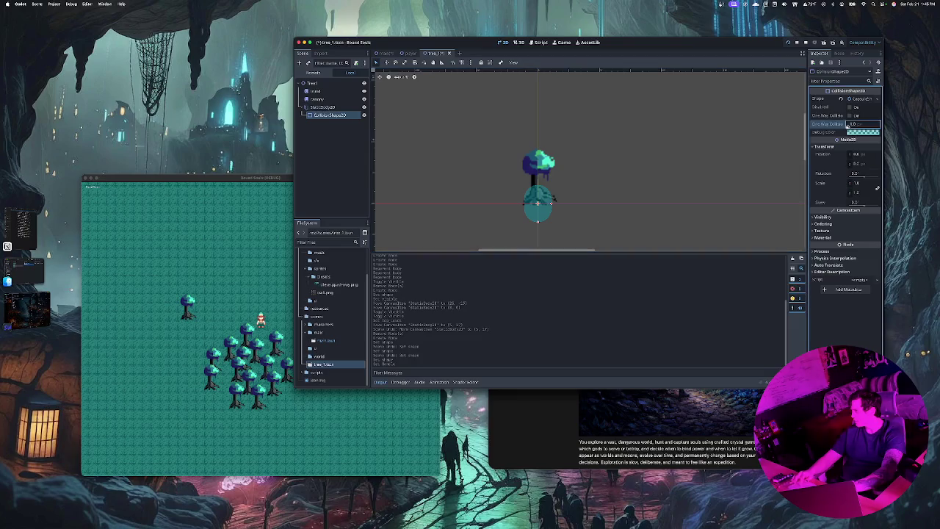
{"action": "type", "text": "1"}
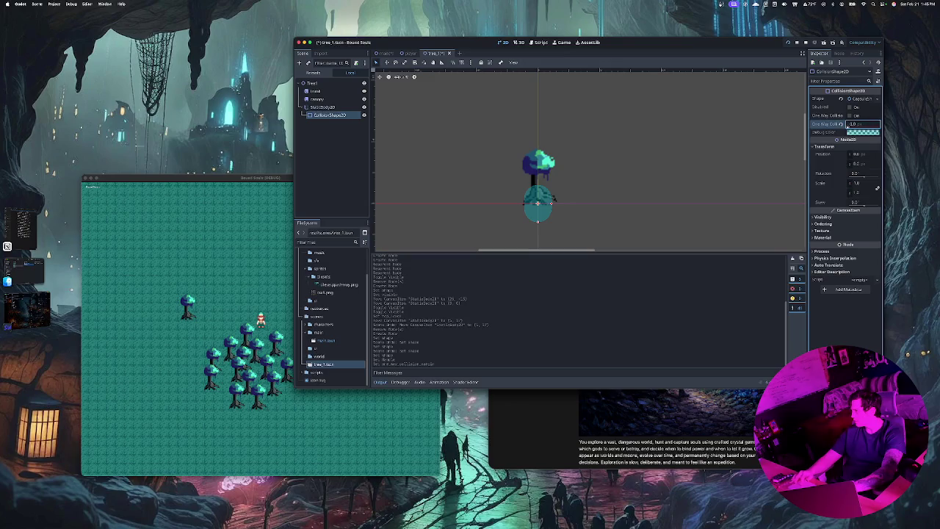
{"action": "left_click_drag", "start_coordinate": [864, 177], "coordinate": [875, 176]}
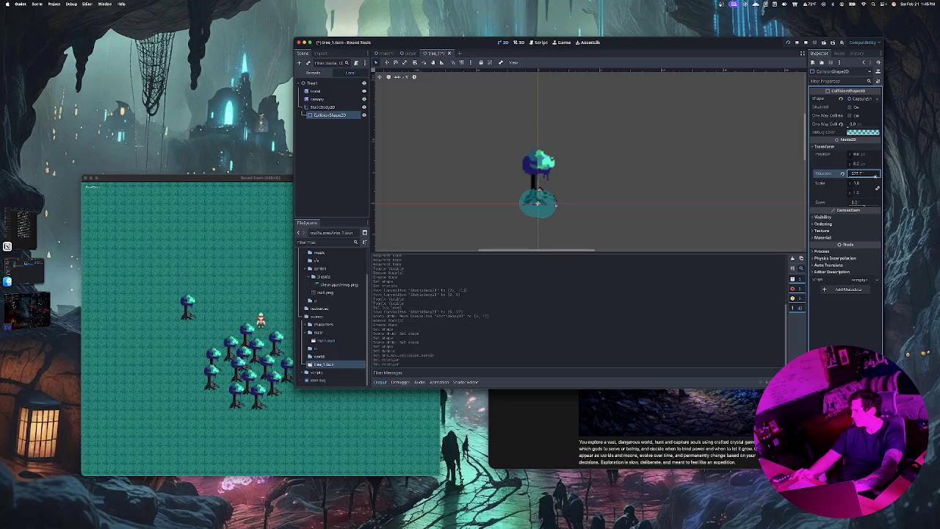
{"action": "left_click_drag", "start_coordinate": [539, 203], "coordinate": [540, 195]}
{"action": "key", "text": "Escape"}
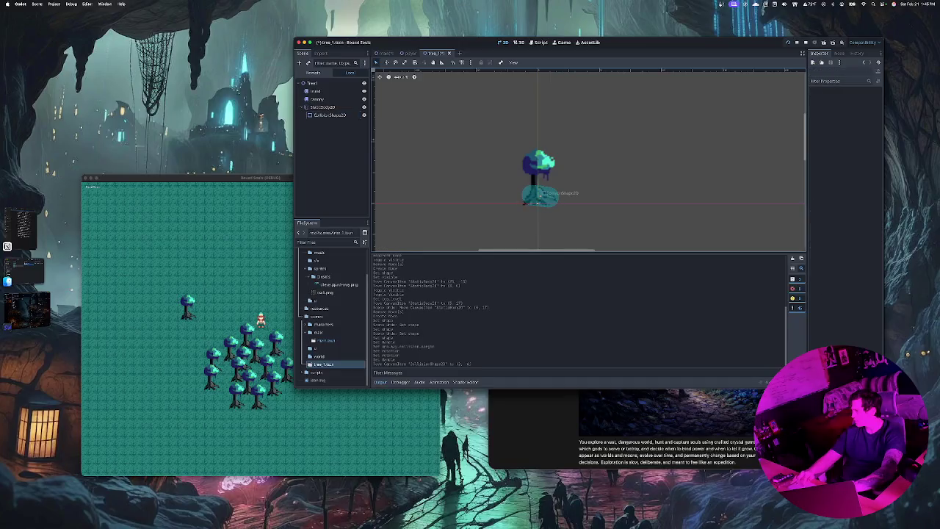
{"action": "left_click", "coordinate": [540, 195]}
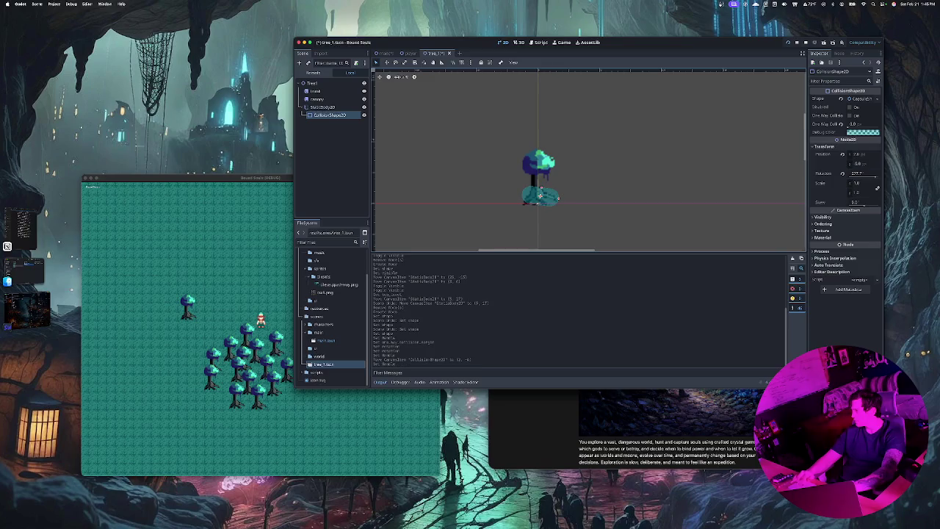
{"action": "left_click_drag", "start_coordinate": [870, 175], "coordinate": [875, 177]}
{"action": "left_click_drag", "start_coordinate": [540, 195], "coordinate": [540, 196]}
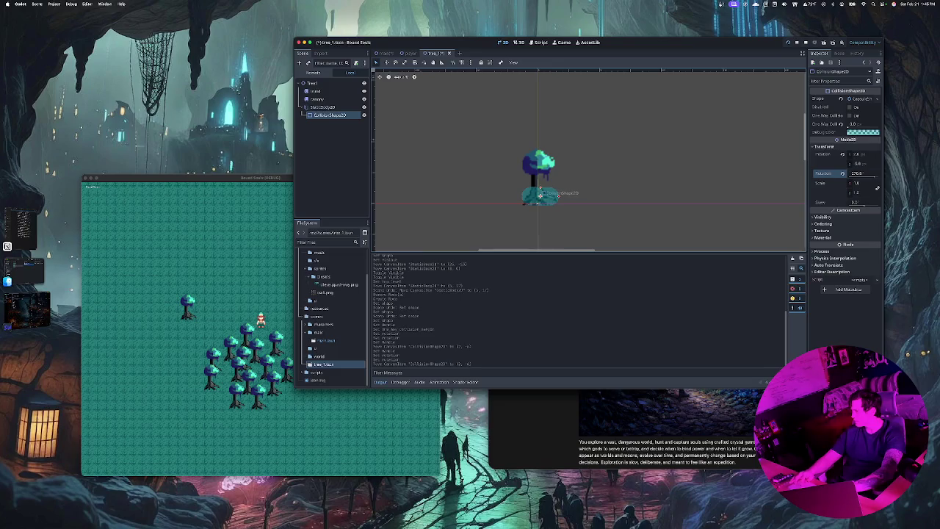
{"action": "left_click_drag", "start_coordinate": [540, 195], "coordinate": [536, 194]}
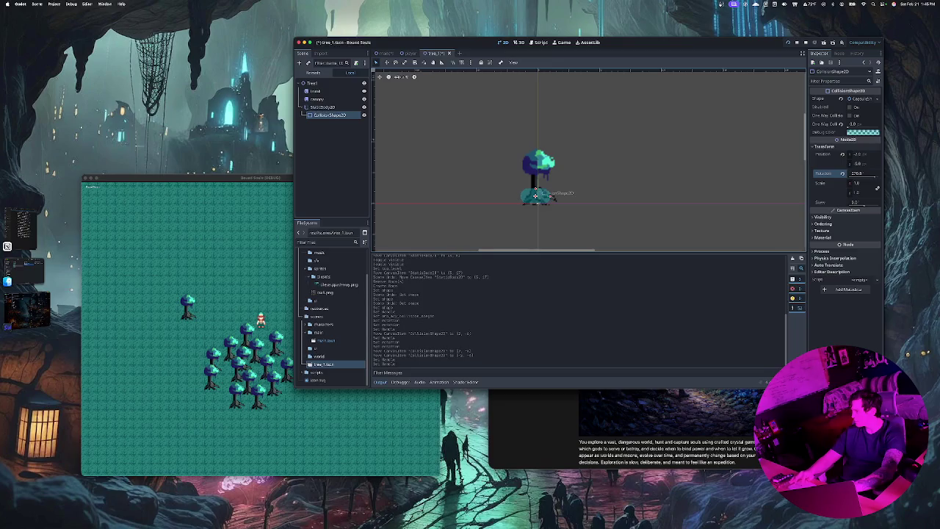
{"action": "left_click_drag", "start_coordinate": [536, 193], "coordinate": [543, 197]}
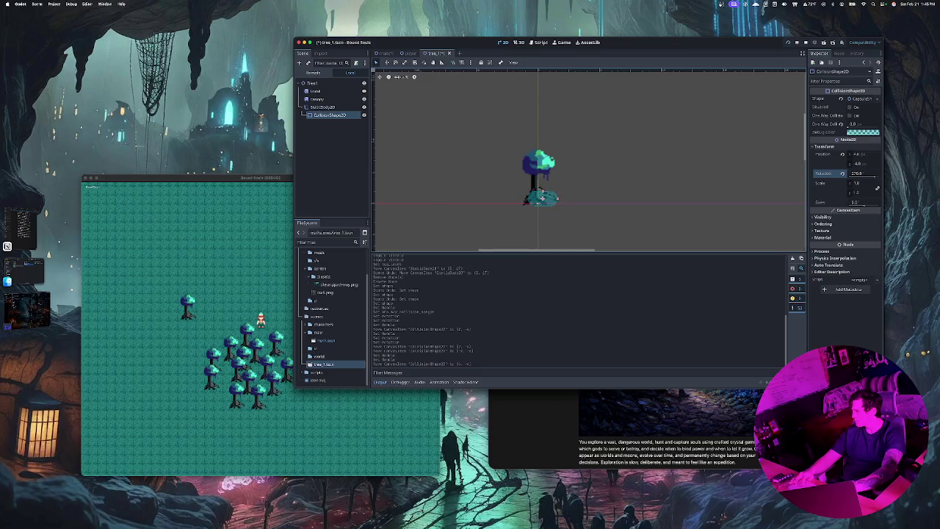
Fine-tune the capsule's position under the trunk, then deselect it.
{"action": "left_click", "coordinate": [540, 189]}
{"action": "left_click", "coordinate": [542, 197]}
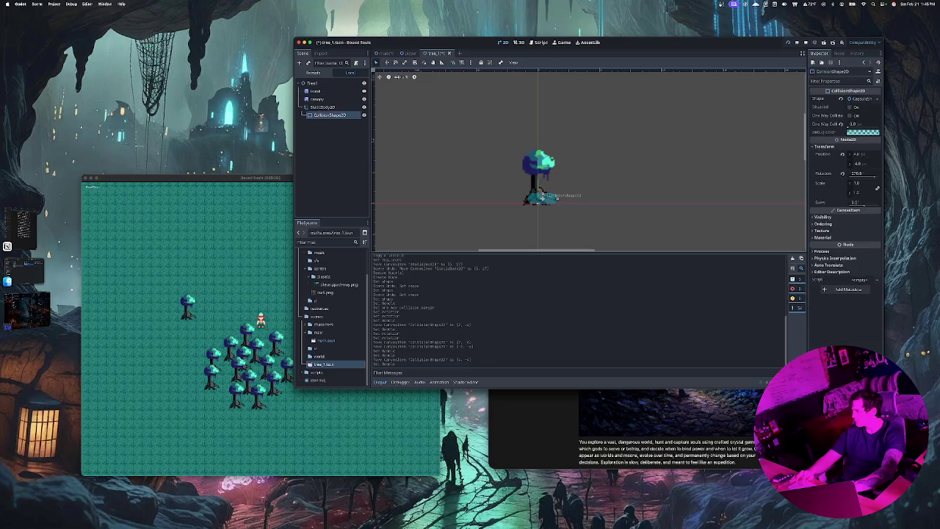
{"action": "left_click_drag", "start_coordinate": [542, 196], "coordinate": [542, 196]}
{"action": "left_click", "coordinate": [542, 197]}
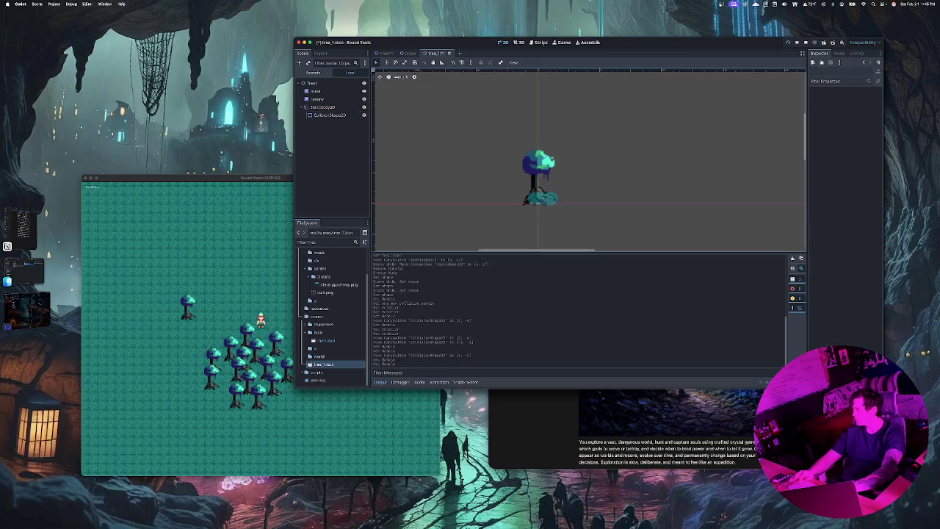
{"action": "left_click", "coordinate": [538, 202]}
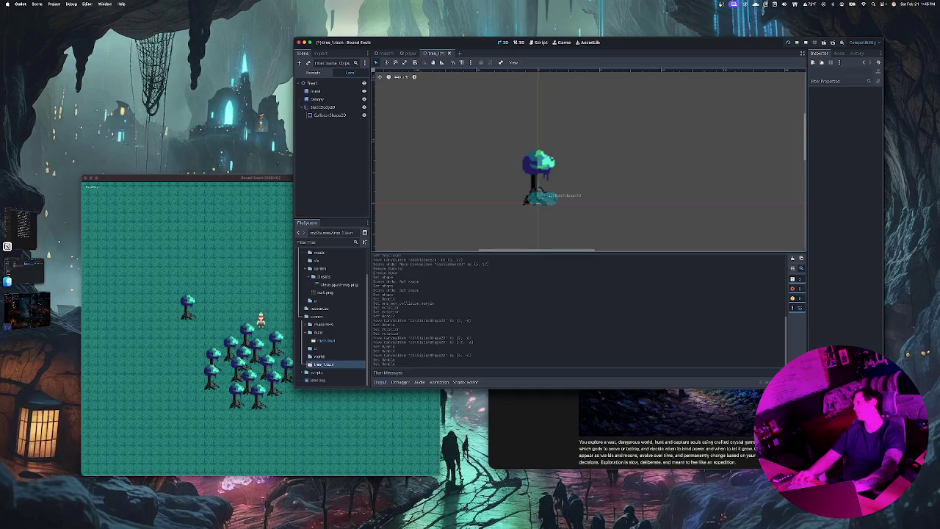
{"action": "left_click", "coordinate": [538, 202]}
{"action": "left_click", "coordinate": [541, 198]}
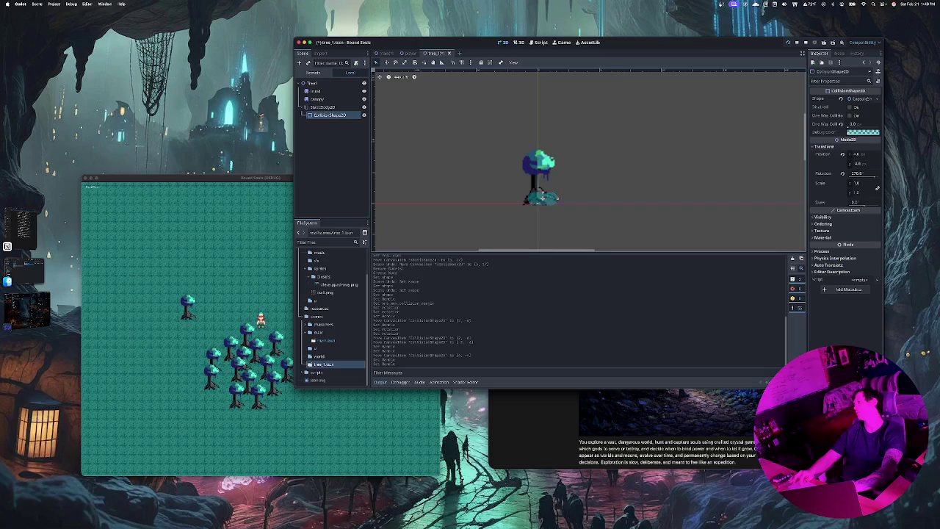
{"action": "left_click", "coordinate": [542, 196]}
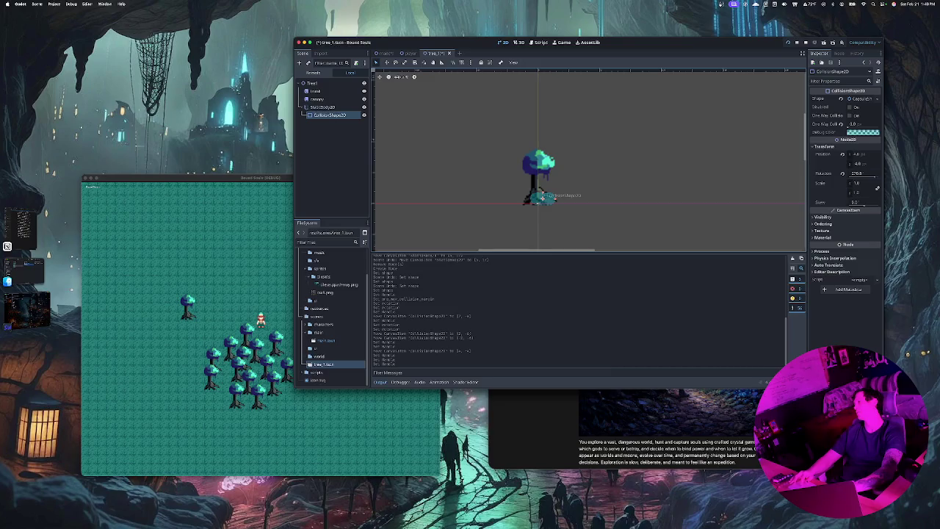
{"action": "left_click_drag", "start_coordinate": [542, 197], "coordinate": [551, 197]}
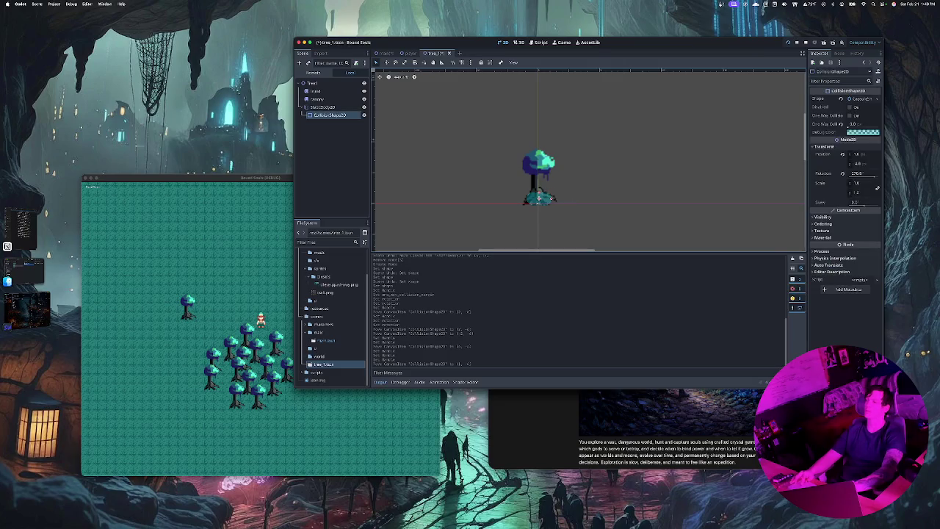
{"action": "left_click", "coordinate": [551, 197]}
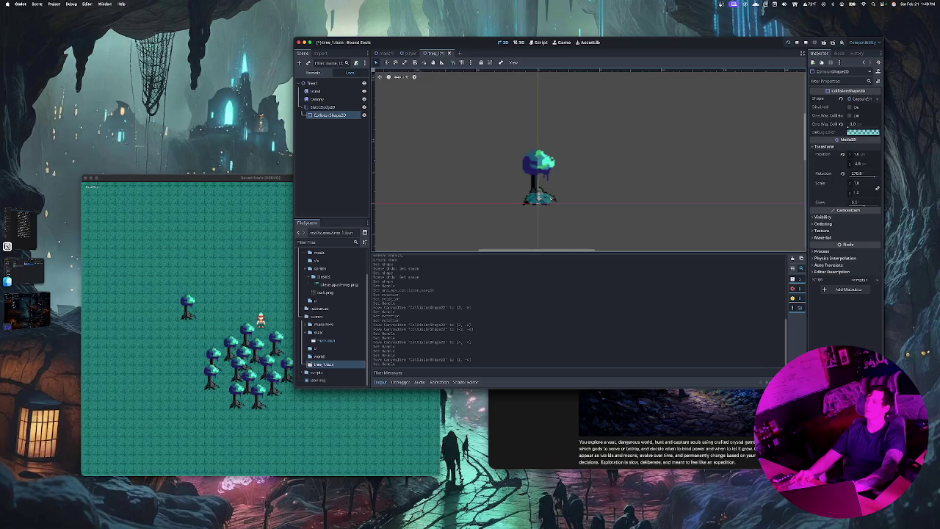
{"action": "left_click", "coordinate": [545, 198]}
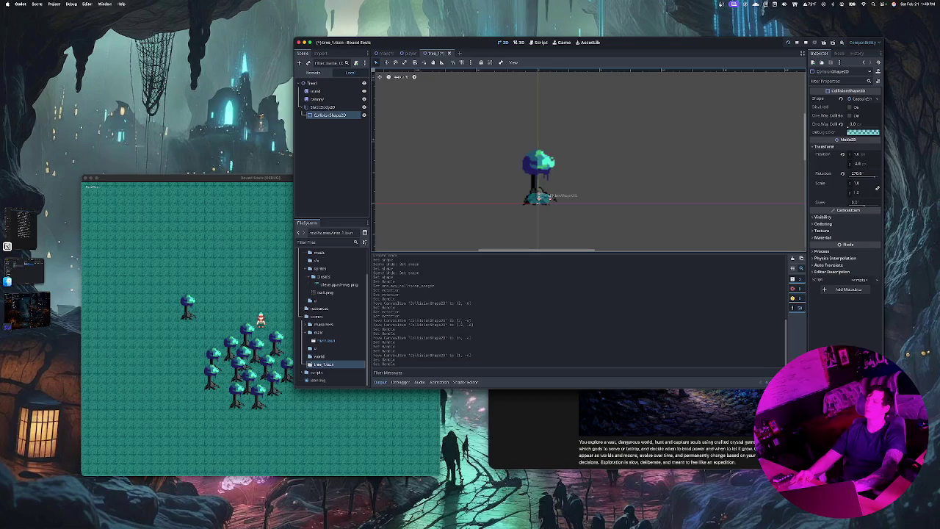
{"action": "left_click_drag", "start_coordinate": [554, 198], "coordinate": [539, 195]}
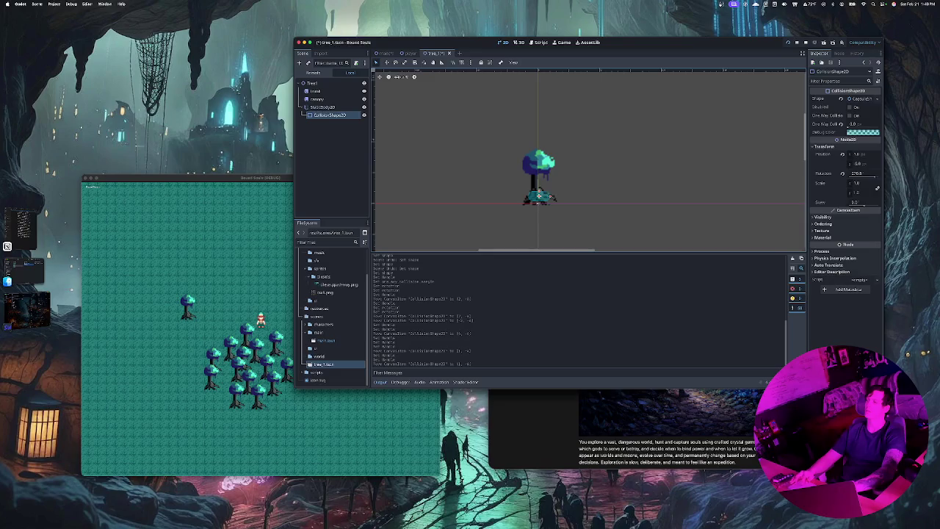
{"action": "key", "text": "Escape"}
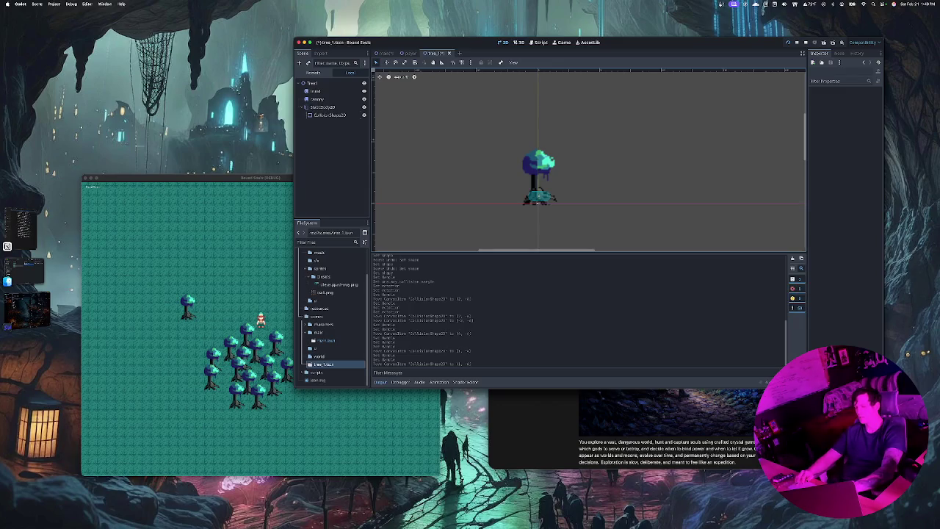
Save tree_1.tscn and walk the player around the tree cluster in the running game.
{"action": "key", "text": "ctrl+s"}
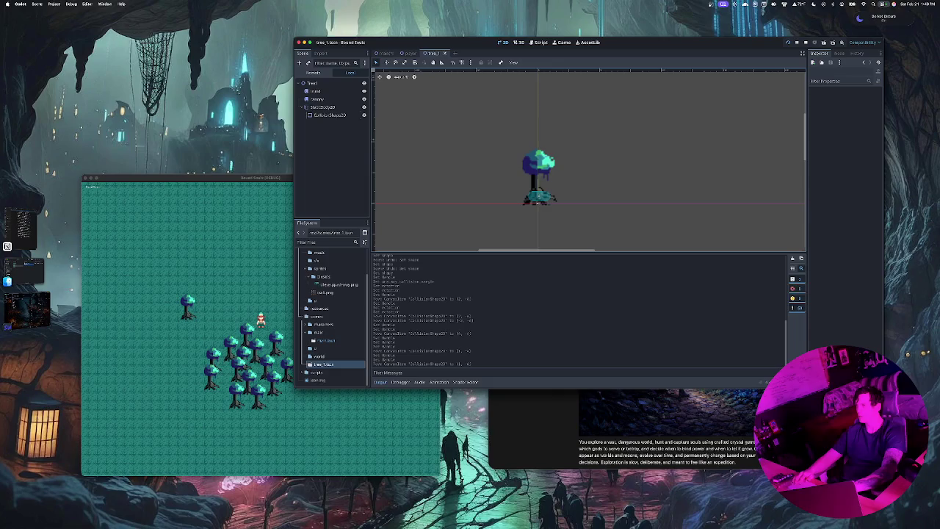
{"action": "key", "text": "super+Tab"}
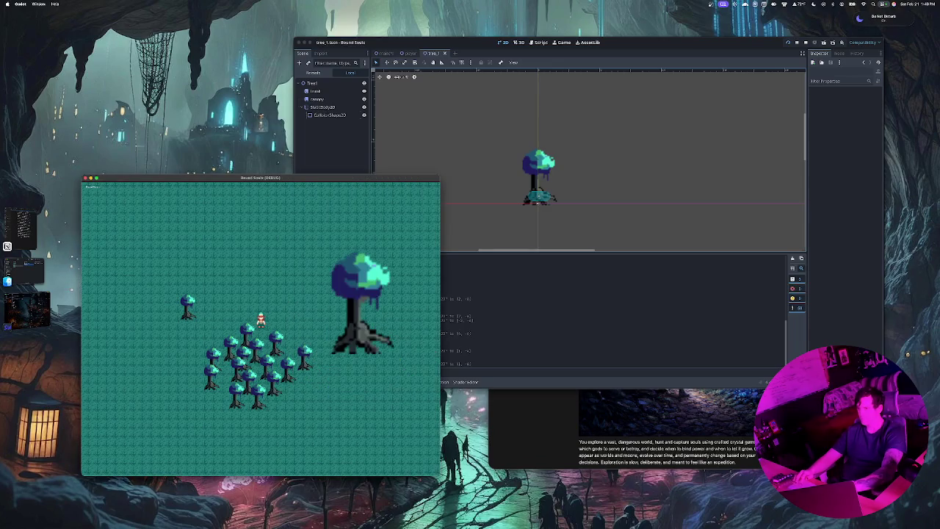
{"action": "key", "text": "Up"}
{"action": "key", "text": "Left"}
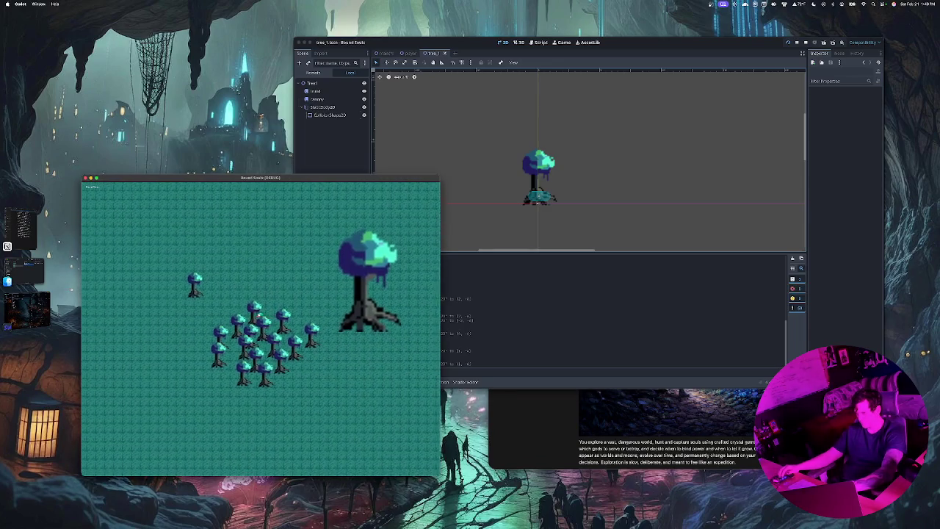
{"action": "key", "text": "Up"}
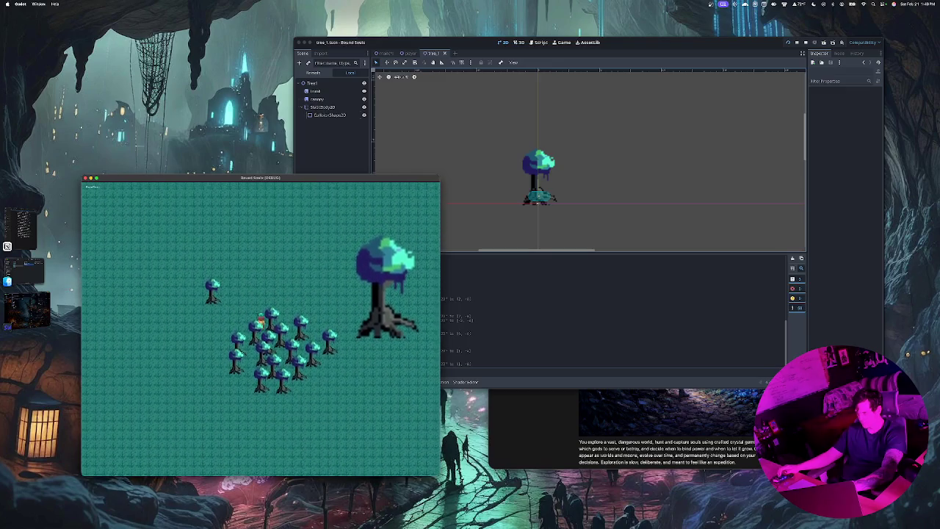
{"action": "key", "text": "Down"}
{"action": "key", "text": "Right"}
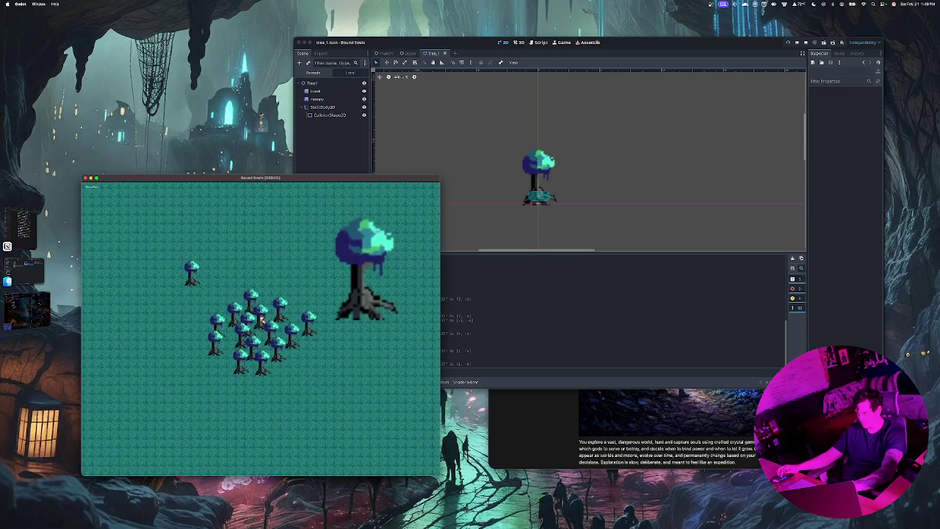
{"action": "key", "text": "Up"}
{"action": "key", "text": "Left"}
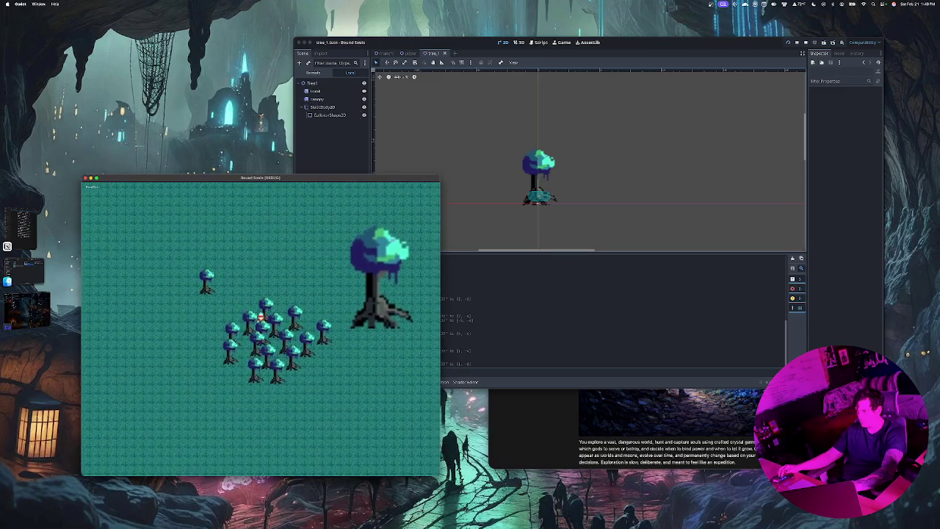
{"action": "key", "text": "Up"}
{"action": "key", "text": "Left"}
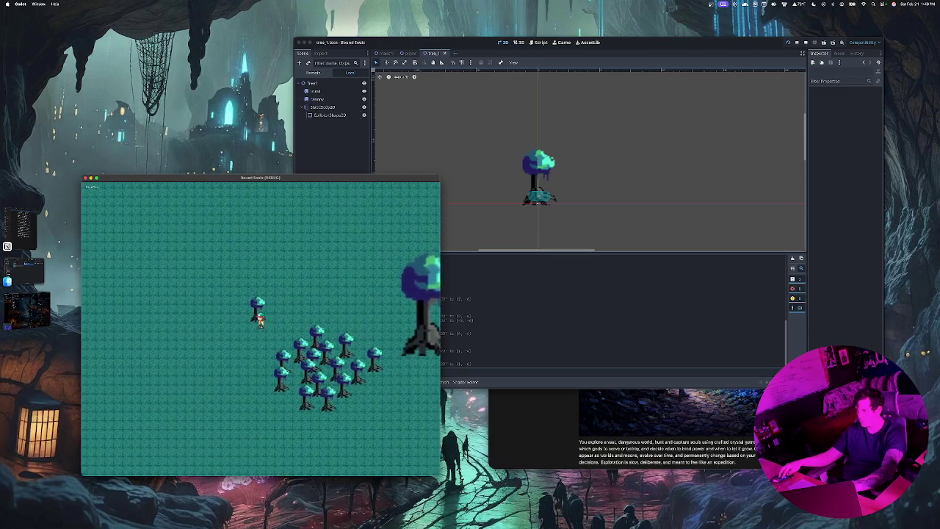
Return to the editor, stop the game, and close its window.
{"action": "key", "text": "super+Tab"}
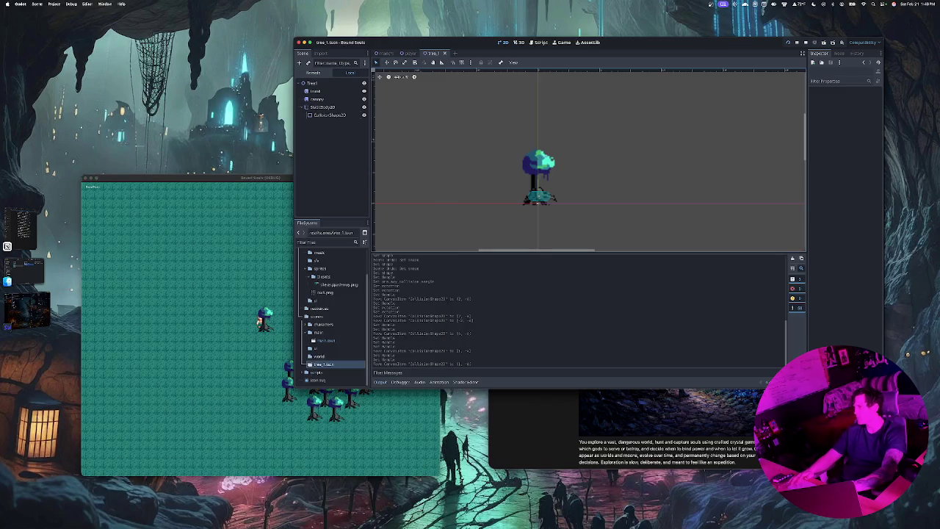
{"action": "key", "text": "super+period"}
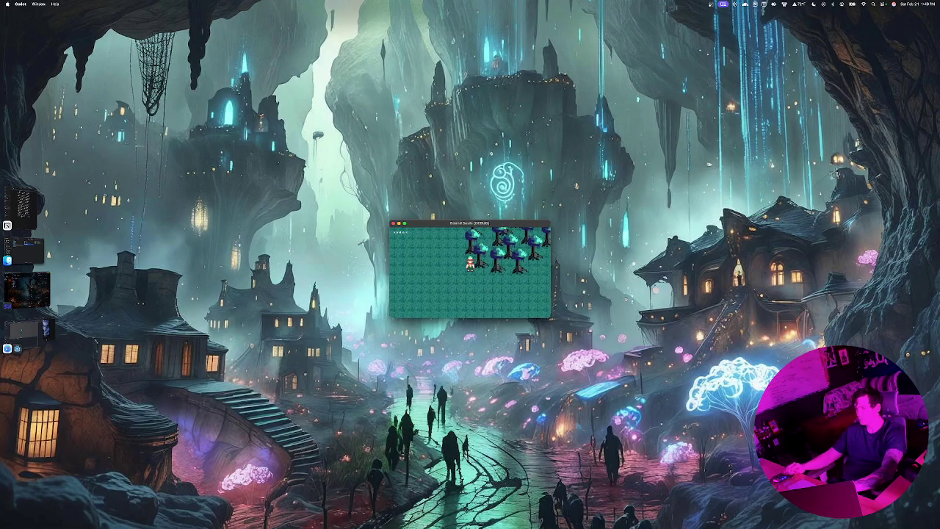
{"action": "key", "text": "super+q"}
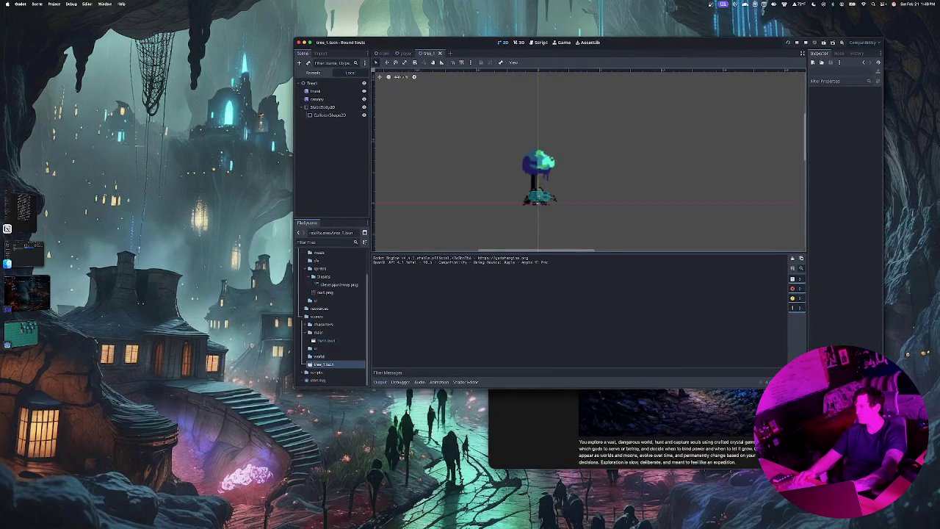
Adjust the tree collision's One Way Collision Margin, save, and run the game.
{"action": "left_click", "coordinate": [541, 196]}
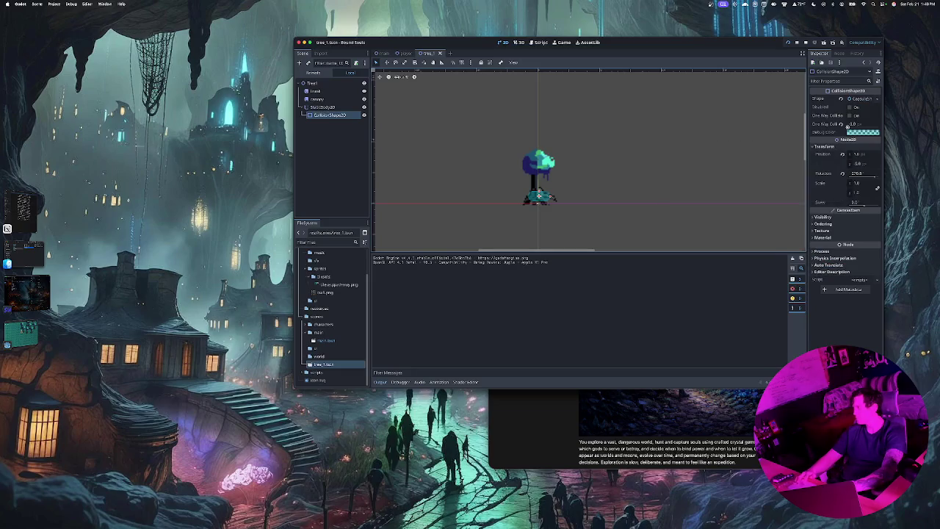
{"action": "left_click_drag", "start_coordinate": [849, 125], "coordinate": [858, 125]}
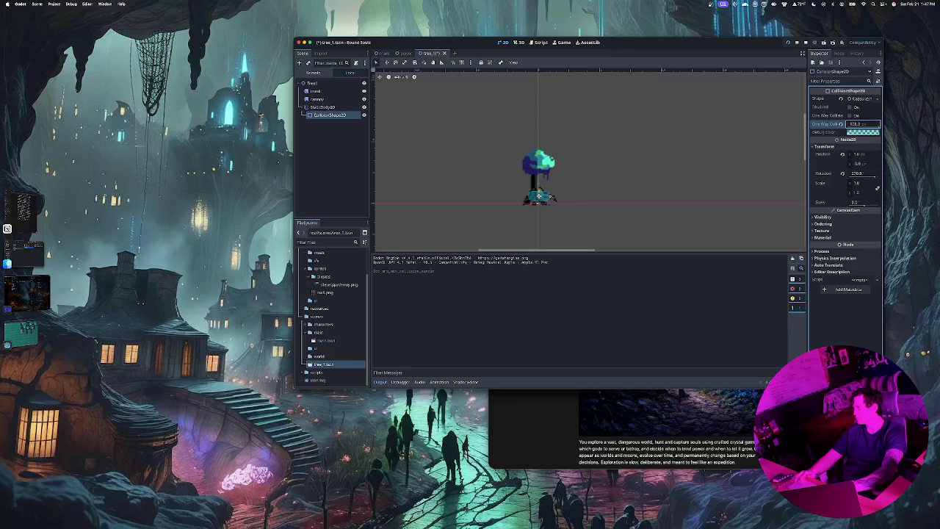
{"action": "key", "text": "ctrl+a"}
{"action": "key", "text": "Escape"}
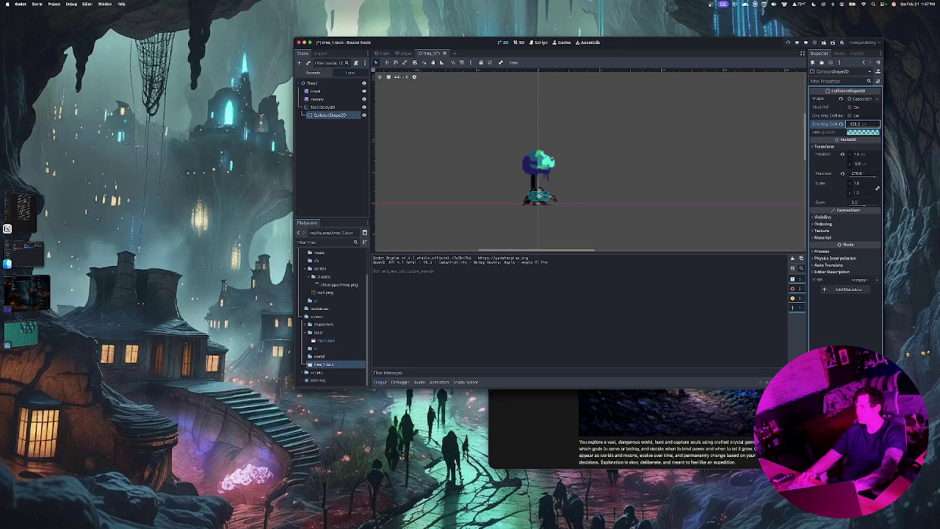
{"action": "key", "text": "ctrl+s"}
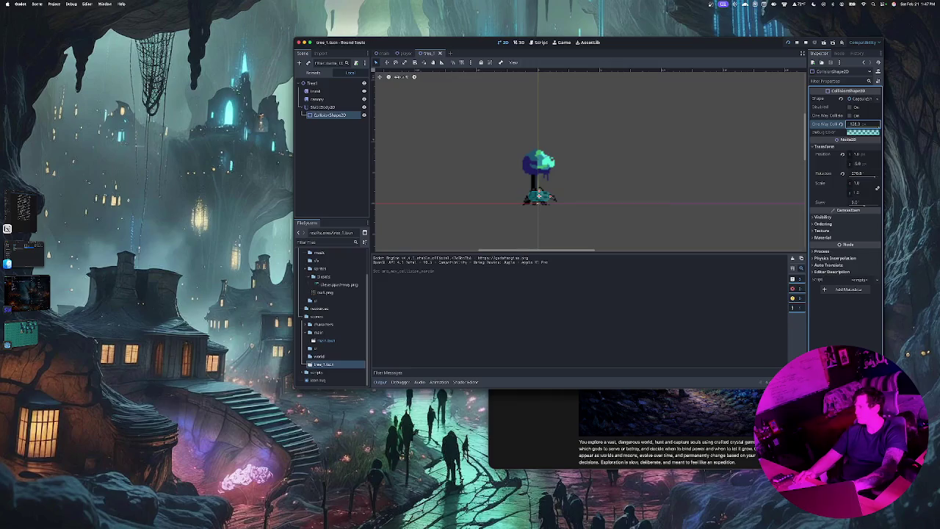
{"action": "key", "text": "super+b"}
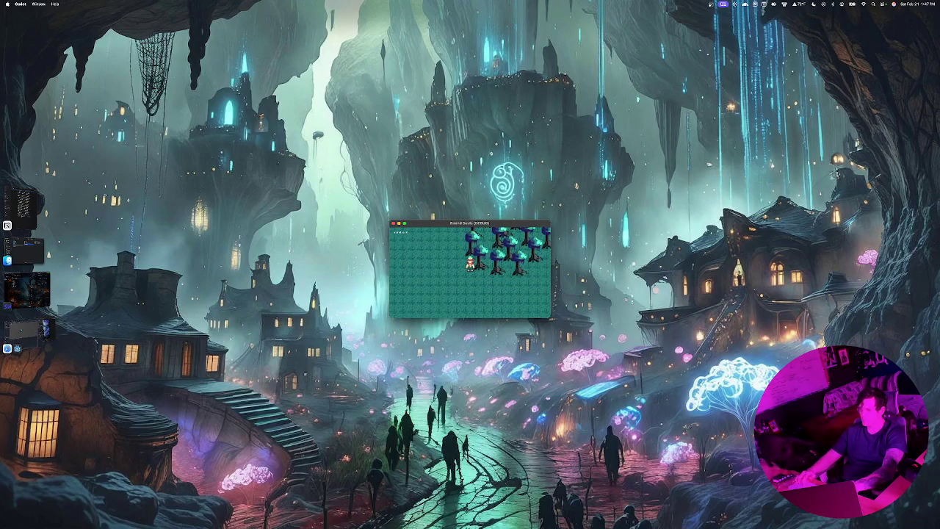
Set the One Way Collision Margin to 48 and save the tree scene.
{"action": "key", "text": "super+Tab"}
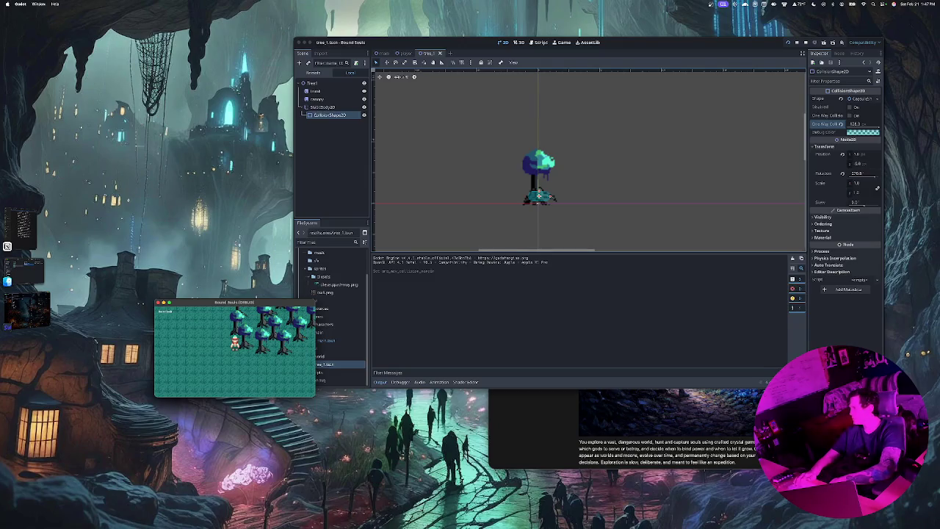
{"action": "left_click", "coordinate": [875, 176]}
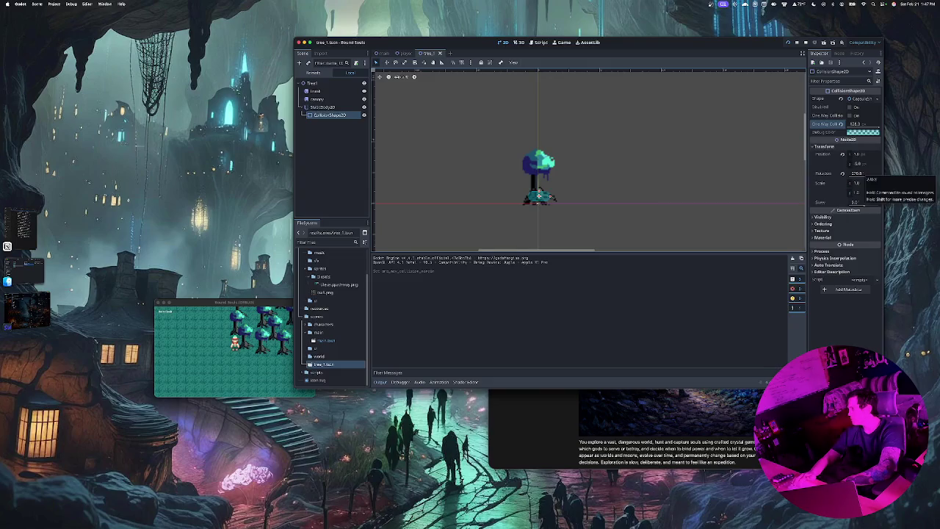
{"action": "type", "text": "48"}
{"action": "key", "text": "Return"}
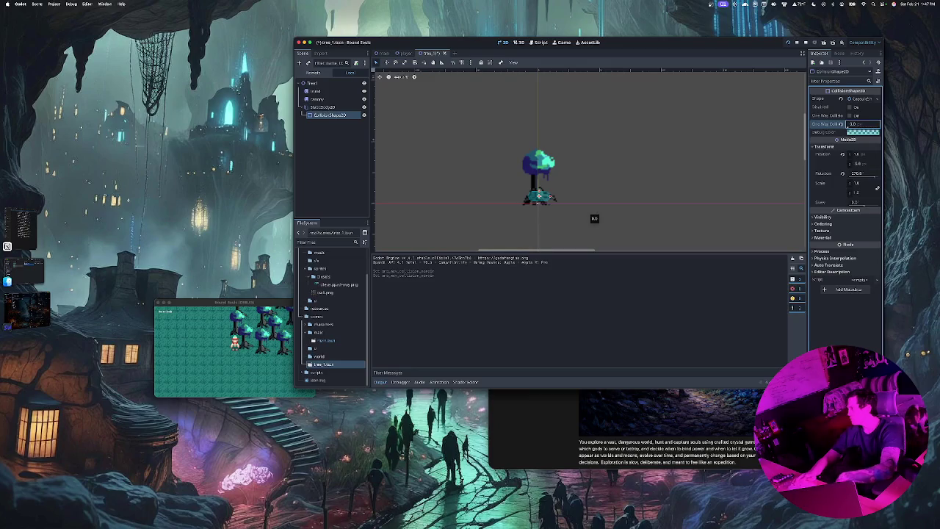
{"action": "key", "text": "ctrl+s"}
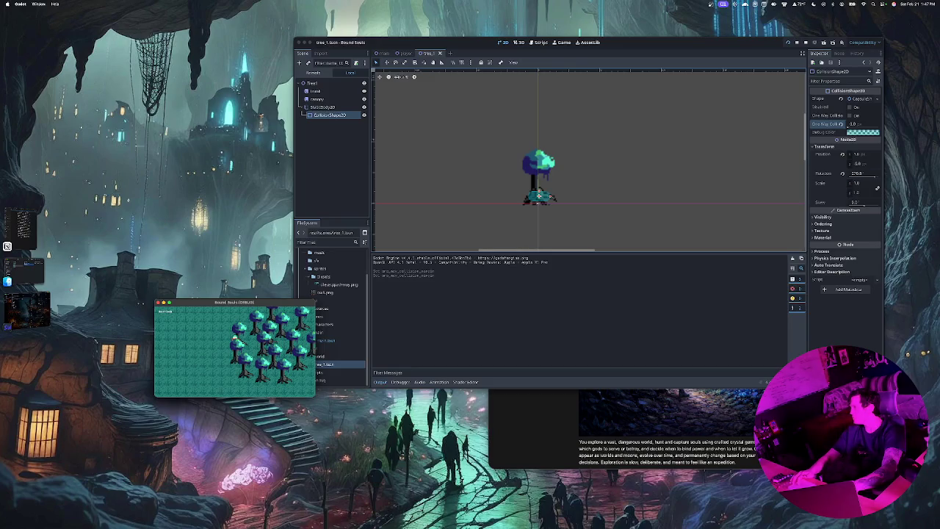
Expand the collision shape's Visibility properties, check the running game, and switch to main.tscn.
{"action": "left_click", "coordinate": [877, 189]}
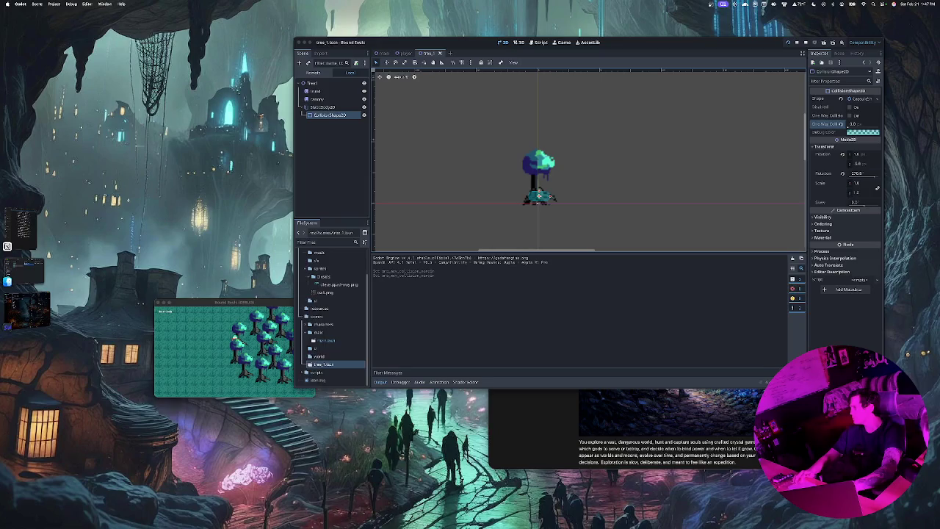
{"action": "left_click", "coordinate": [826, 216]}
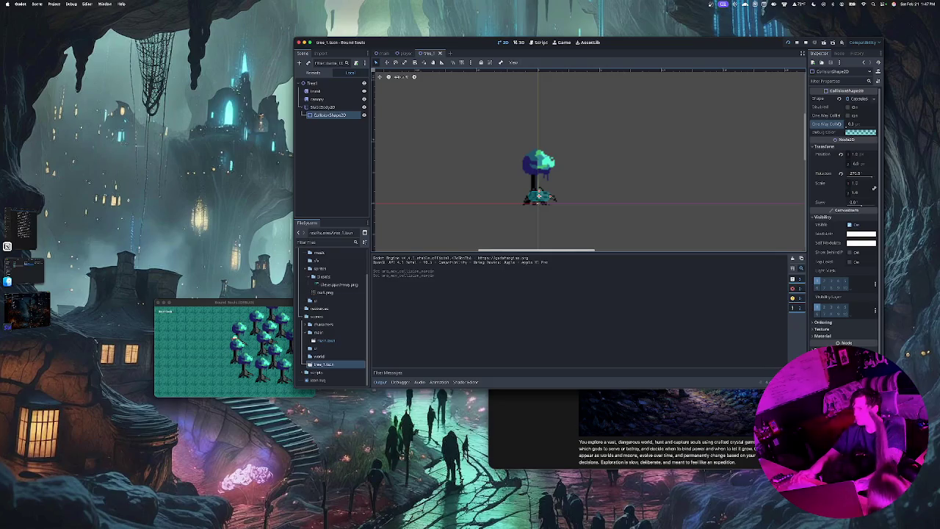
{"action": "key", "text": "super+b"}
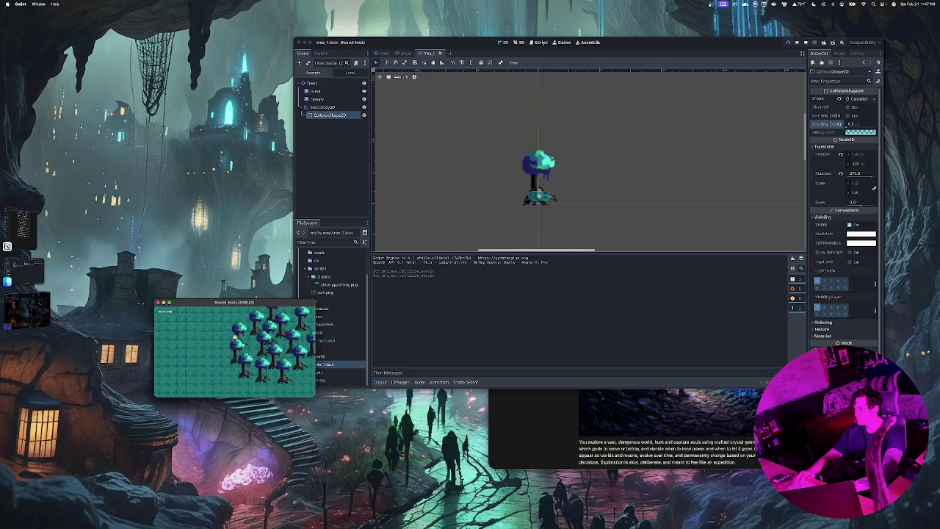
{"action": "key", "text": "super+Tab"}
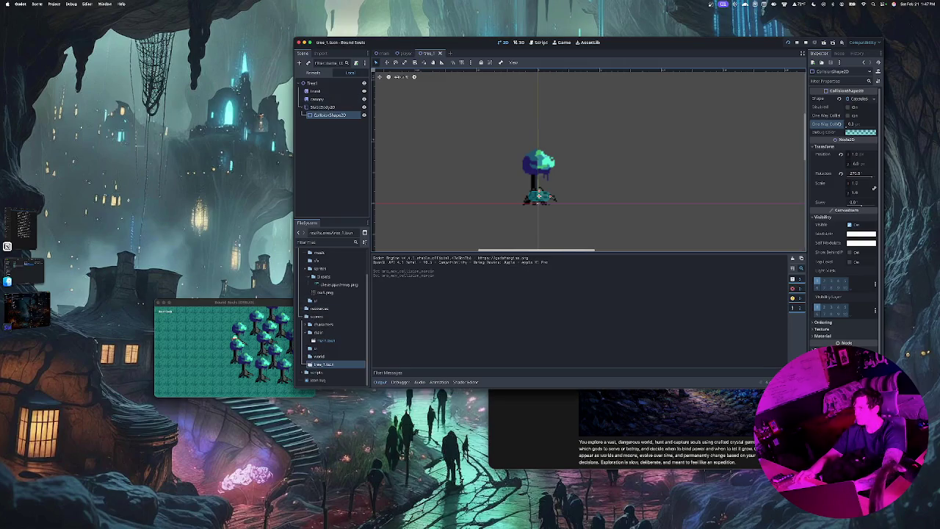
{"action": "left_click", "coordinate": [382, 53]}
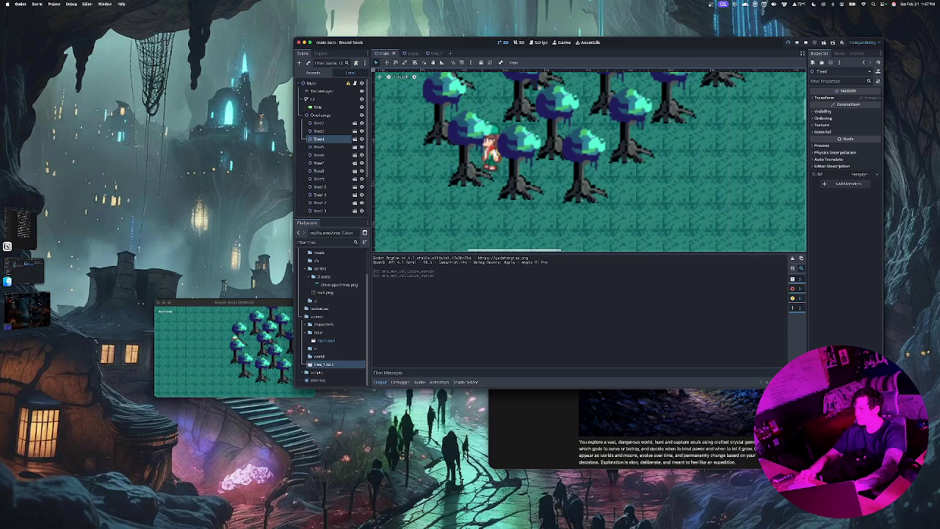
Drop another tree_1.tscn instance into main, rerun and walk down, then reopen tree_1.tscn.
{"action": "mouse_move", "coordinate": [323, 364]}
{"action": "left_mouse_down"}
{"action": "mouse_move", "coordinate": [454, 209]}
{"action": "mouse_move", "coordinate": [468, 240]}
{"action": "left_mouse_up"}
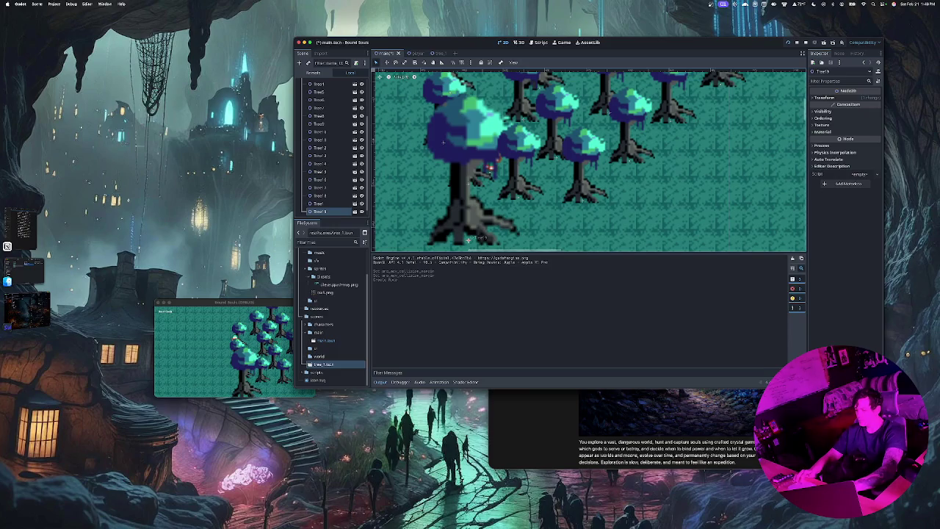
{"action": "key", "text": "super+b"}
{"action": "key", "text": "Down"}
{"action": "key", "text": "Down"}
{"action": "key", "text": "Down"}
{"action": "key", "text": "Down"}
{"action": "double_click", "coordinate": [324, 364]}
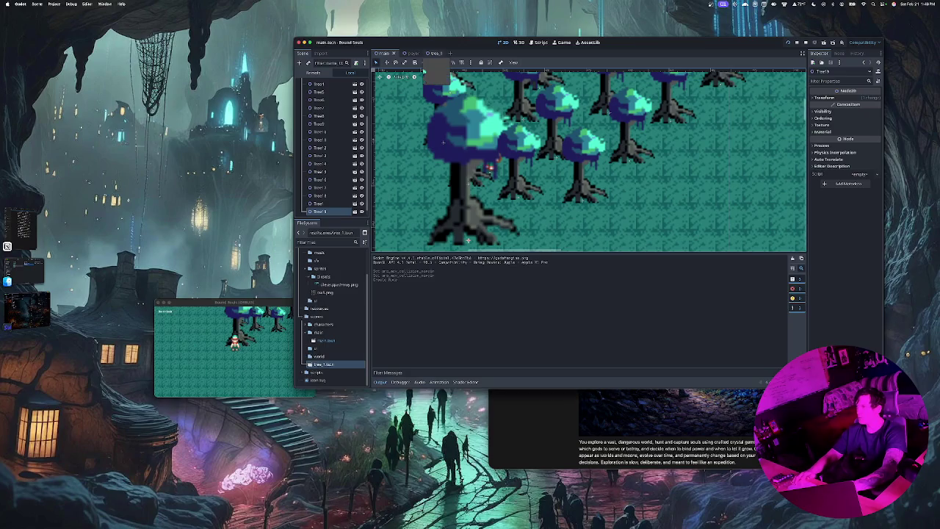
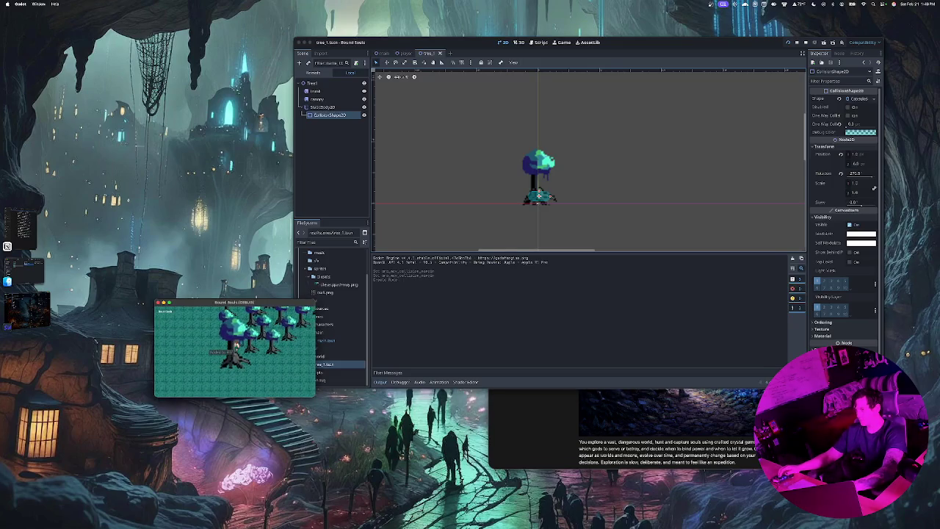
Walk the player down, up and back down past the trees in the running game.
{"action": "key", "text": "Down"}
{"action": "key", "text": "Up"}
{"action": "key", "text": "Down"}
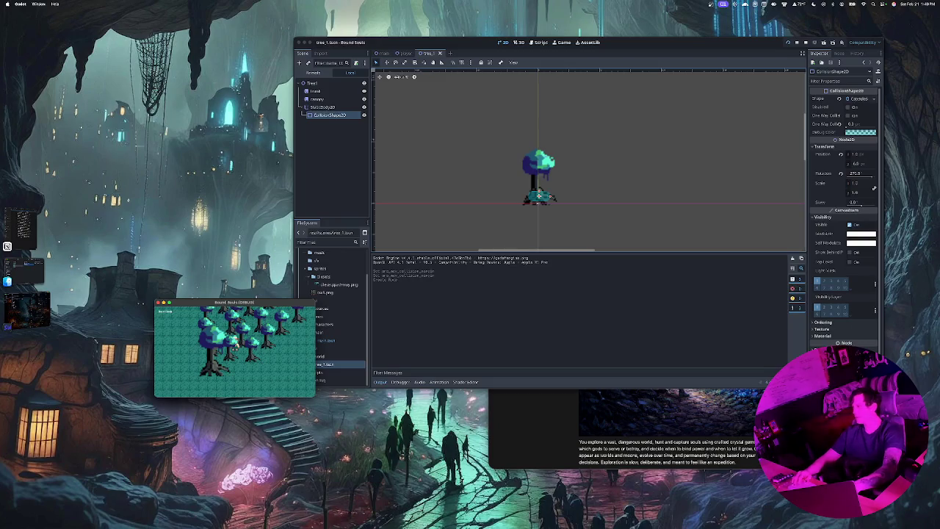
{"action": "scroll", "coordinate": [845, 217], "scroll_direction": "down", "scroll_amount": 1}
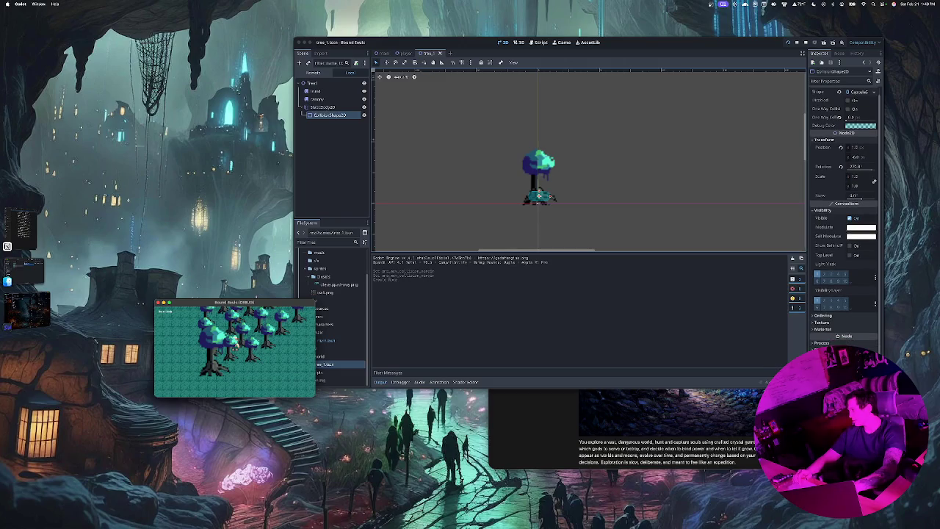
Return to the tree_1 scene in the editor and select the StaticBody2D node.
{"action": "left_click", "coordinate": [823, 315]}
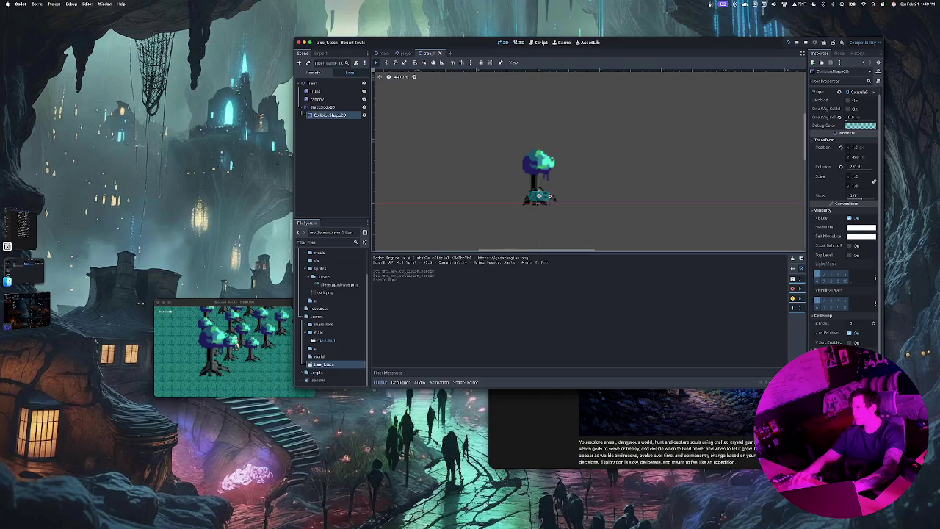
{"action": "left_click", "coordinate": [331, 169]}
{"action": "left_click", "coordinate": [322, 107]}
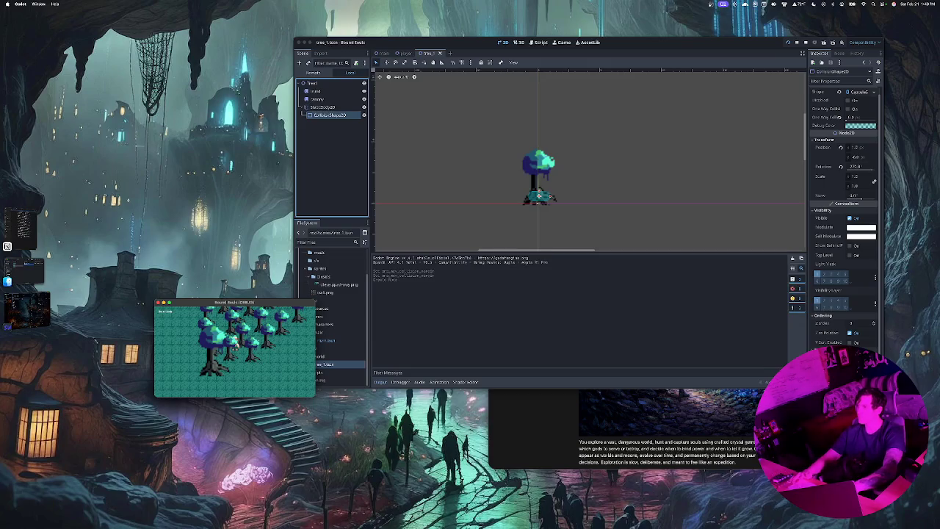
Change the collision shape's One Way Collision Margin value and save tree_1.
{"action": "mouse_move", "coordinate": [121, 39]}
{"action": "left_mouse_down"}
{"action": "mouse_move", "coordinate": [489, 189]}
{"action": "mouse_move", "coordinate": [853, 394]}
{"action": "mouse_move", "coordinate": [930, 393]}
{"action": "left_mouse_up"}
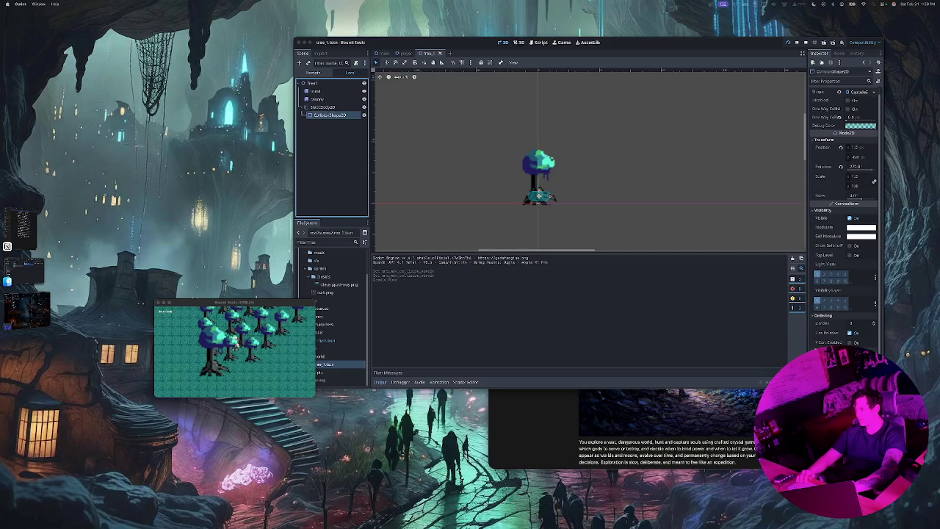
{"action": "key", "text": "super+Tab"}
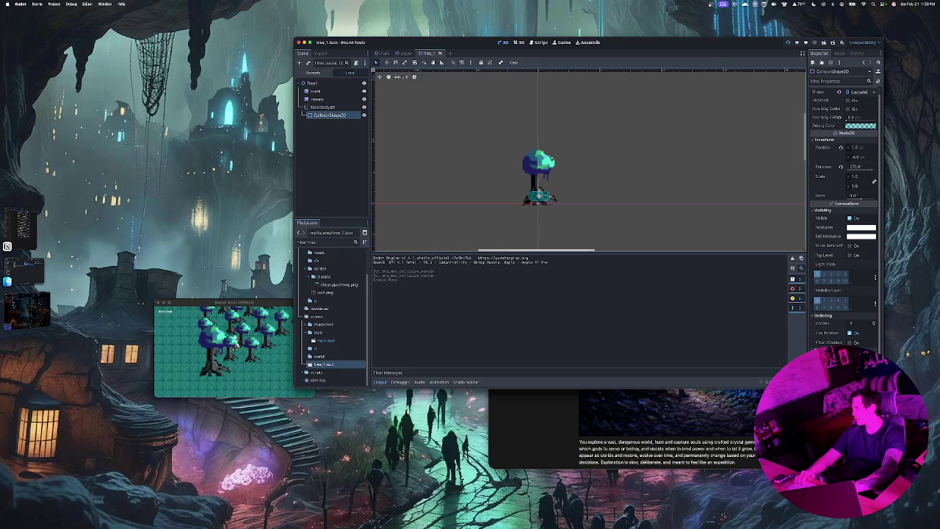
{"action": "key", "text": "Return"}
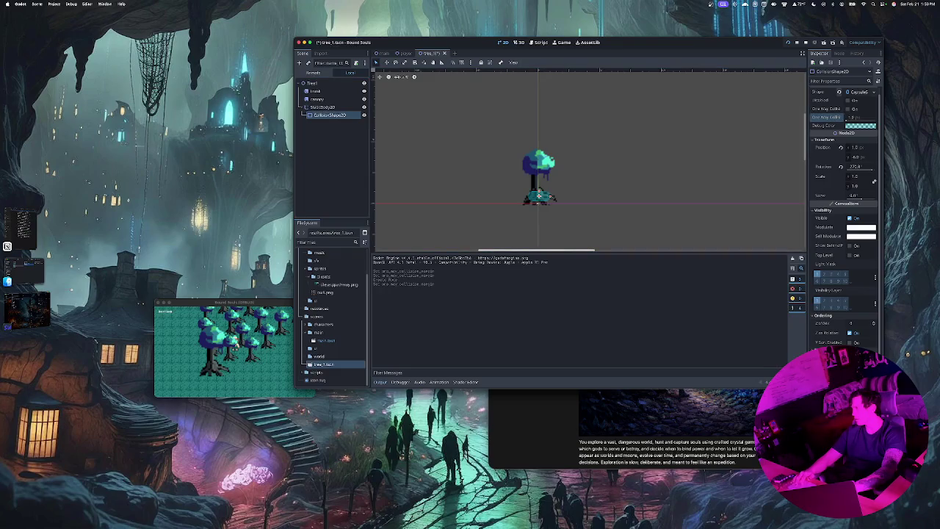
{"action": "key", "text": "super+s"}
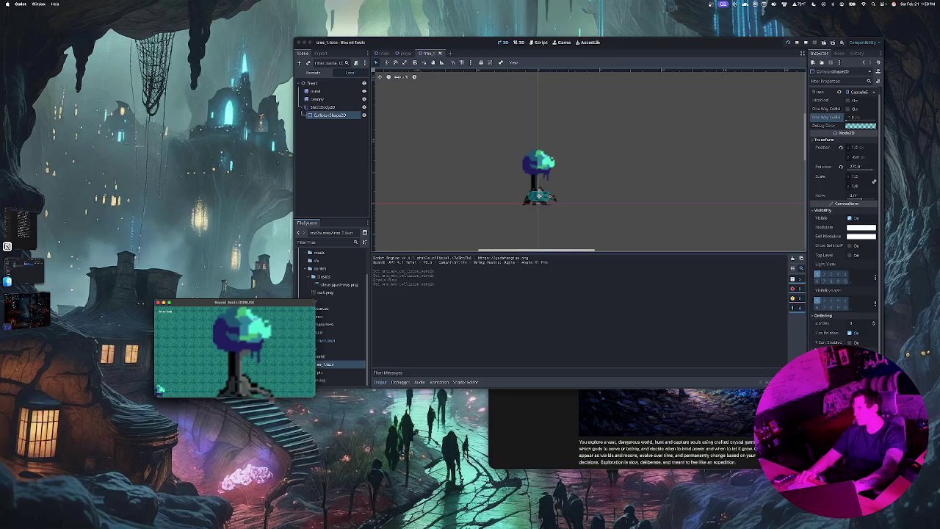
{"action": "left_click", "coordinate": [407, 53]}
{"action": "left_click", "coordinate": [406, 53]}
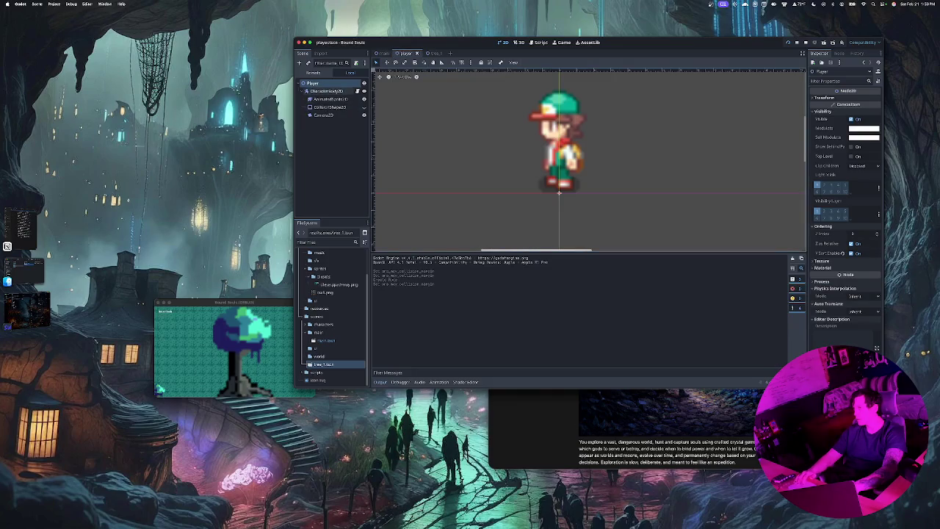
{"action": "left_click", "coordinate": [332, 107]}
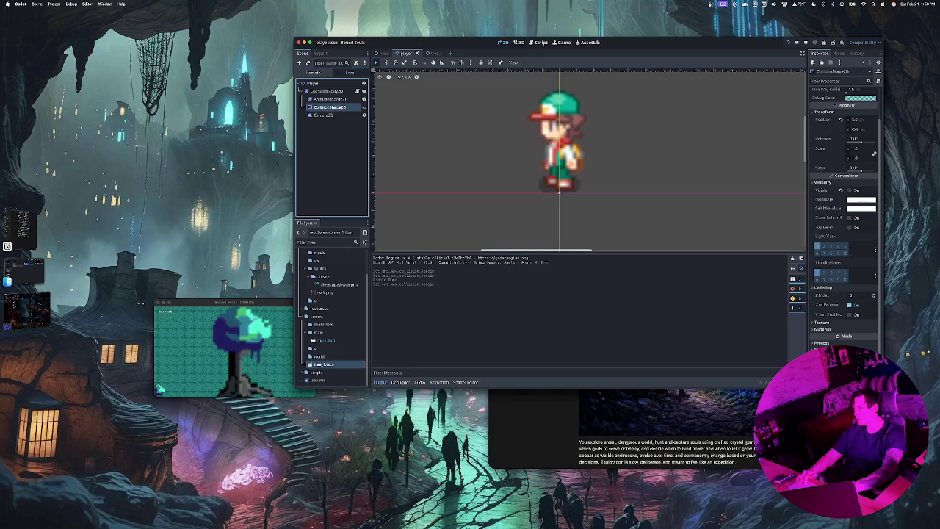
{"action": "left_click", "coordinate": [435, 53]}
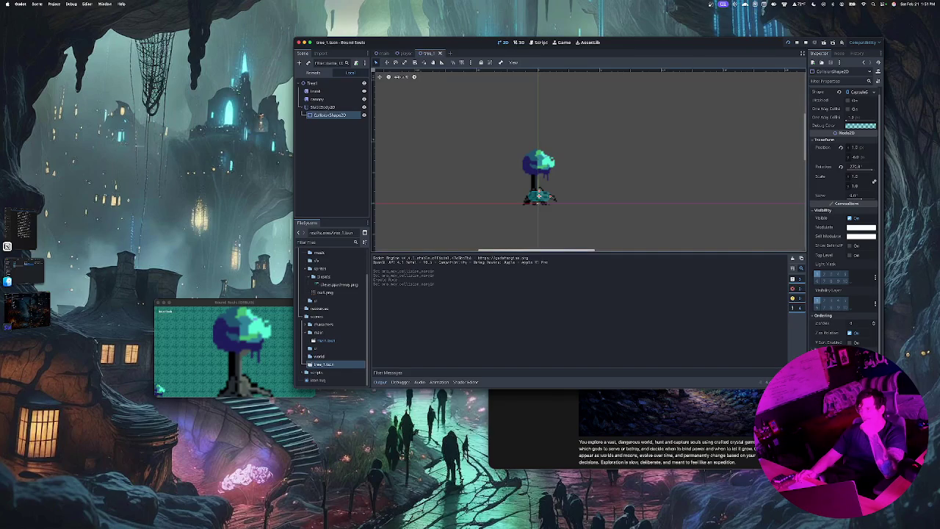
{"action": "left_click", "coordinate": [331, 161]}
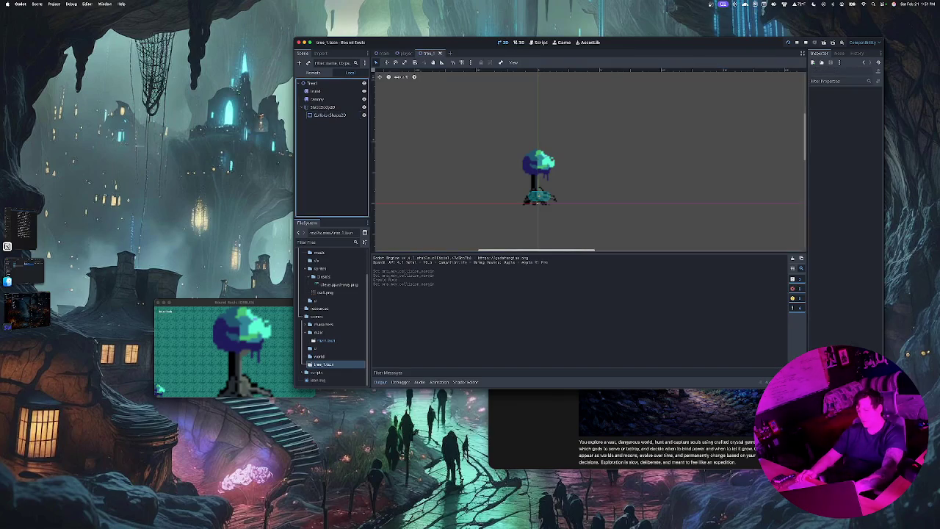
{"action": "scroll", "coordinate": [330, 308], "scroll_direction": "up", "scroll_amount": 3}
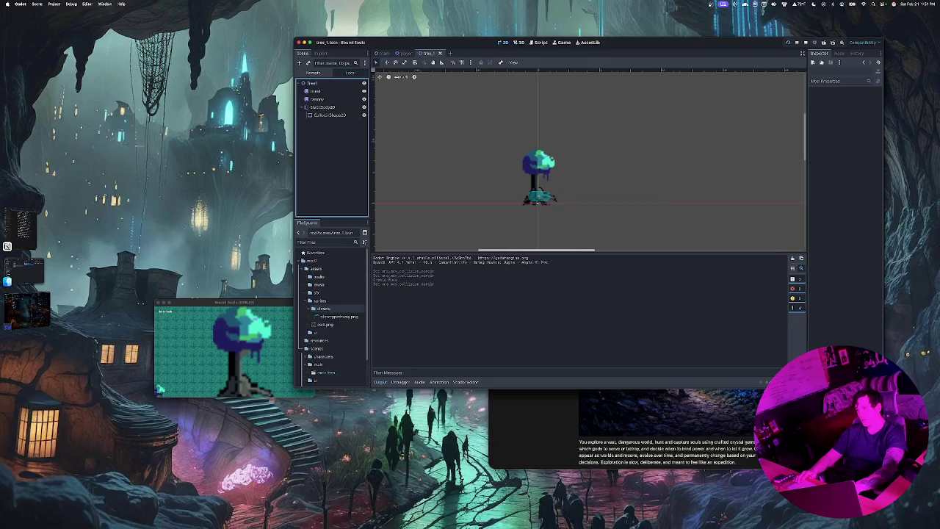
{"action": "scroll", "coordinate": [331, 323], "scroll_direction": "down", "scroll_amount": 2}
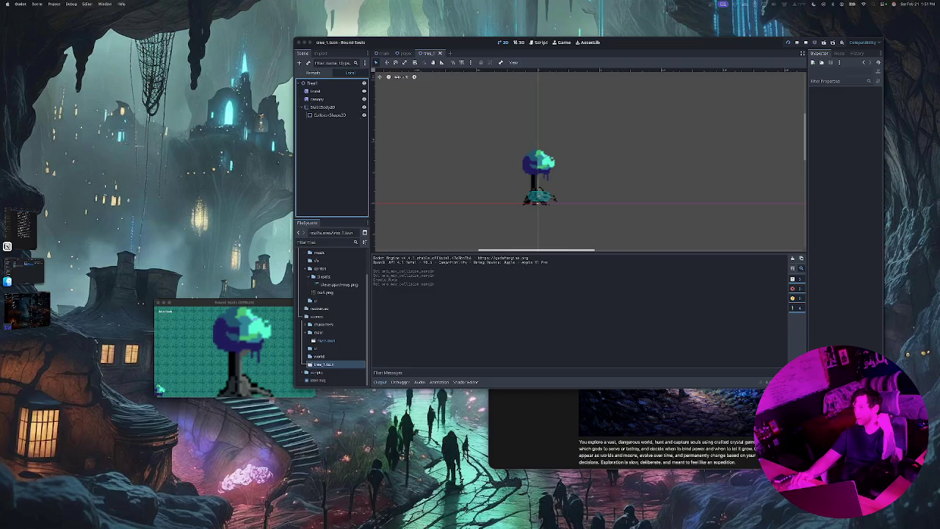
{"action": "left_click", "coordinate": [329, 114]}
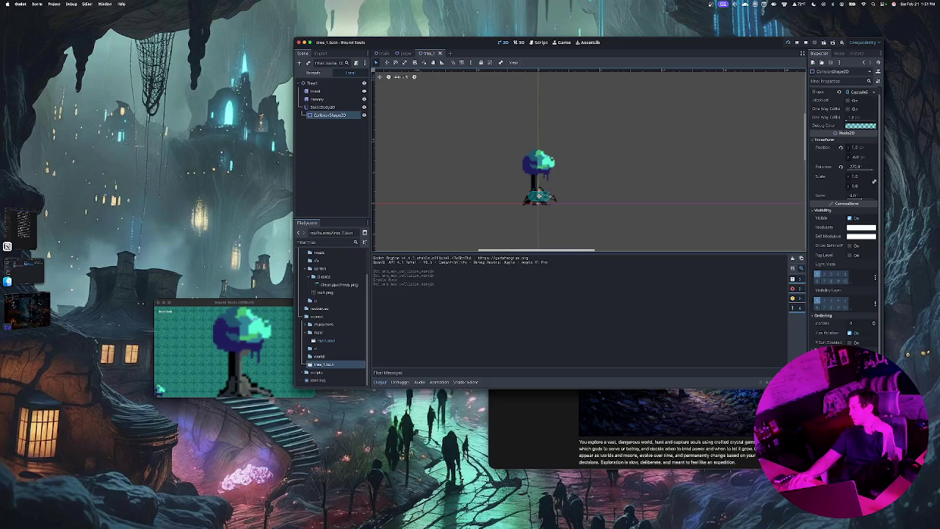
Toggle the collision shape's Disabled off and on, save tree_1, and relaunch the game.
{"action": "left_click", "coordinate": [850, 100]}
{"action": "left_click", "coordinate": [849, 100]}
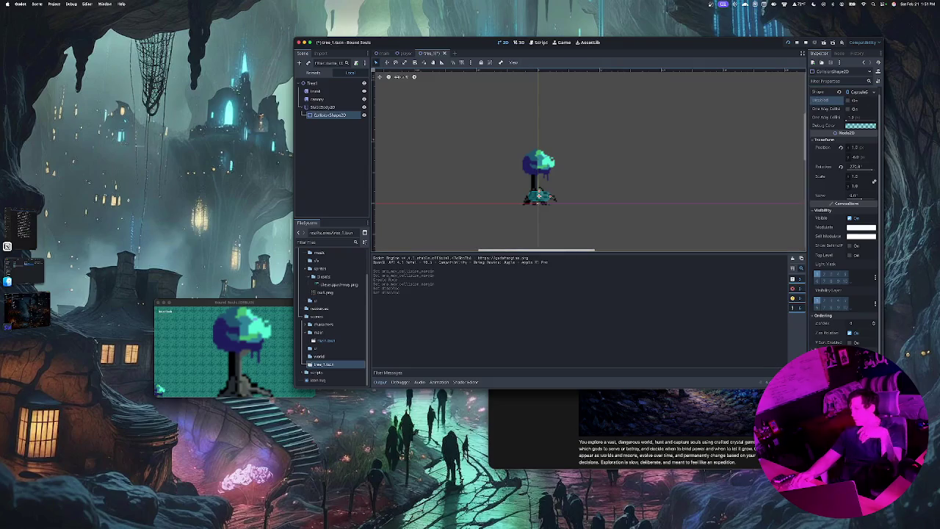
{"action": "key", "text": "super+r"}
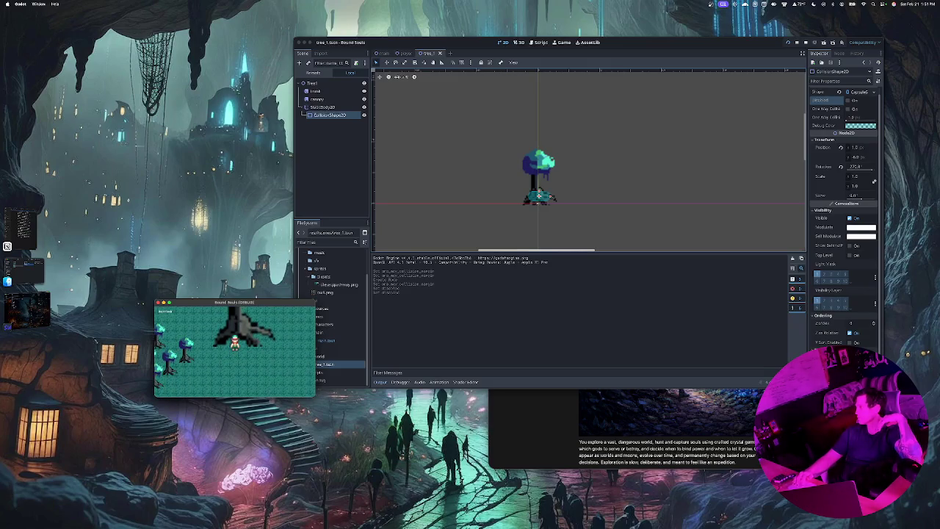
{"action": "left_click", "coordinate": [790, 43]}
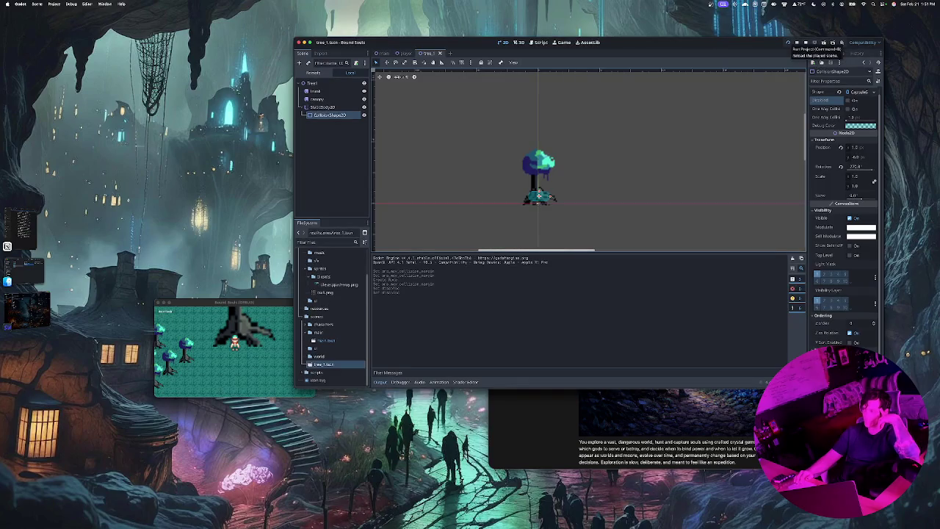
{"action": "left_click", "coordinate": [789, 42]}
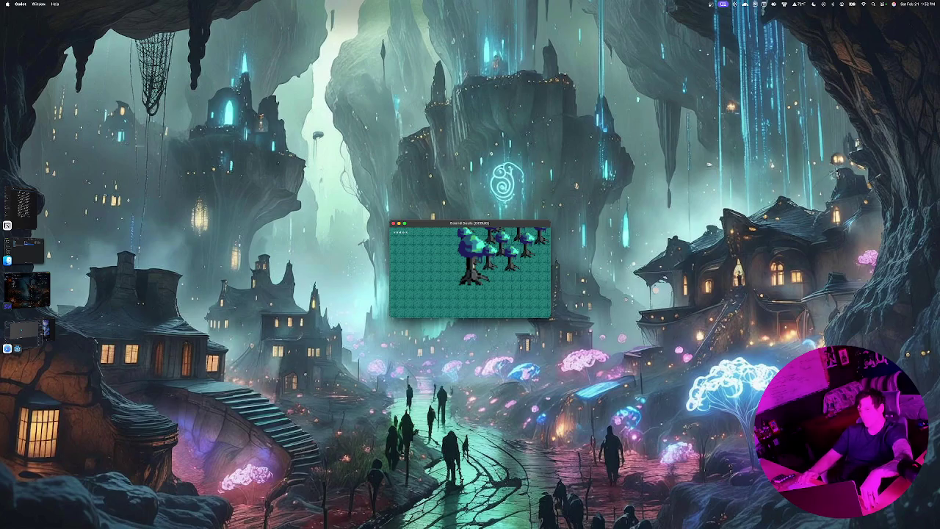
{"action": "left_click", "coordinate": [26, 328]}
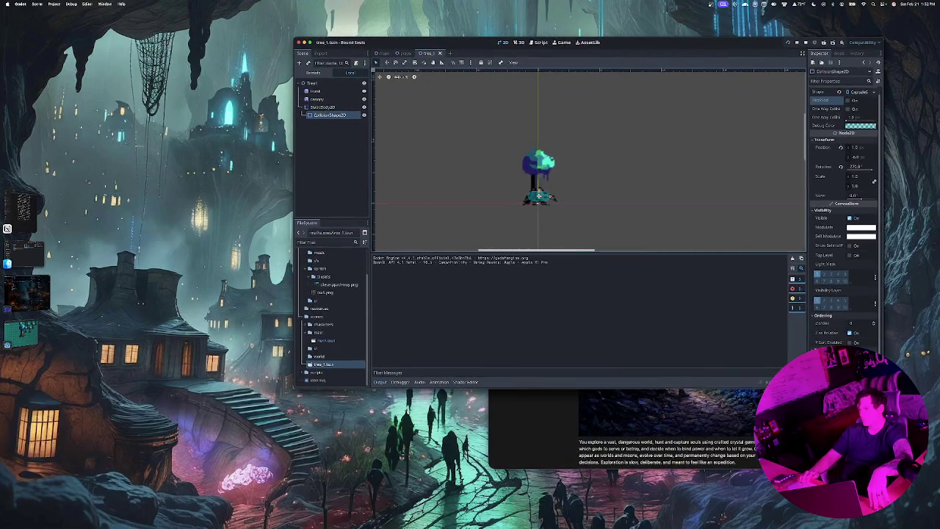
Place the game window at the lower left beside the editor and walk the player out from behind the trees.
{"action": "mouse_move", "coordinate": [26, 328]}
{"action": "left_mouse_down"}
{"action": "mouse_move", "coordinate": [209, 278]}
{"action": "mouse_move", "coordinate": [190, 379]}
{"action": "left_mouse_up"}
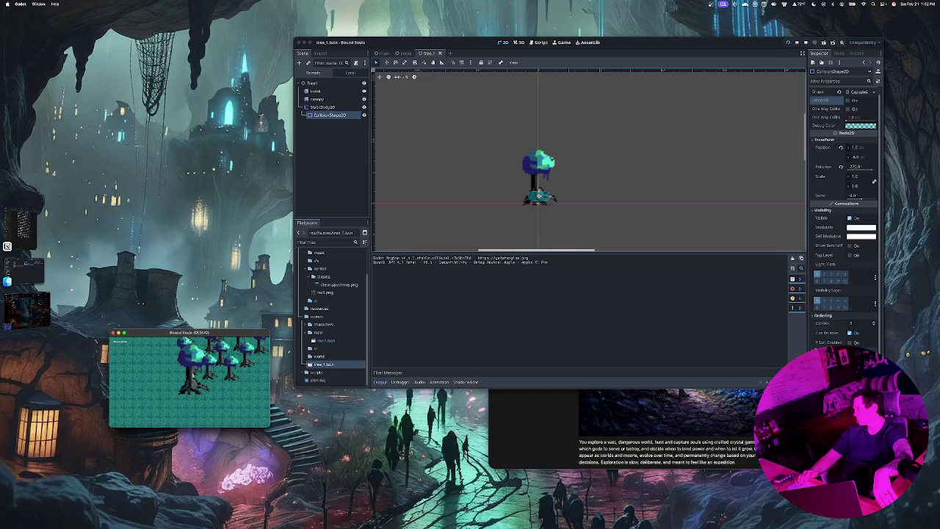
{"action": "left_click", "coordinate": [850, 343]}
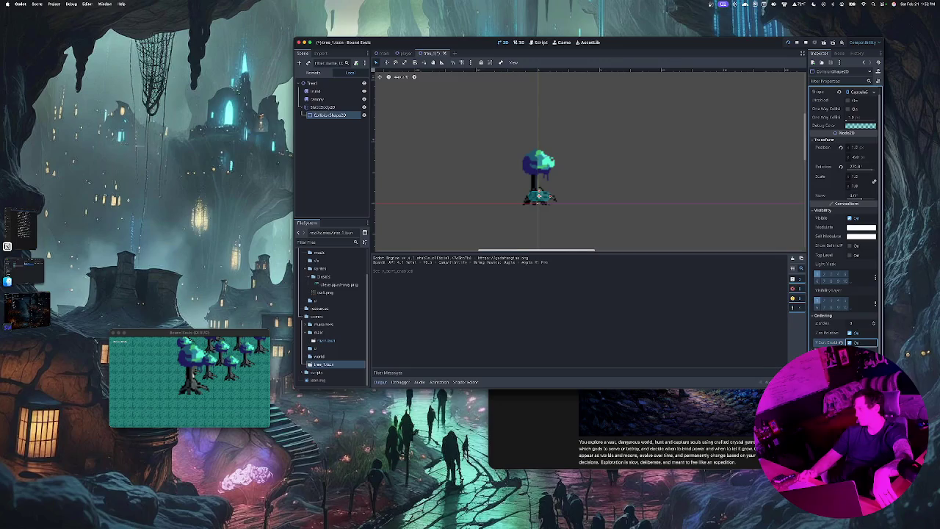
{"action": "key", "text": "super+Tab"}
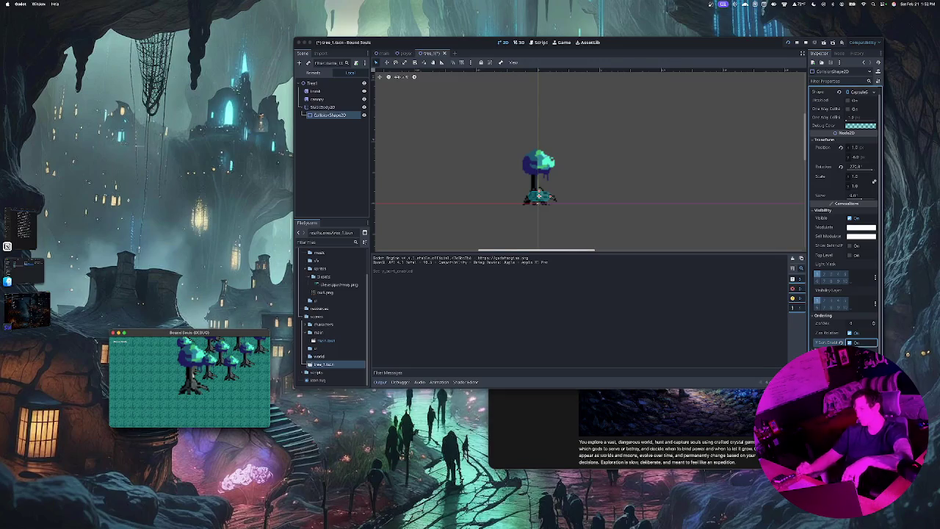
{"action": "key", "text": "super+Tab"}
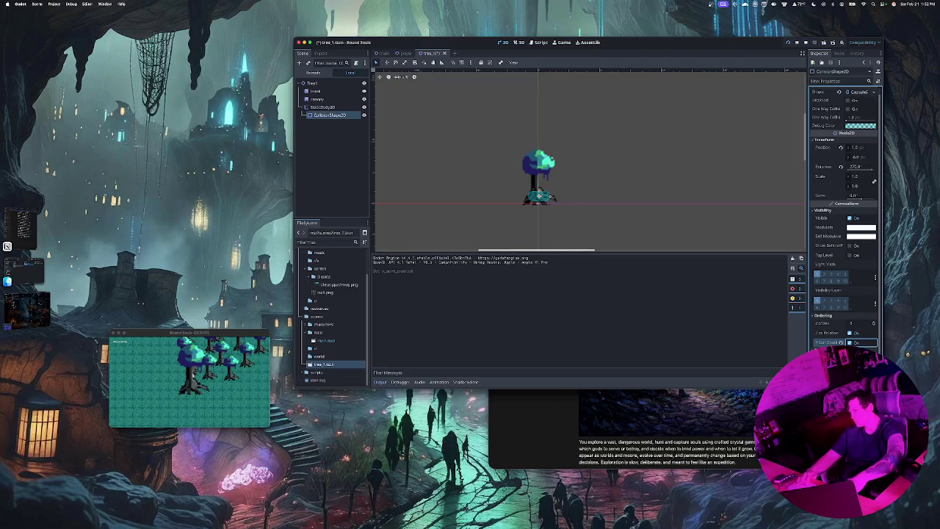
{"action": "key", "text": "super+Tab"}
{"action": "key", "text": "Down"}
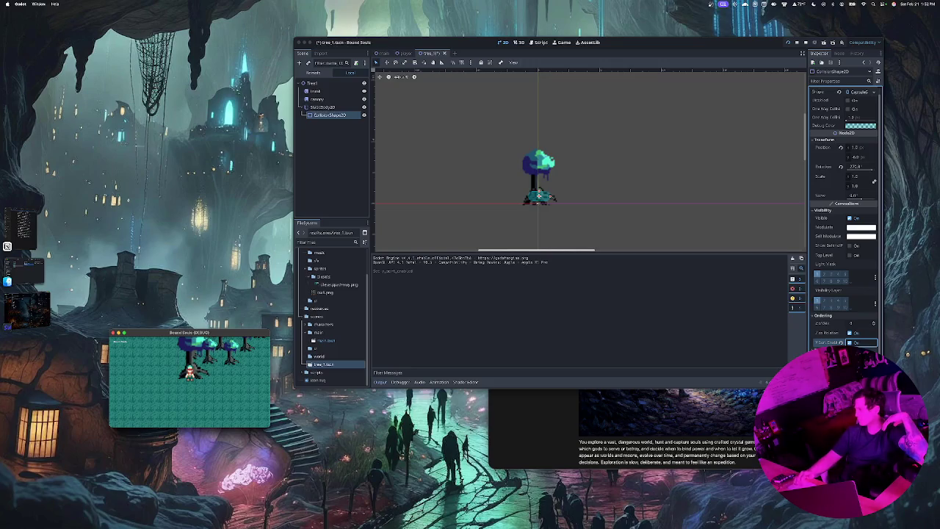
{"action": "key", "text": "super+Tab"}
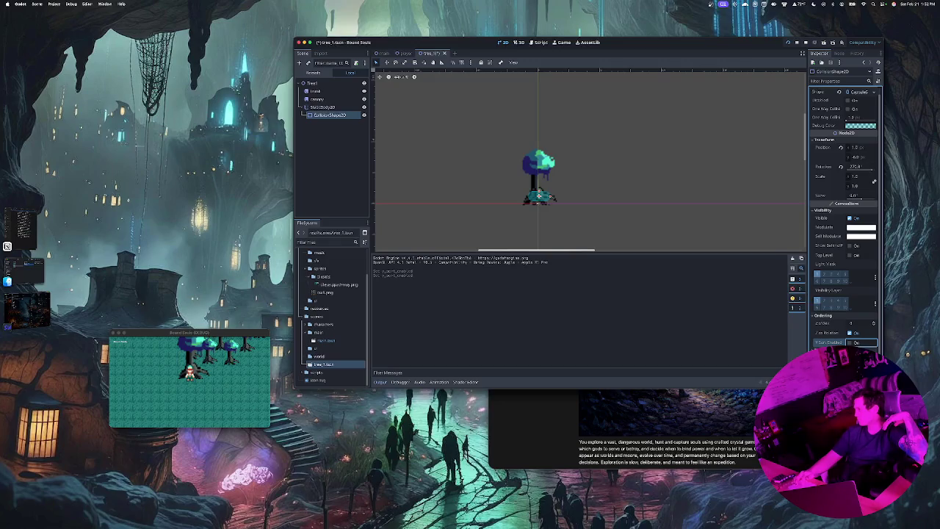
Toggle the collision shape's Top Level, then turn Visible off and back on.
{"action": "left_click", "coordinate": [851, 255]}
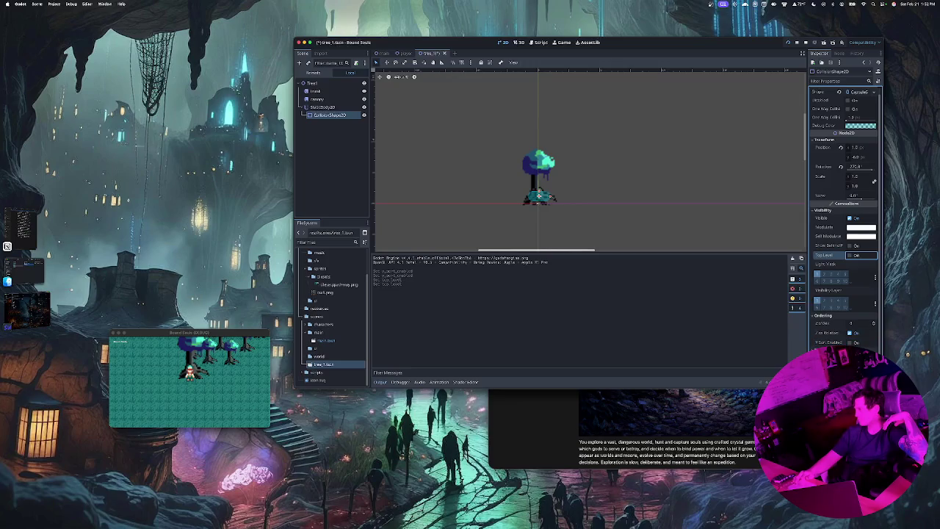
{"action": "left_click", "coordinate": [850, 219]}
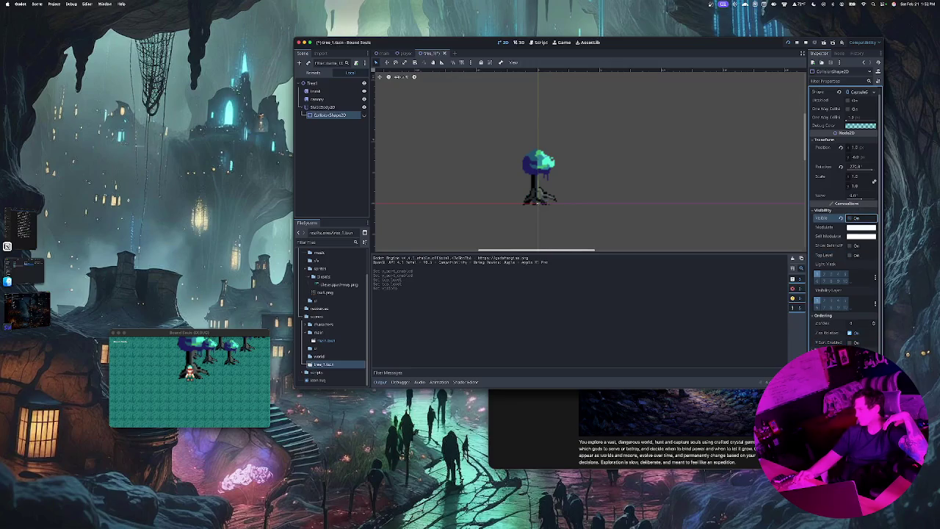
{"action": "left_click", "coordinate": [850, 219]}
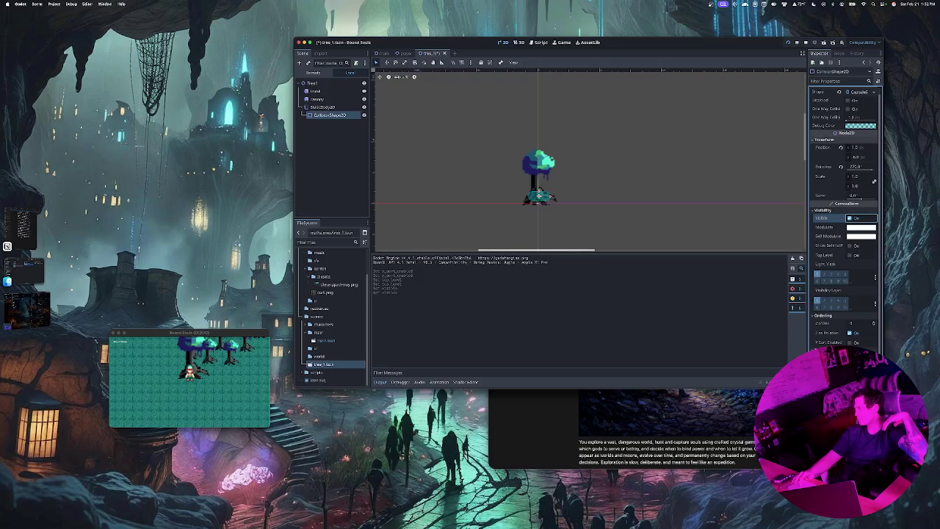
{"action": "mouse_move", "coordinate": [854, 127]}
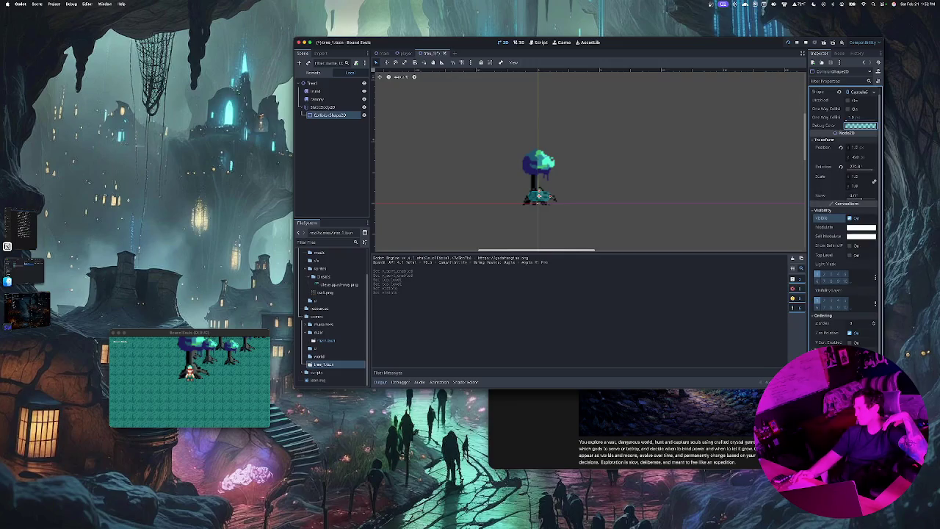
Change the collision shape's debug colour to pink, then undo it back to teal.
{"action": "left_click", "coordinate": [855, 125]}
{"action": "left_click", "coordinate": [876, 166]}
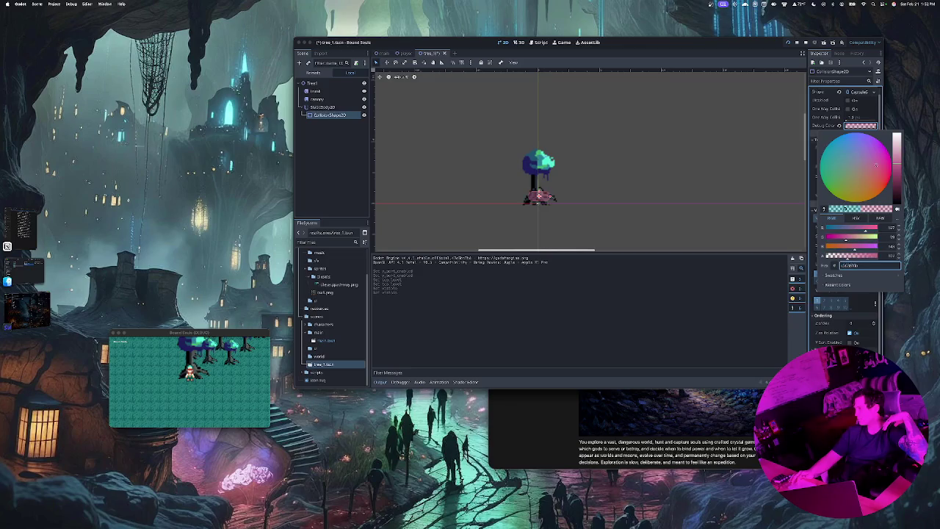
{"action": "key", "text": "Escape"}
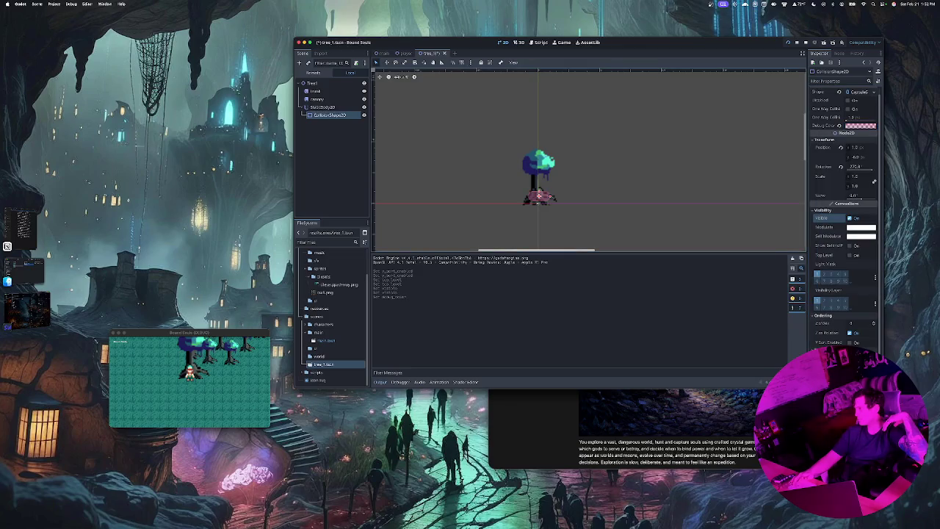
{"action": "key", "text": "super+z"}
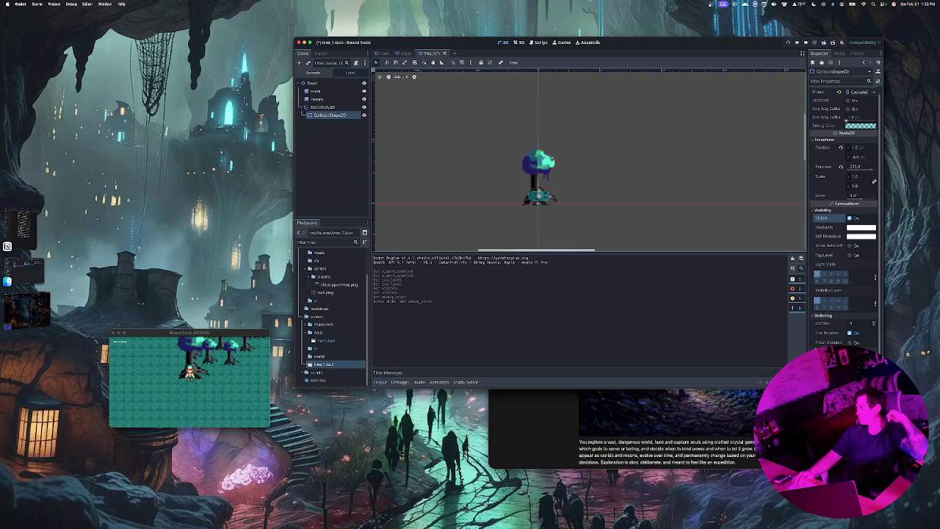
Test One Way Collision on and off and a disabled shape in the game, then list shape types.
{"action": "left_click", "coordinate": [848, 109]}
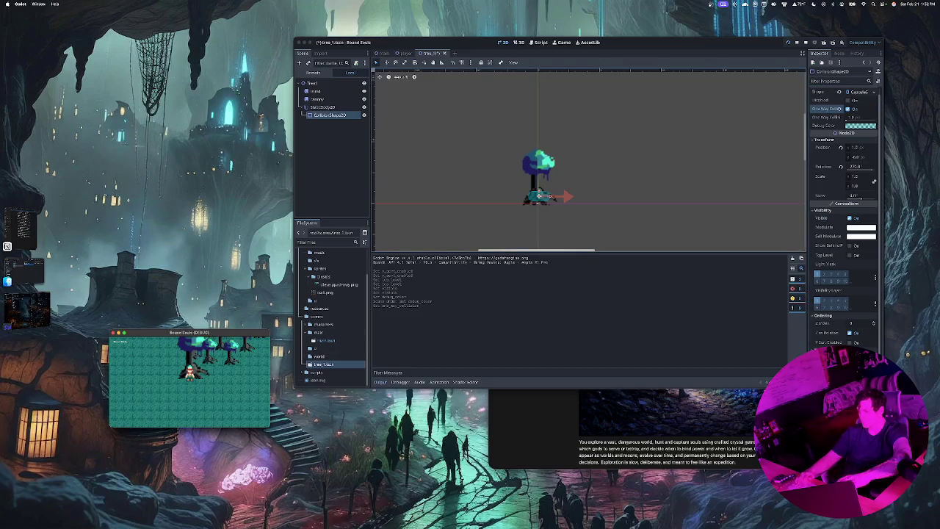
{"action": "key", "text": "super+Tab"}
{"action": "key", "text": "Up"}
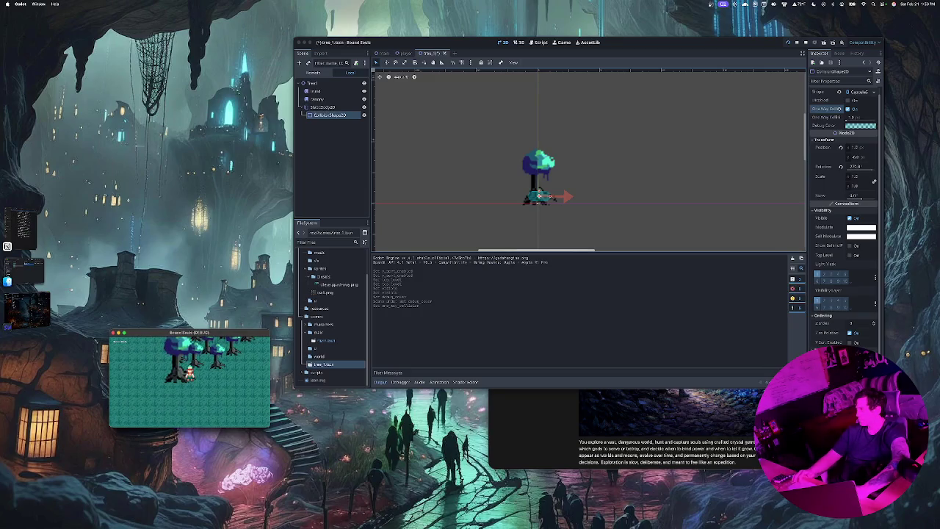
{"action": "left_click", "coordinate": [850, 109]}
{"action": "left_click", "coordinate": [850, 100]}
{"action": "left_click", "coordinate": [190, 379]}
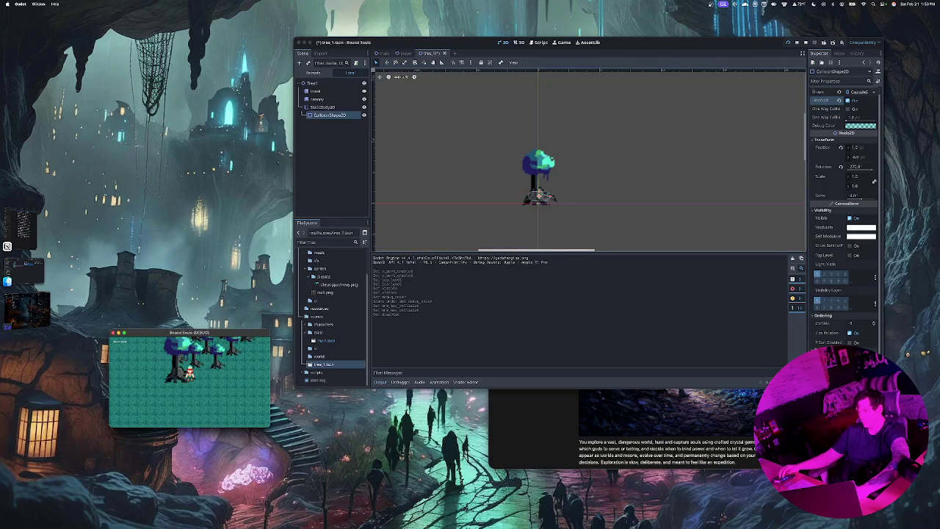
{"action": "key", "text": "Left"}
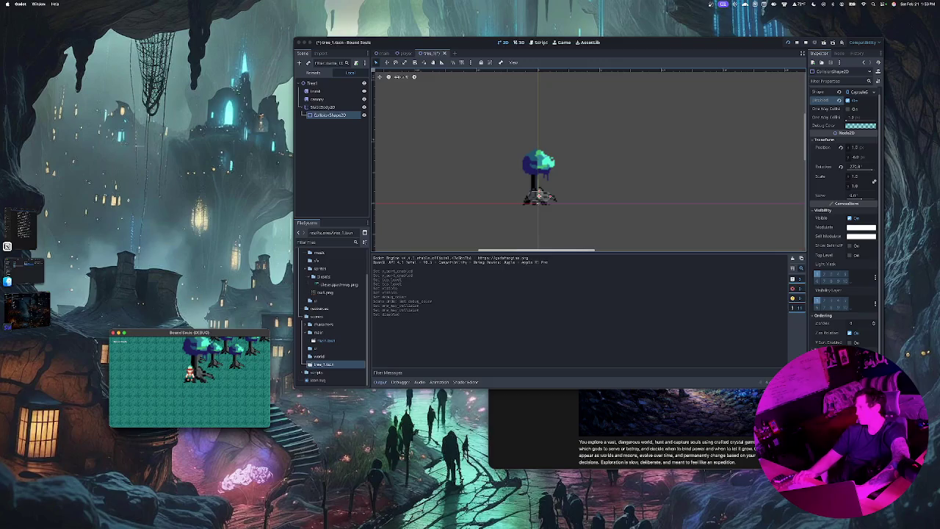
{"action": "key", "text": "super+Tab"}
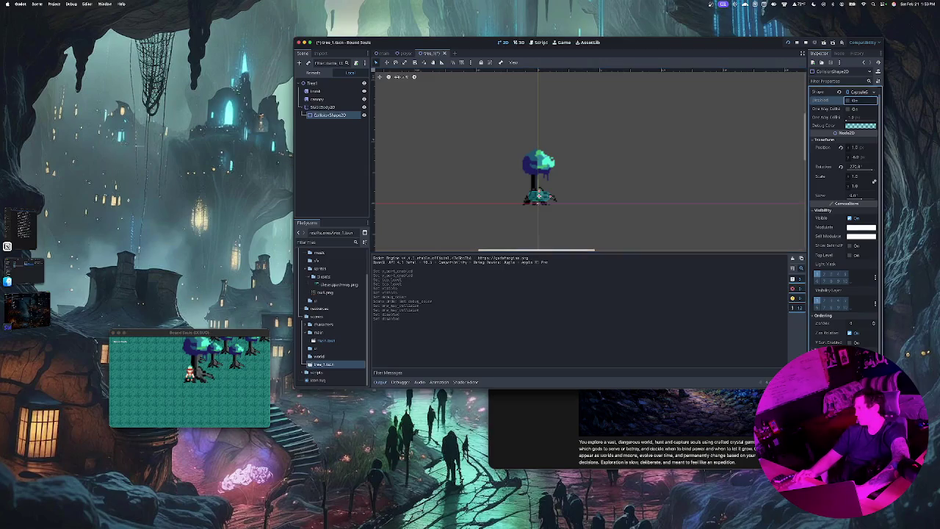
{"action": "left_click", "coordinate": [858, 91]}
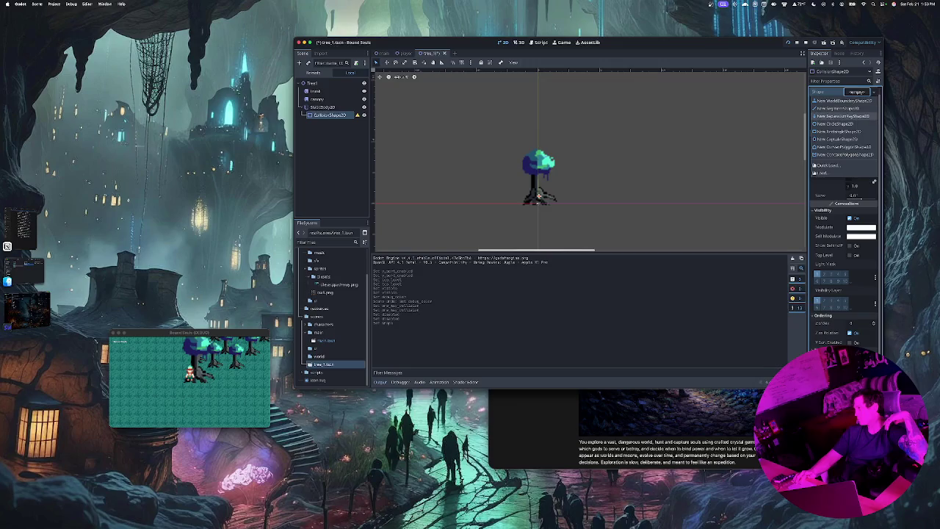
Give the collision shape a new RectangleShape2D and walk the player left and right to test it.
{"action": "left_click", "coordinate": [844, 131]}
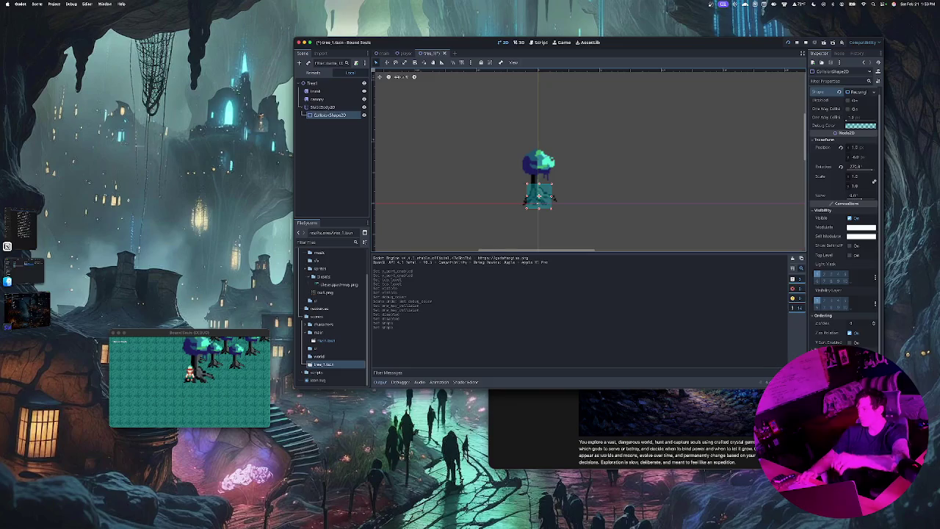
{"action": "key", "text": "Escape"}
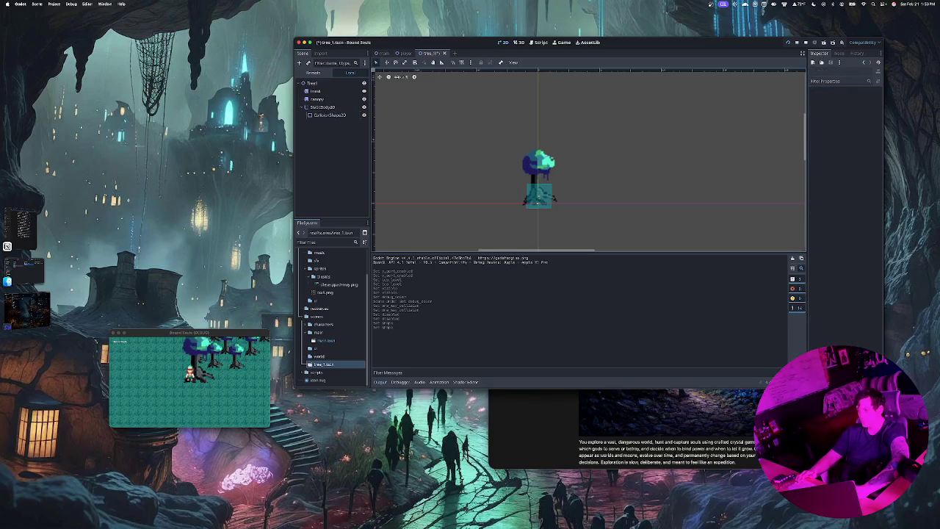
{"action": "key", "text": "super+Tab"}
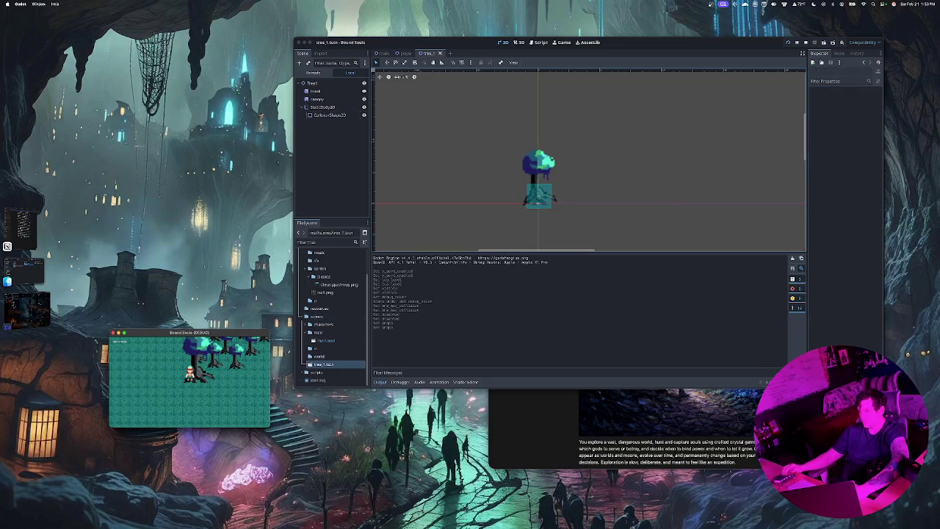
{"action": "key", "text": "Right"}
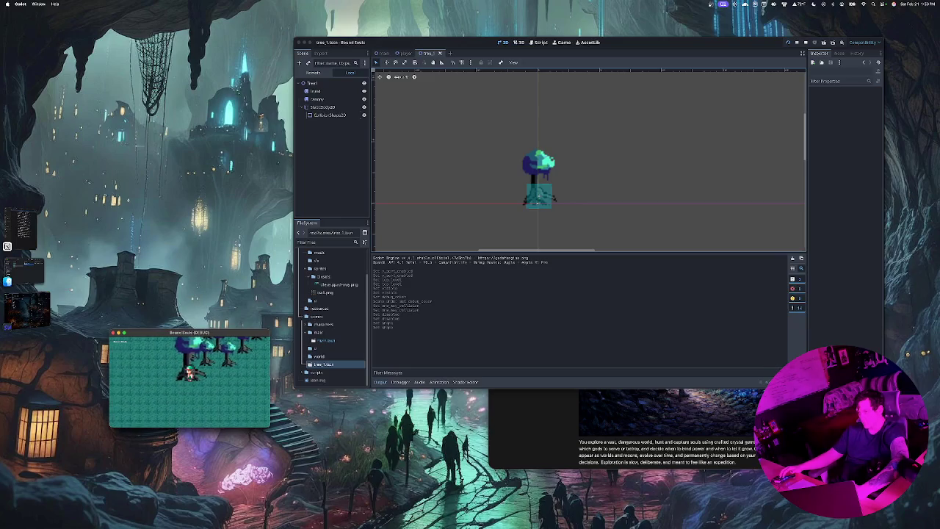
{"action": "key", "text": "Left"}
{"action": "key", "text": "Right"}
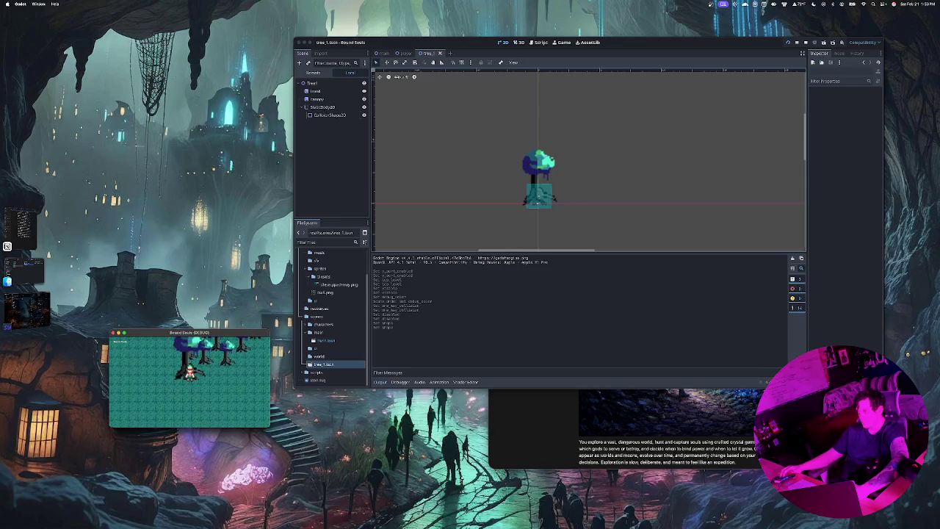
{"action": "key", "text": "super+Tab"}
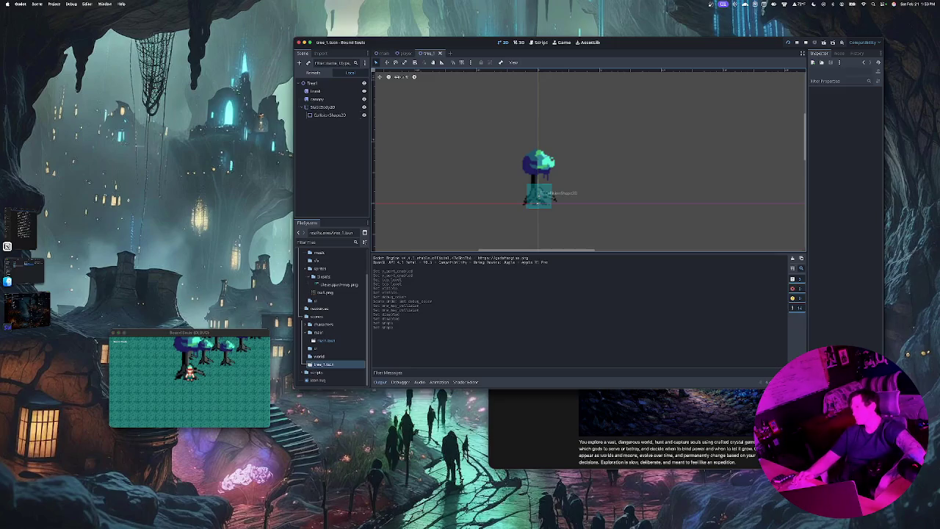
Undo six edits, then redo until the CollisionPolygon2D is restored.
{"action": "left_click", "coordinate": [327, 115]}
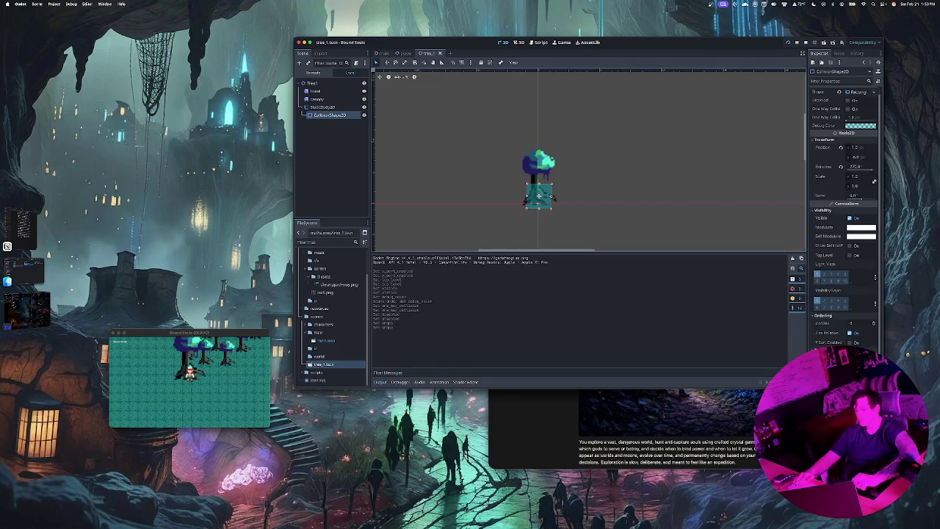
{"action": "key", "text": "ctrl+z"}
{"action": "key", "text": "ctrl+z"}
{"action": "key", "text": "ctrl+z"}
{"action": "key", "text": "ctrl+z"}
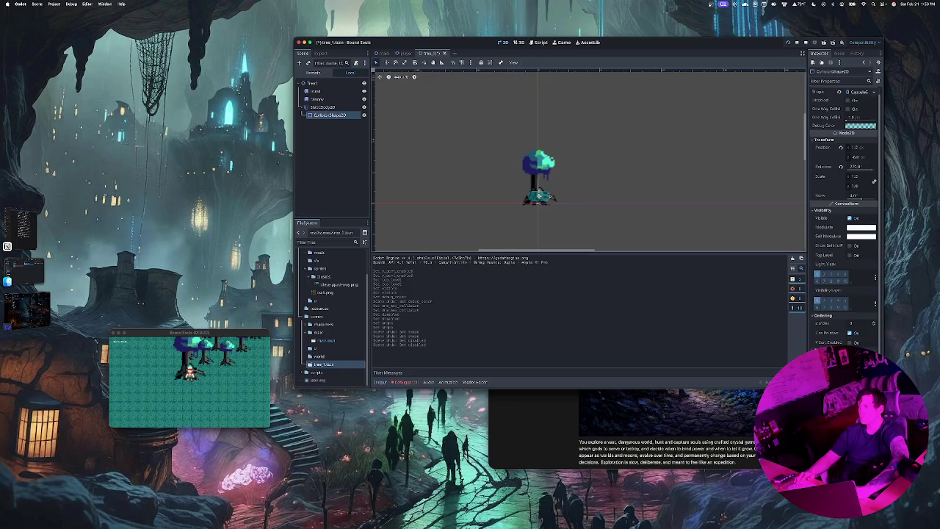
{"action": "key", "text": "ctrl+z"}
{"action": "key", "text": "ctrl+z"}
{"action": "key", "text": "ctrl+z"}
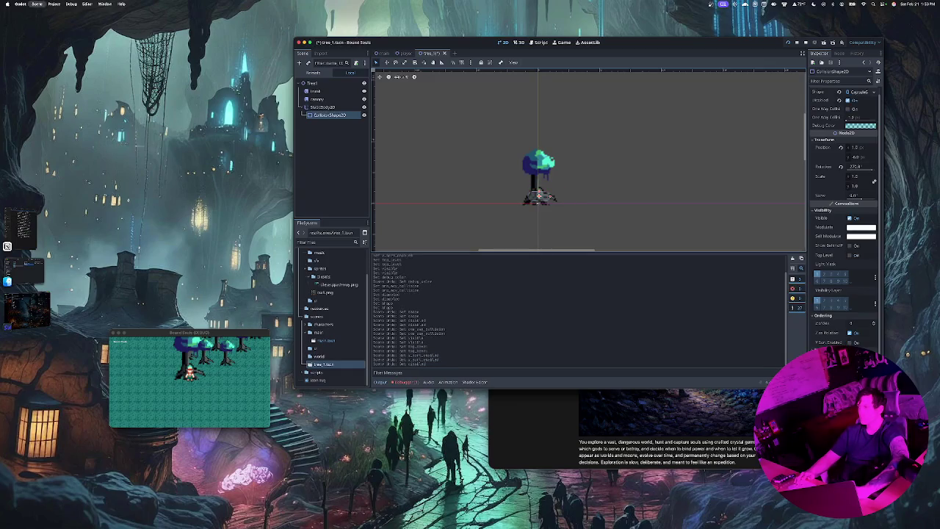
{"action": "key", "text": "ctrl+z"}
{"action": "key", "text": "ctrl+z"}
{"action": "key", "text": "ctrl+z"}
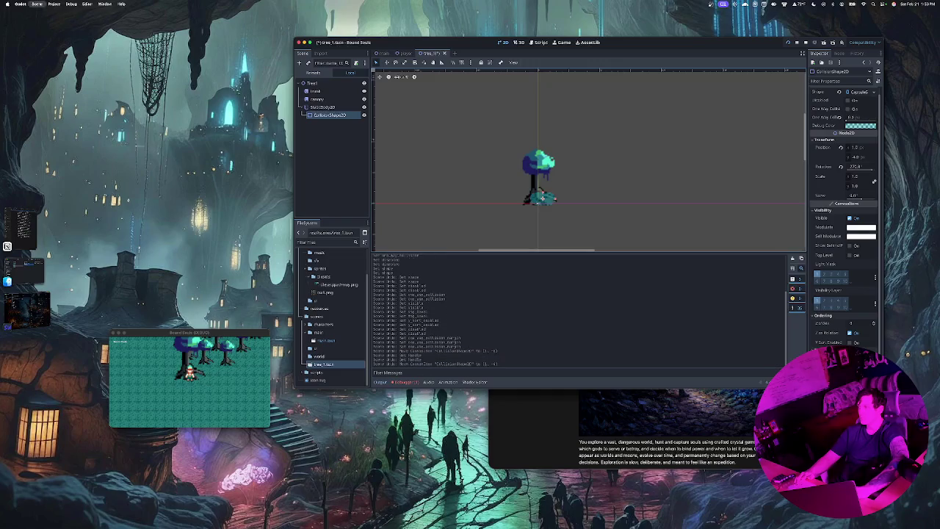
{"action": "key", "text": "ctrl+z"}
{"action": "key", "text": "ctrl+z"}
{"action": "key", "text": "ctrl+z"}
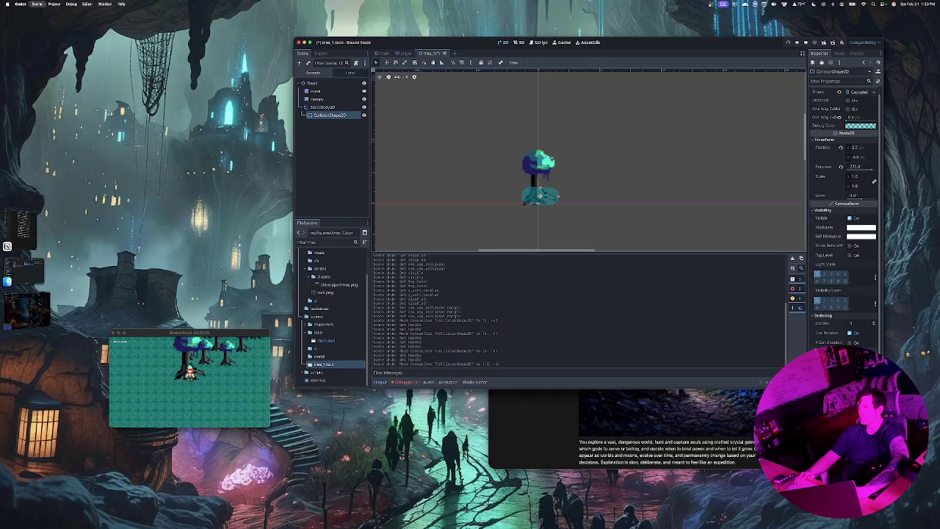
{"action": "key", "text": "ctrl+z"}
{"action": "key", "text": "ctrl+z"}
{"action": "key", "text": "ctrl+z"}
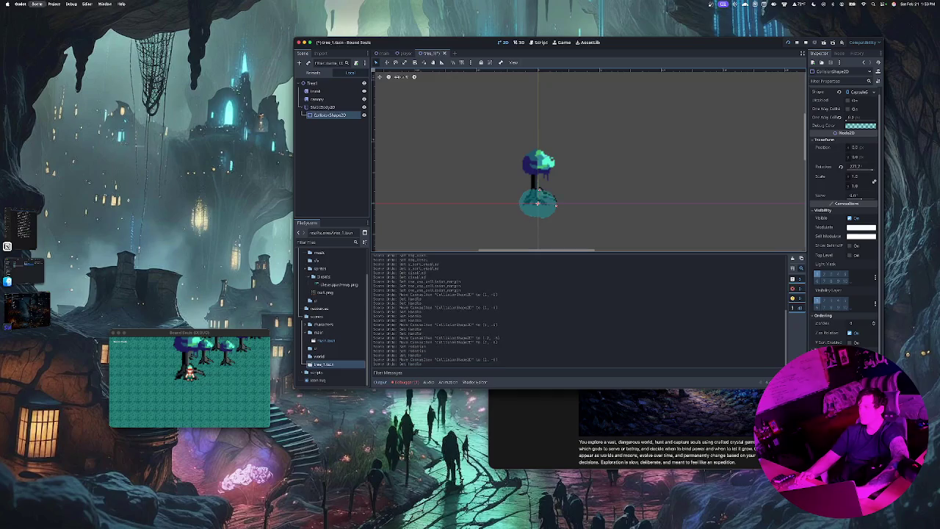
{"action": "key", "text": "ctrl+z"}
{"action": "key", "text": "ctrl+shift+z"}
{"action": "key", "text": "ctrl+shift+z"}
{"action": "key", "text": "ctrl+shift+z"}
{"action": "key", "text": "ctrl+shift+z"}
{"action": "key", "text": "ctrl+shift+z"}
{"action": "key", "text": "ctrl+shift+z"}
{"action": "key", "text": "ctrl+shift+z"}
{"action": "key", "text": "ctrl+shift+z"}
{"action": "key", "text": "ctrl+shift+z"}
{"action": "key", "text": "ctrl+shift+z"}
{"action": "key", "text": "ctrl+shift+z"}
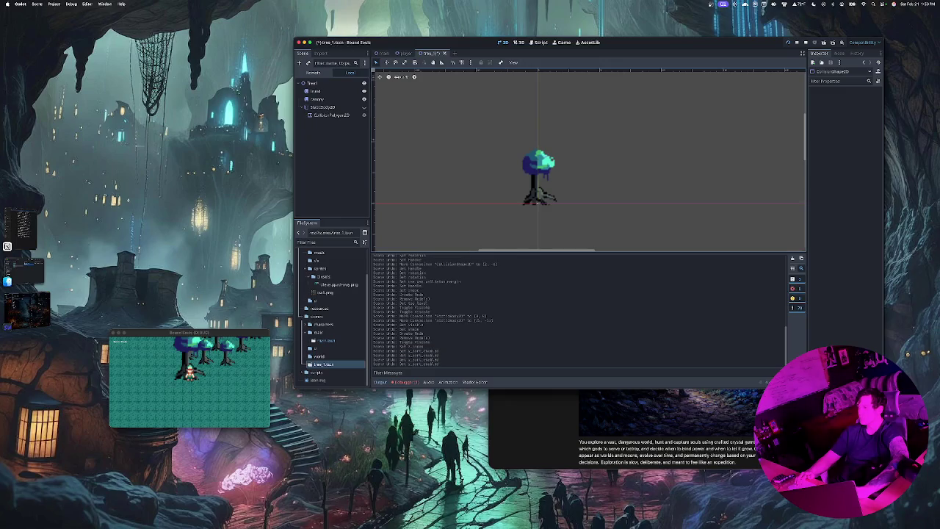
{"action": "key", "text": "ctrl+shift+z"}
{"action": "key", "text": "ctrl+shift+z"}
{"action": "key", "text": "ctrl+shift+z"}
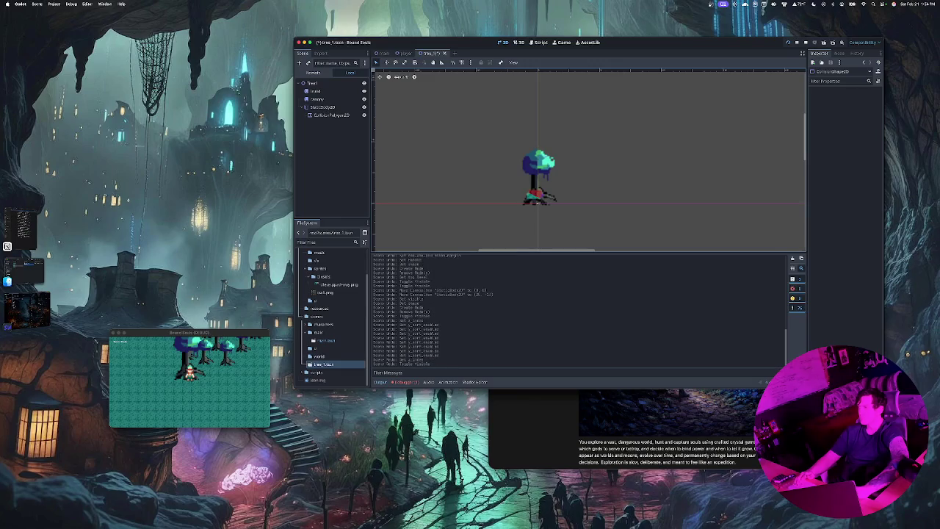
Drag the CollisionPolygon2D's corner vertices to fit tightly around the trunk base.
{"action": "left_click", "coordinate": [331, 115]}
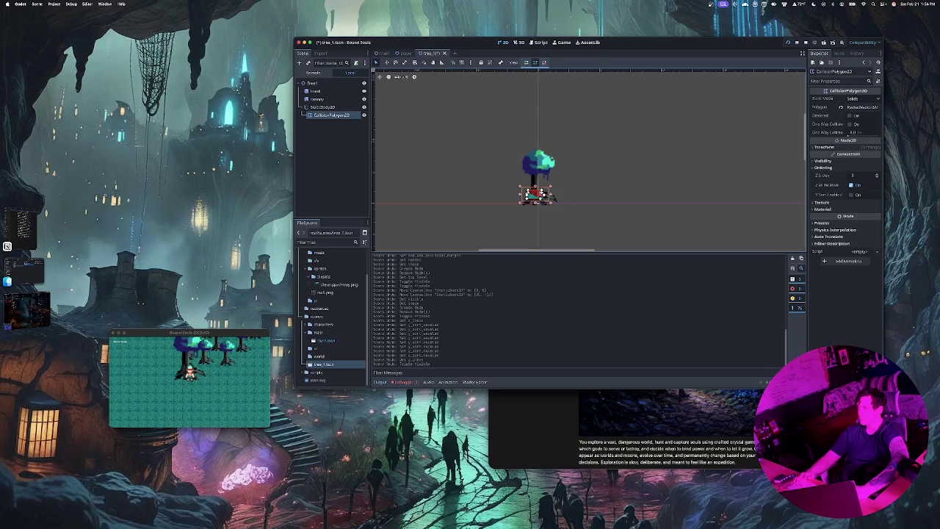
{"action": "mouse_move", "coordinate": [548, 198]}
{"action": "left_mouse_down"}
{"action": "mouse_move", "coordinate": [558, 209]}
{"action": "mouse_move", "coordinate": [550, 205]}
{"action": "left_mouse_up"}
{"action": "scroll", "coordinate": [540, 192], "scroll_direction": "up", "scroll_amount": 5}
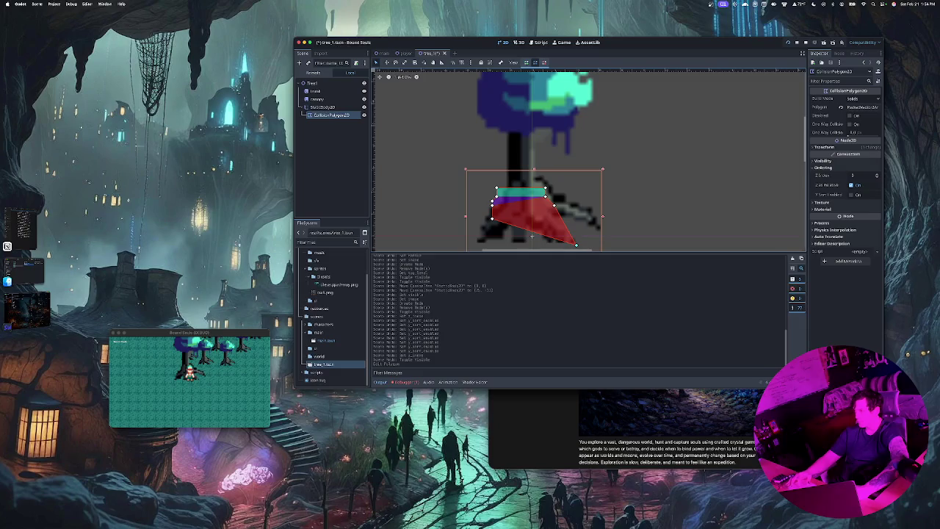
{"action": "left_click_drag", "start_coordinate": [576, 241], "coordinate": [554, 218]}
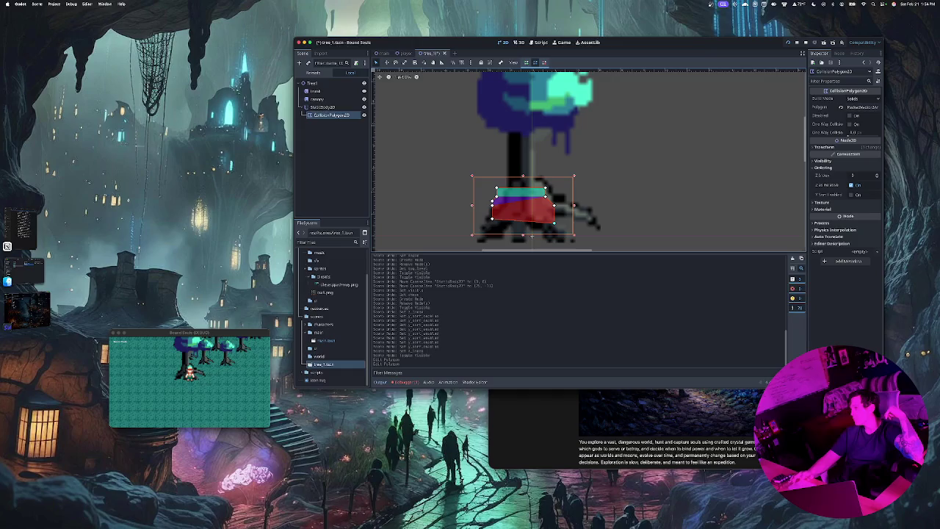
{"action": "left_click_drag", "start_coordinate": [545, 191], "coordinate": [554, 183]}
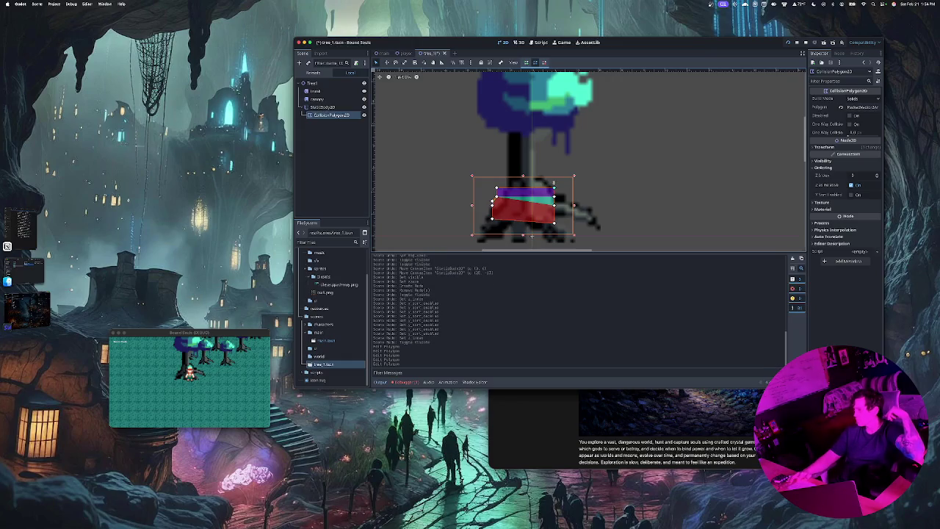
{"action": "mouse_move", "coordinate": [554, 183]}
{"action": "left_mouse_down"}
{"action": "mouse_move", "coordinate": [501, 190]}
{"action": "mouse_move", "coordinate": [495, 206]}
{"action": "left_mouse_up"}
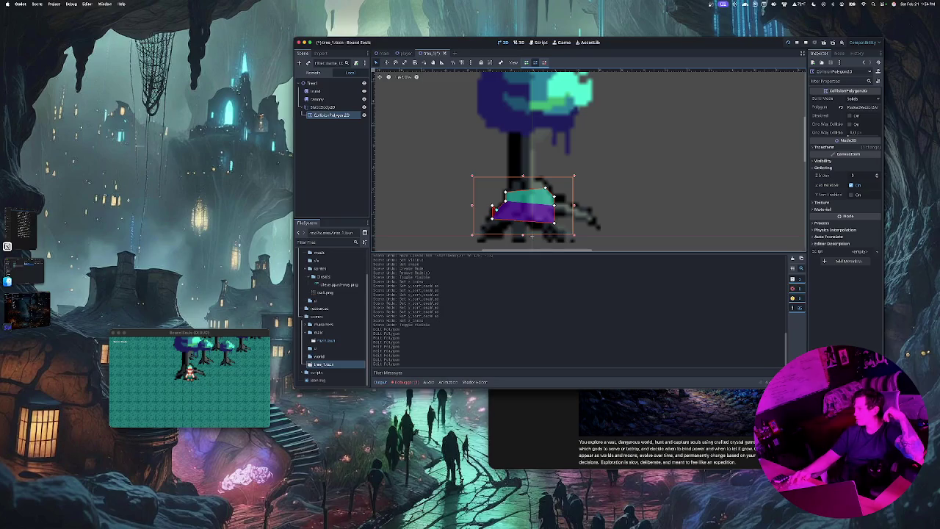
{"action": "left_click", "coordinate": [532, 236]}
Fine-tune the collision polygon's lower-left, lower-right and top-left corners.
{"action": "left_click", "coordinate": [532, 236]}
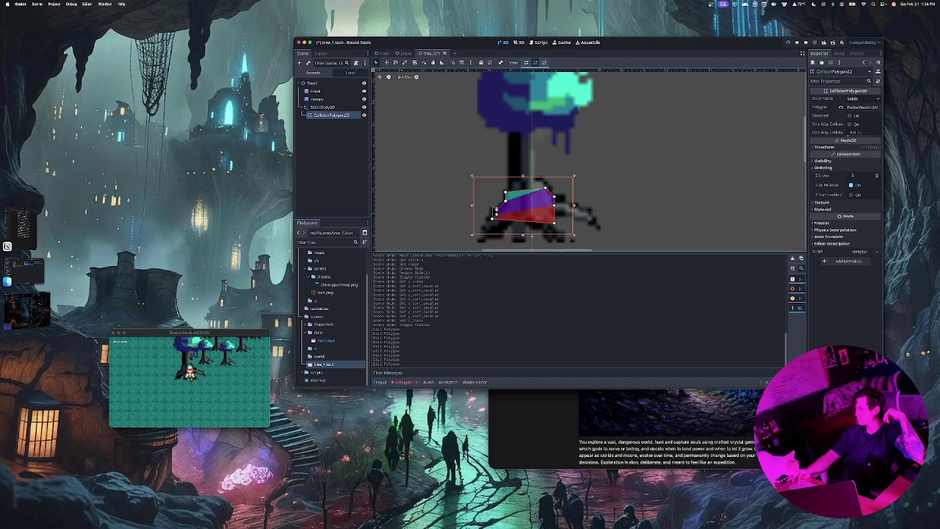
{"action": "left_click", "coordinate": [495, 211]}
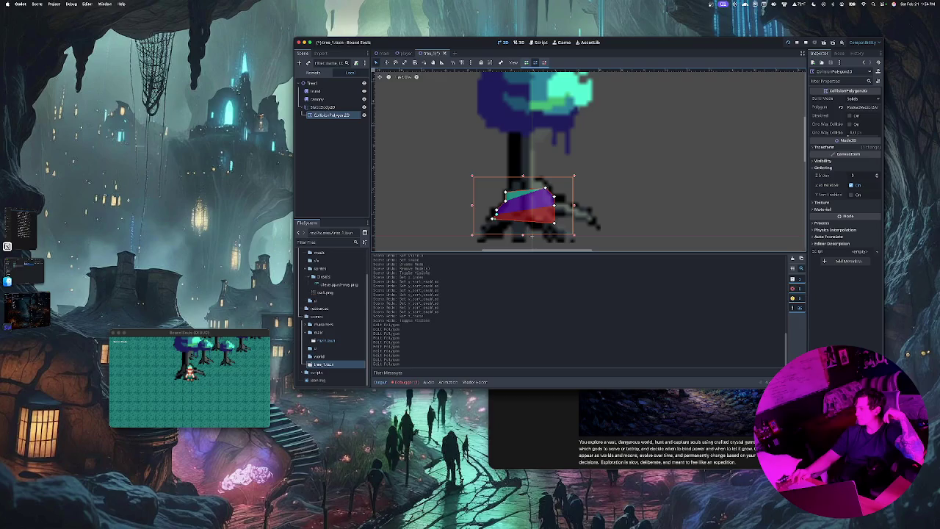
{"action": "left_click_drag", "start_coordinate": [491, 216], "coordinate": [496, 217]}
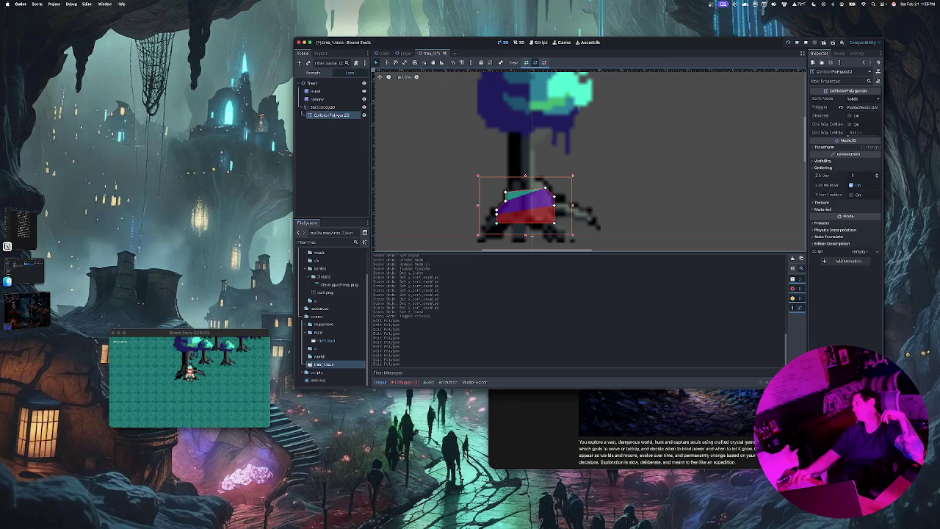
{"action": "left_click_drag", "start_coordinate": [554, 221], "coordinate": [550, 218]}
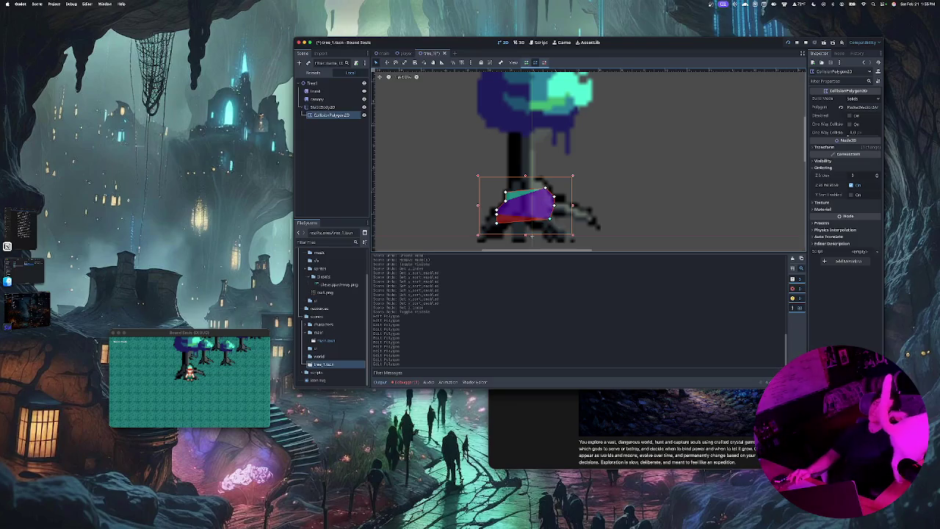
{"action": "key", "text": "ctrl+z"}
{"action": "key", "text": "ctrl+z"}
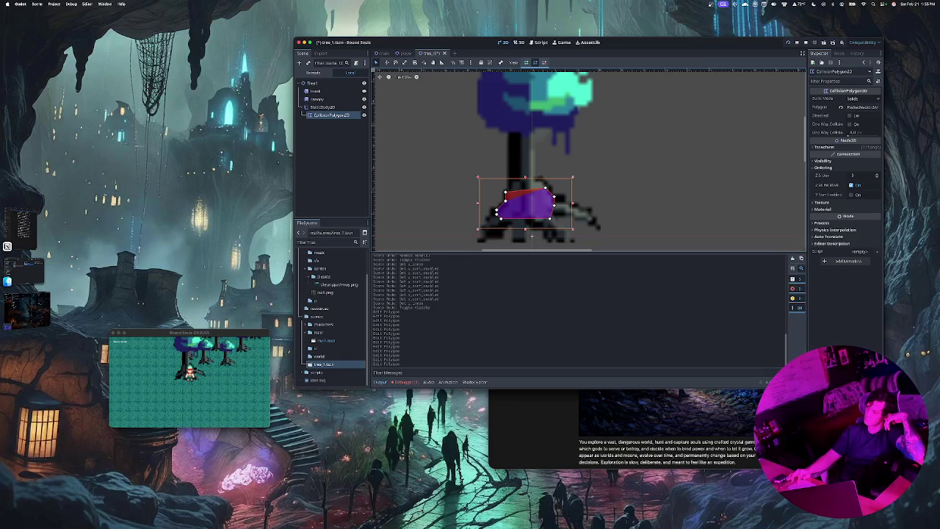
{"action": "left_click_drag", "start_coordinate": [506, 193], "coordinate": [509, 189]}
Undo the last vertex move, deselect the polygon, and save tree_1.
{"action": "key", "text": "ctrl+z"}
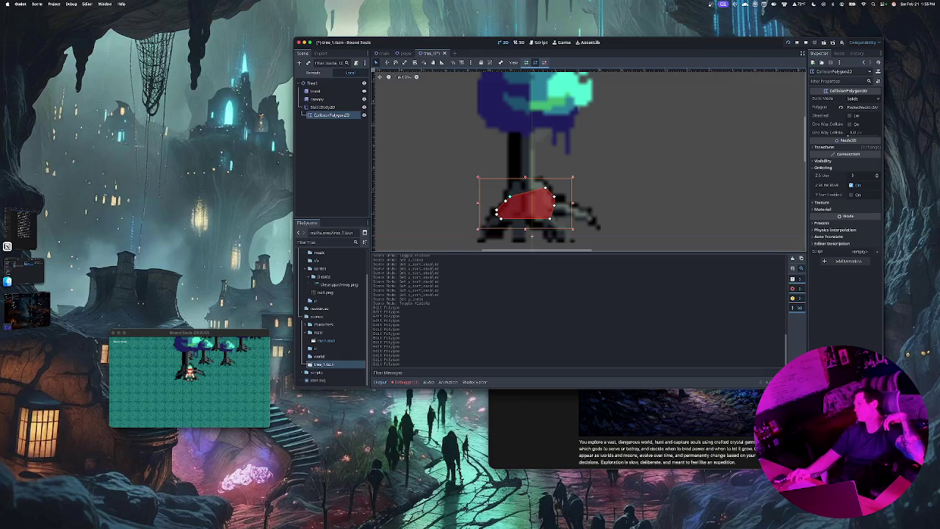
{"action": "key", "text": "Escape"}
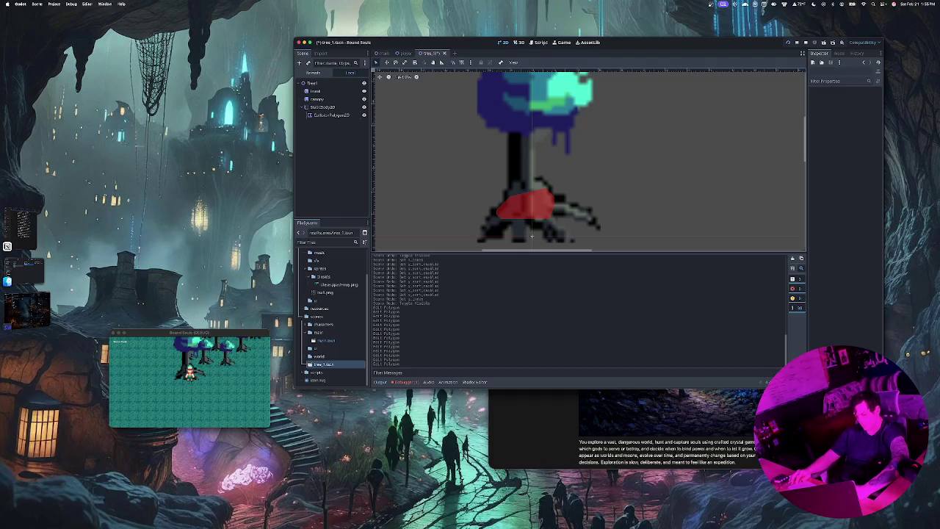
{"action": "key", "text": "ctrl+s"}
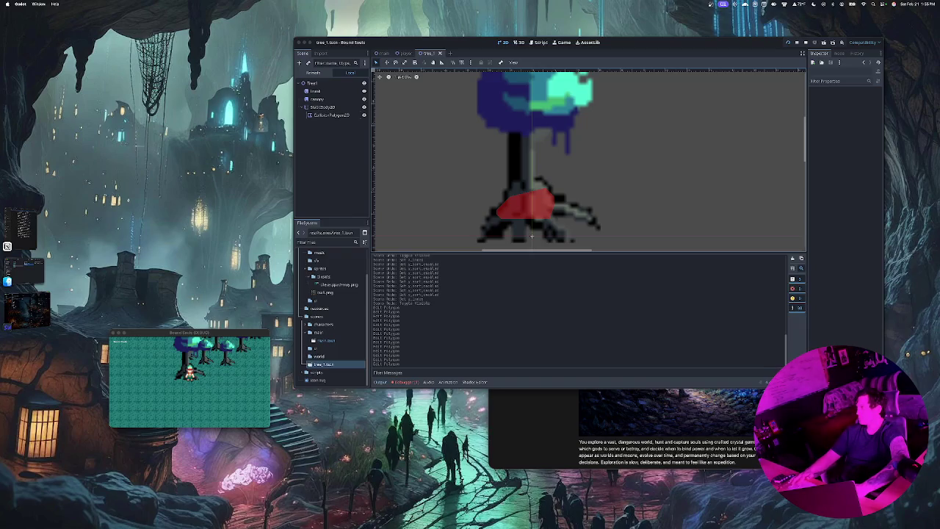
{"action": "key", "text": "super+b"}
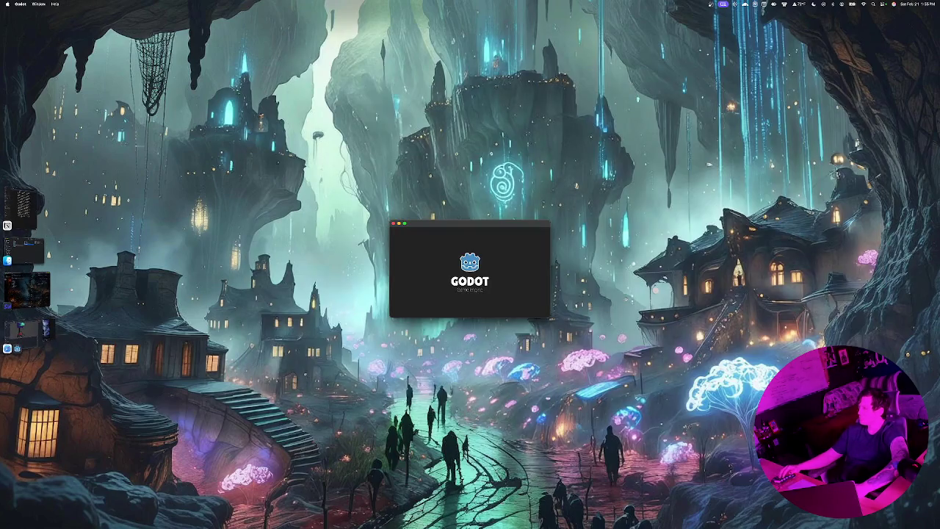
{"action": "key", "text": "Down"}
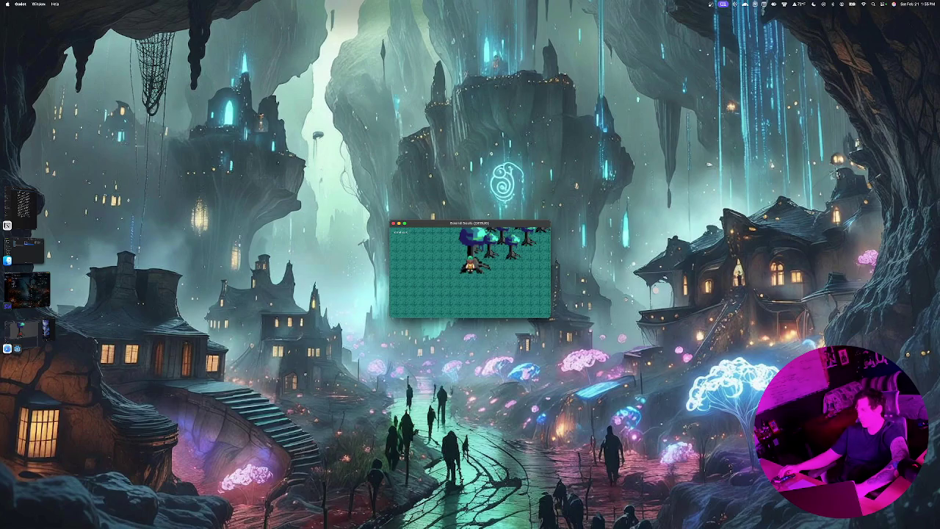
{"action": "key", "text": "Right"}
{"action": "key", "text": "Up"}
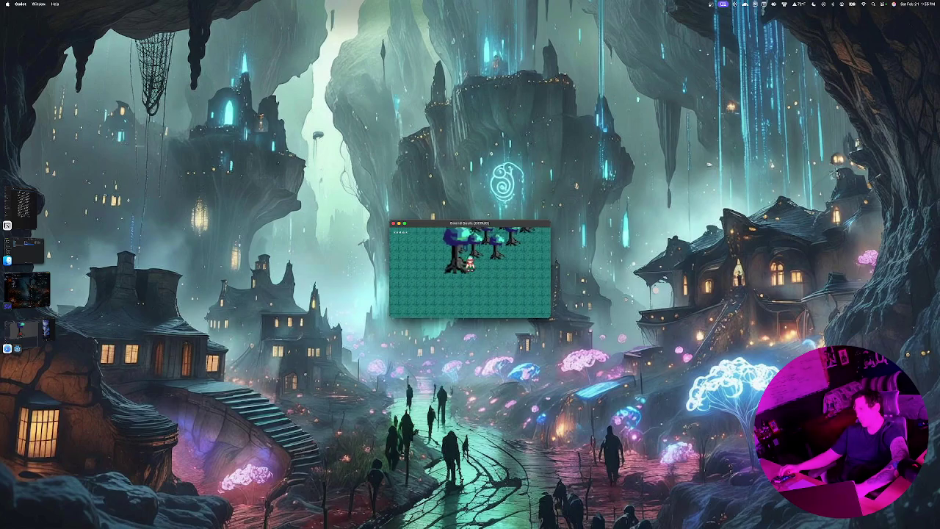
{"action": "key", "text": "Up"}
{"action": "key", "text": "Right"}
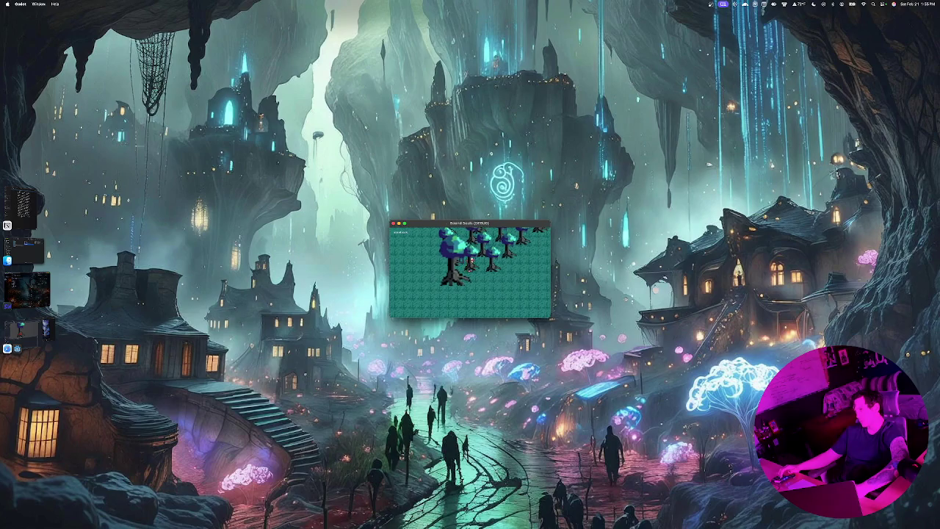
{"action": "key", "text": "Right"}
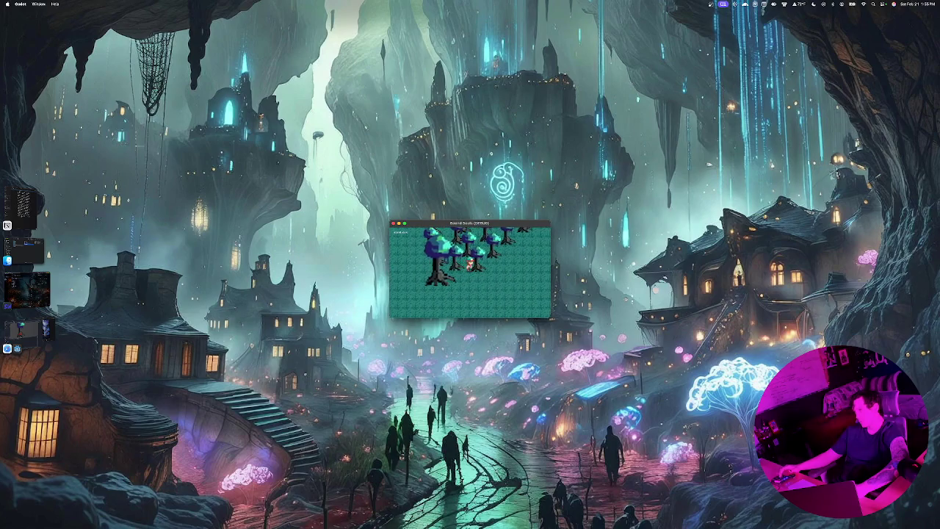
{"action": "key", "text": "Right"}
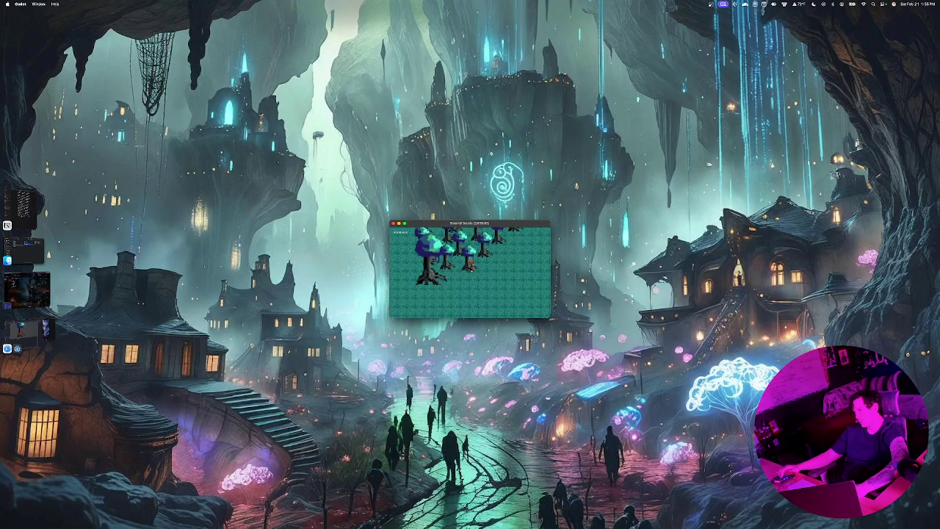
{"action": "key", "text": "Left"}
{"action": "key", "text": "Up"}
{"action": "key", "text": "Up"}
{"action": "key", "text": "Up"}
{"action": "key", "text": "Right"}
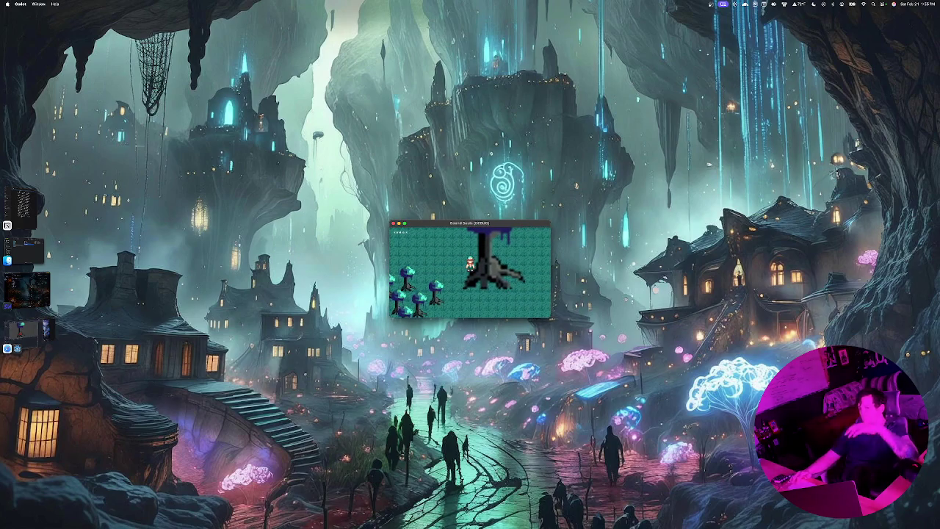
{"action": "key", "text": "super+q"}
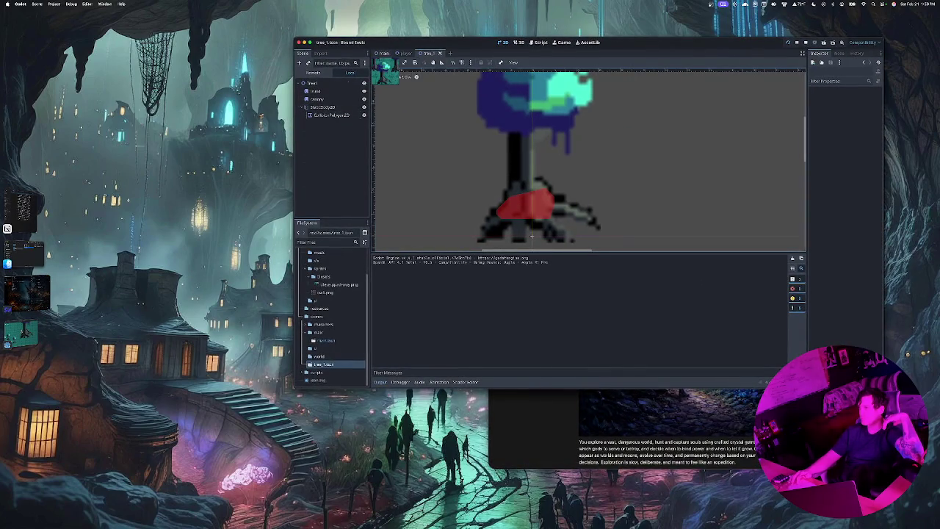
Run the main scene and walk the character around and behind the big tree.
{"action": "left_click", "coordinate": [382, 53]}
{"action": "scroll", "coordinate": [468, 240], "scroll_direction": "down", "scroll_amount": 5}
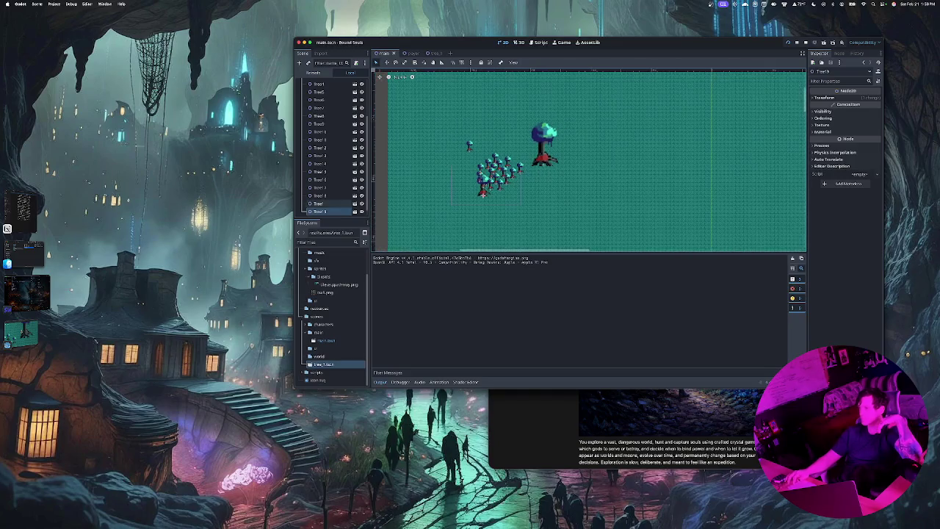
{"action": "key", "text": "super+b"}
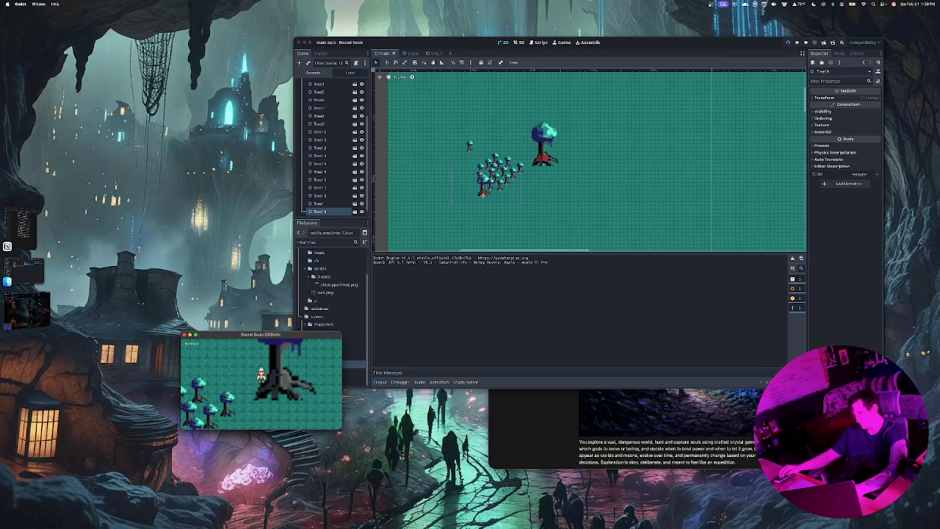
{"action": "key", "text": "Right"}
{"action": "key", "text": "Down"}
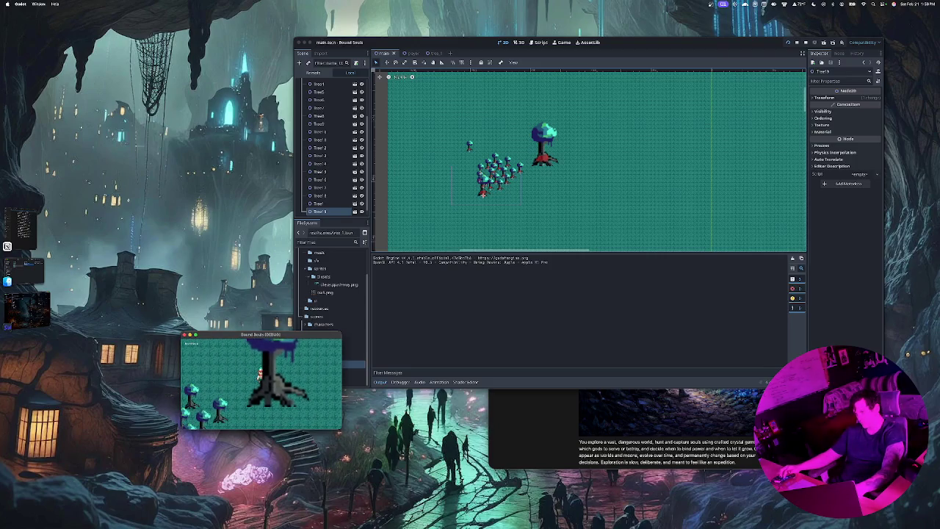
{"action": "key", "text": "Up"}
{"action": "key", "text": "Right"}
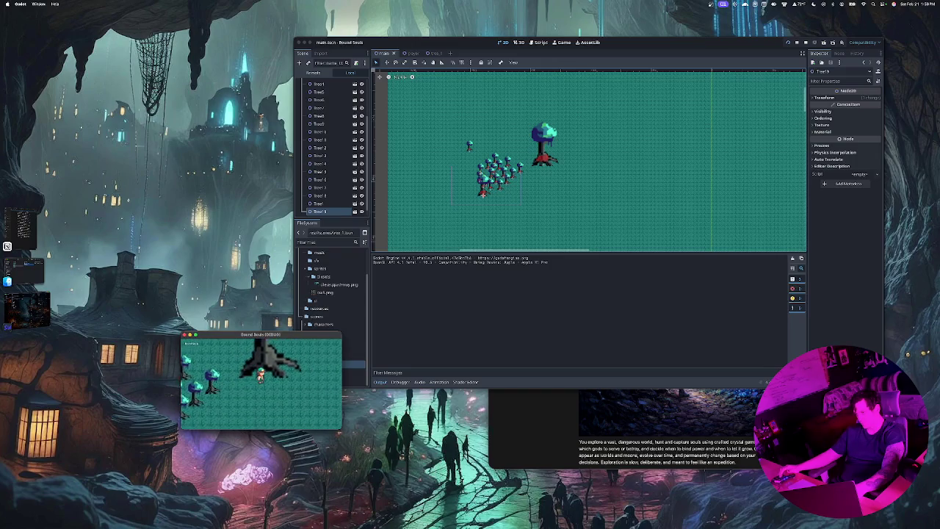
{"action": "key", "text": "Up"}
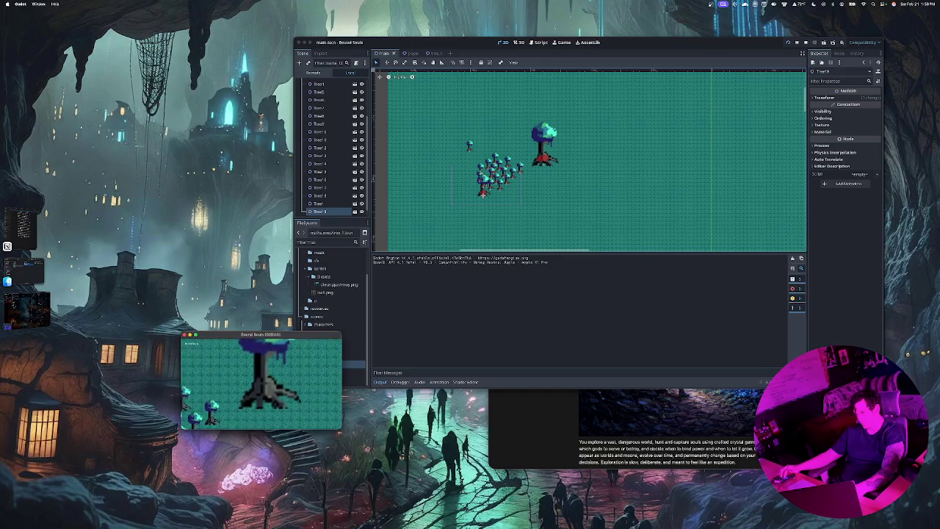
{"action": "key", "text": "Down"}
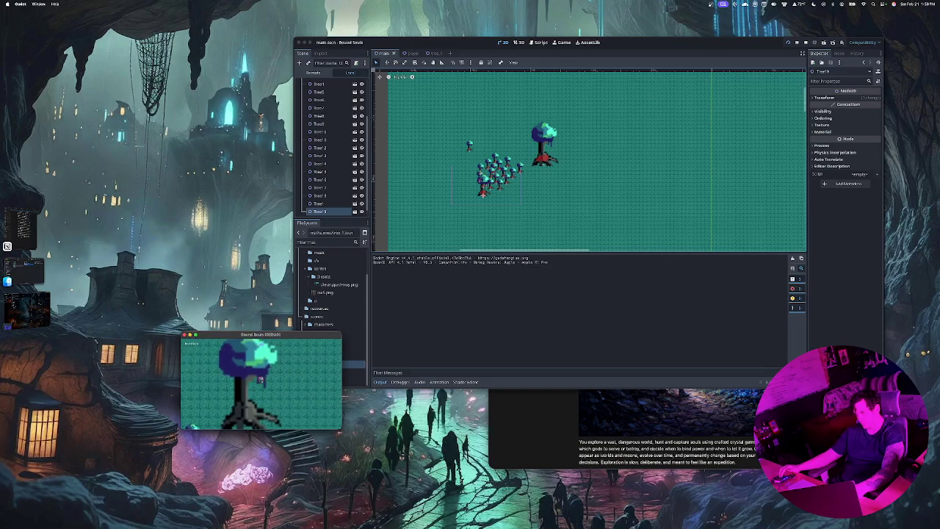
{"action": "key", "text": "Down"}
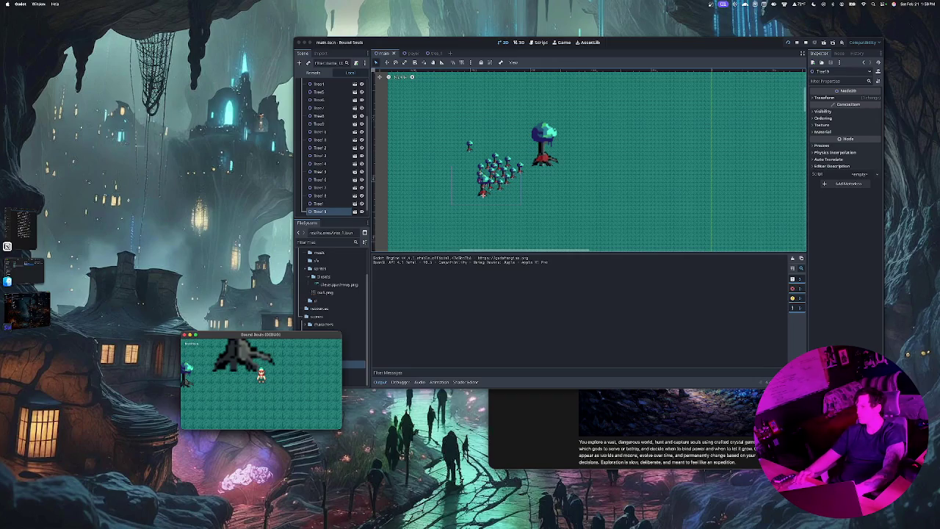
Hide the StaticBody2D in tree_1, save the scene, and switch to the terminal.
{"action": "left_click", "coordinate": [412, 66]}
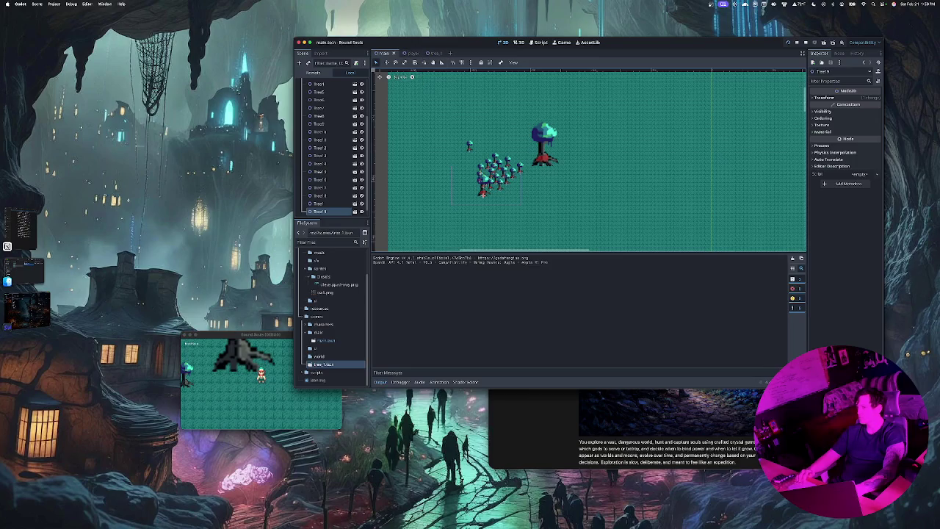
{"action": "left_click", "coordinate": [406, 53]}
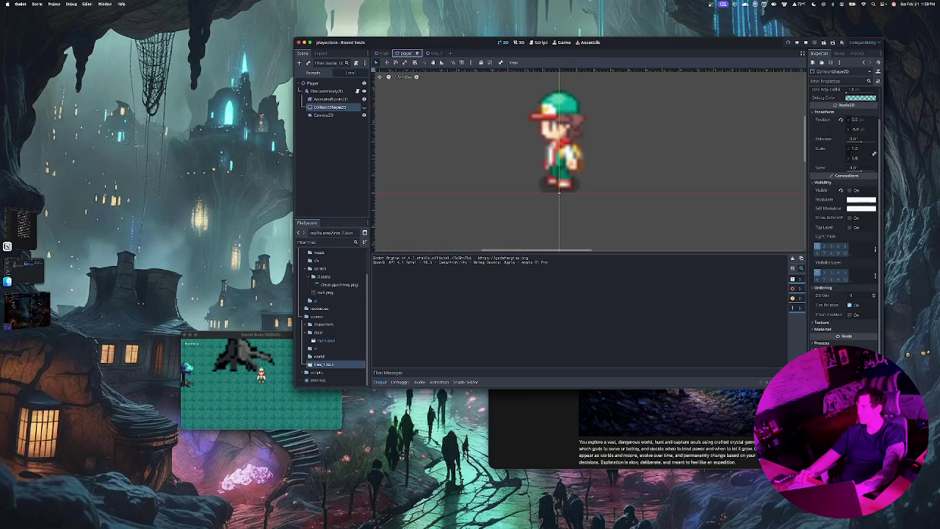
{"action": "left_click", "coordinate": [430, 53]}
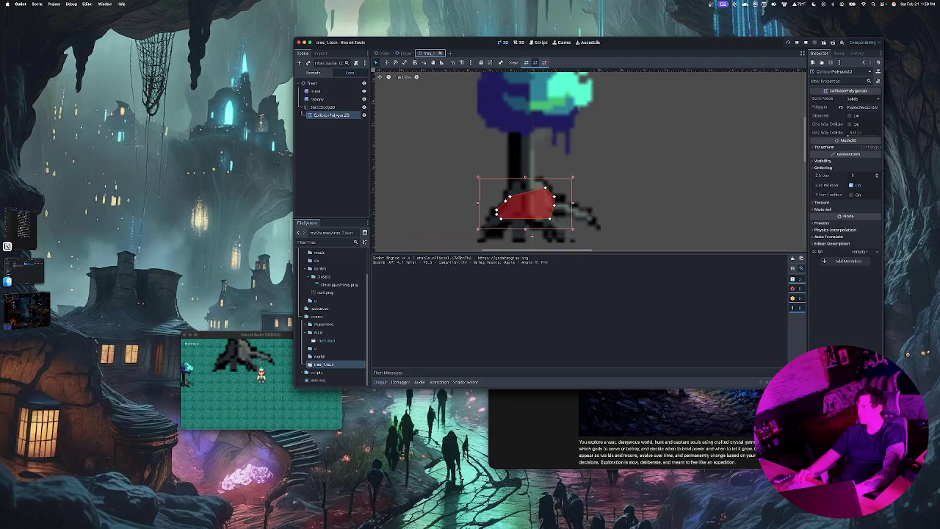
{"action": "left_click", "coordinate": [363, 107]}
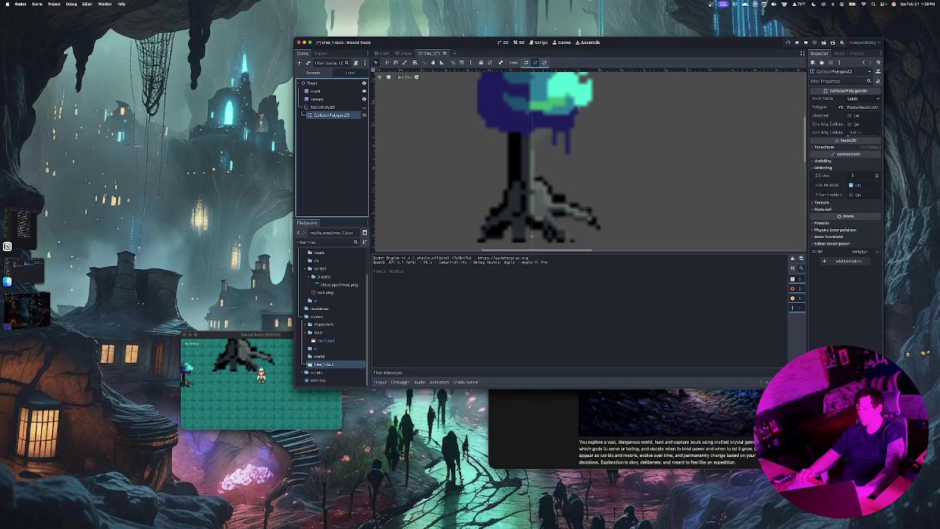
{"action": "key", "text": "super+s"}
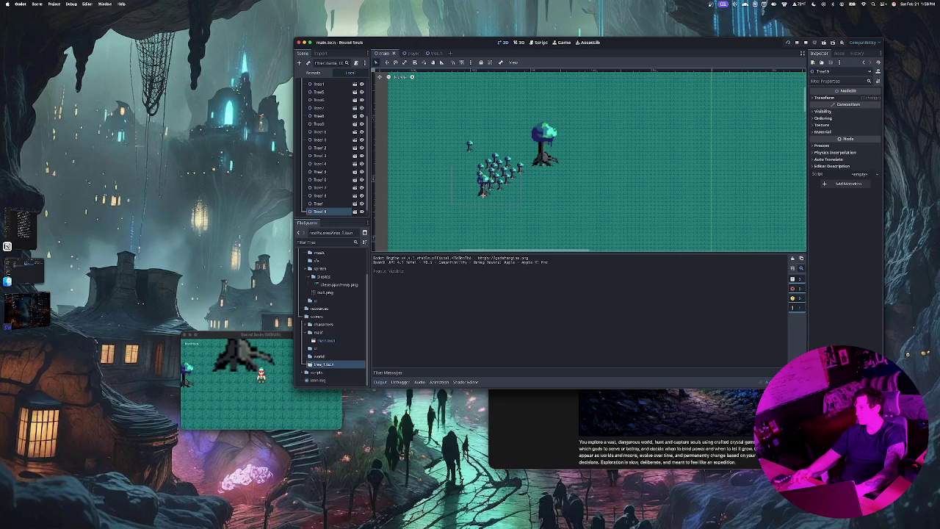
{"action": "scroll", "coordinate": [482, 194], "scroll_direction": "up", "scroll_amount": 5}
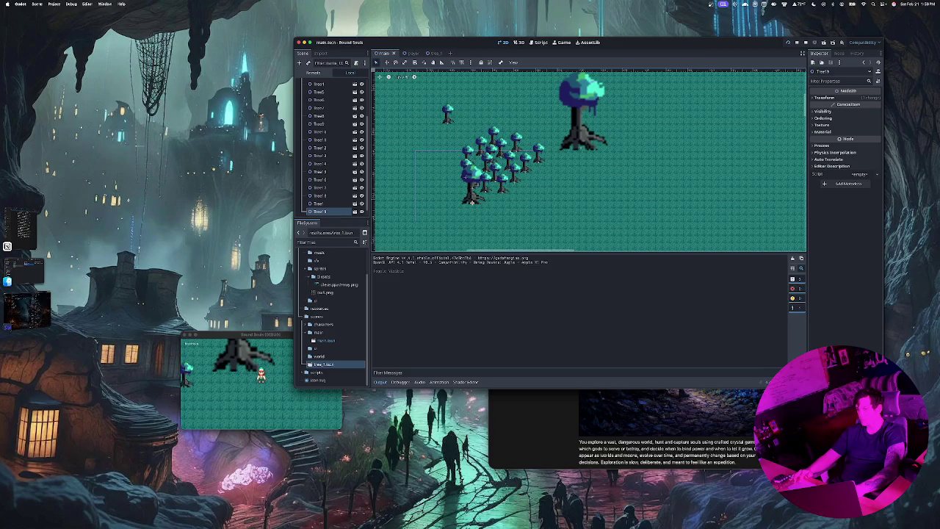
{"action": "left_click", "coordinate": [26, 308]}
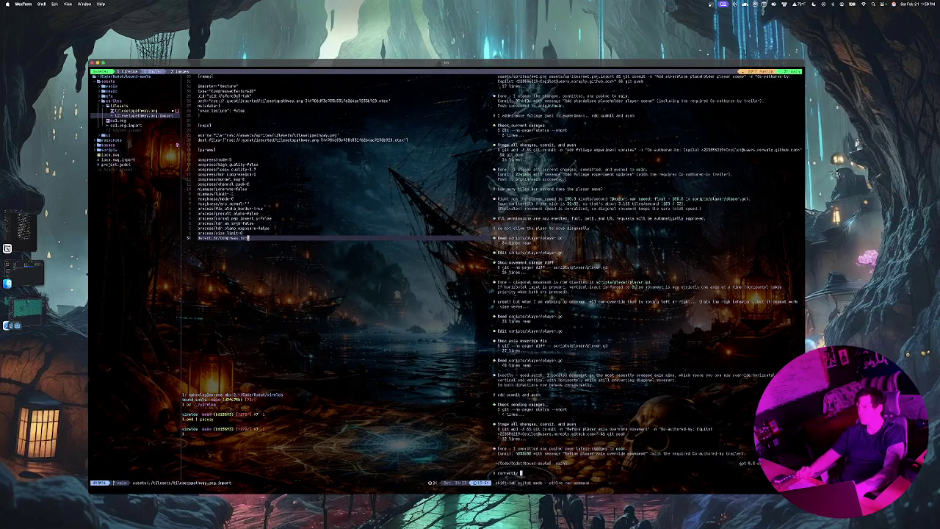
In lazygit, stage all files, commit with a new message, push to the remote, and quit.
{"action": "key", "text": "ctrl+g"}
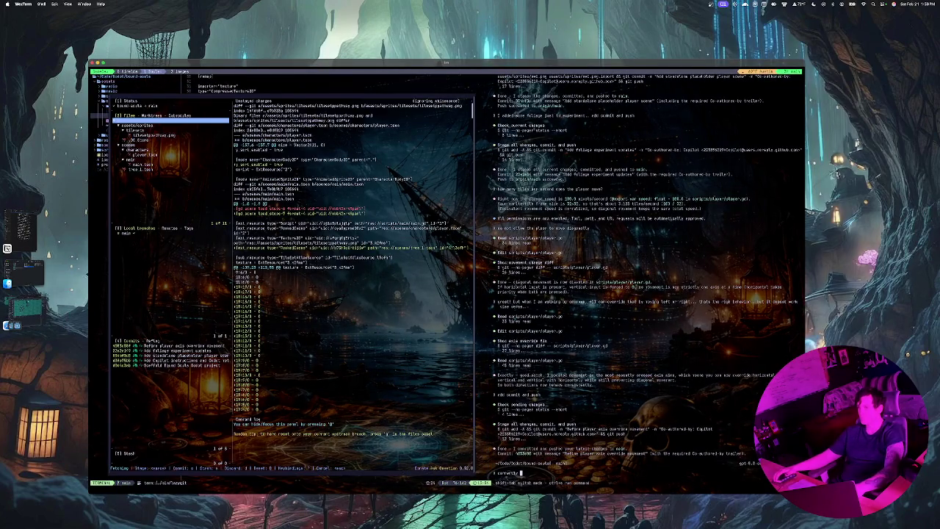
{"action": "key", "text": "a"}
{"action": "key", "text": "shift+a"}
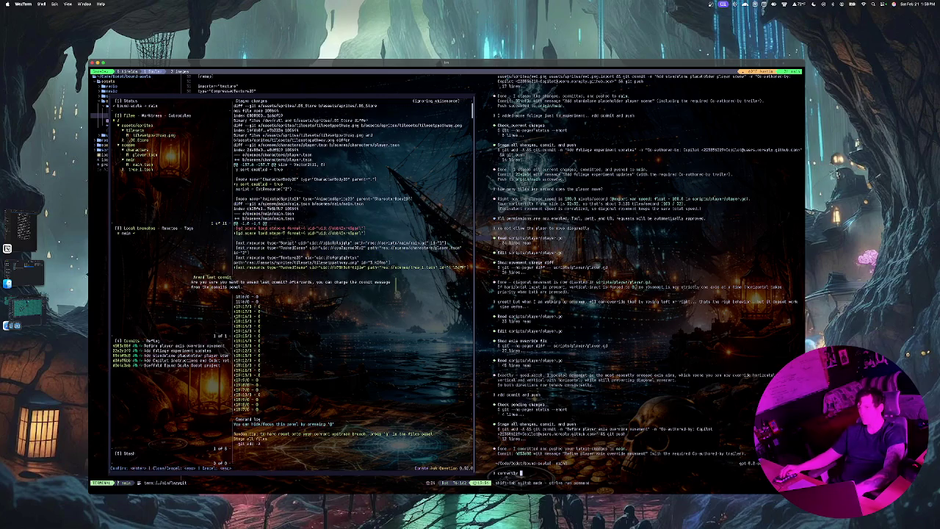
{"action": "key", "text": "Return"}
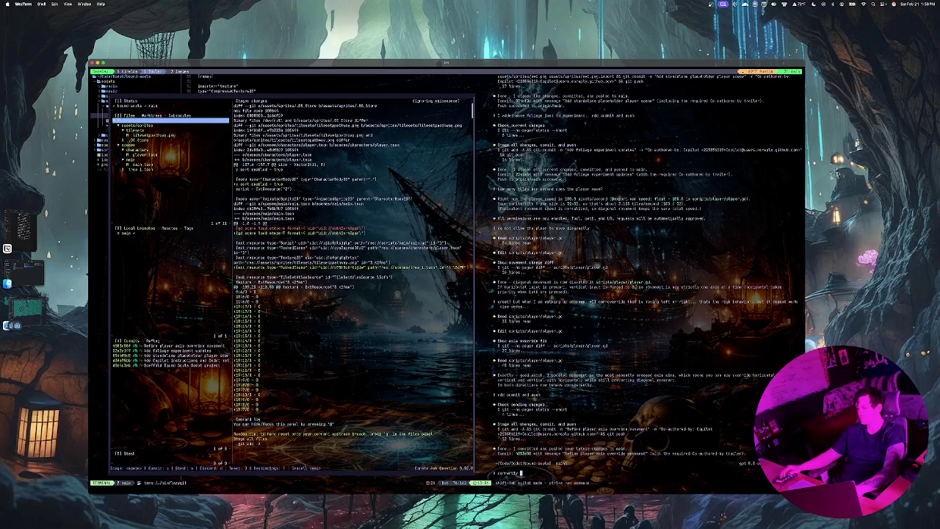
{"action": "key", "text": "c"}
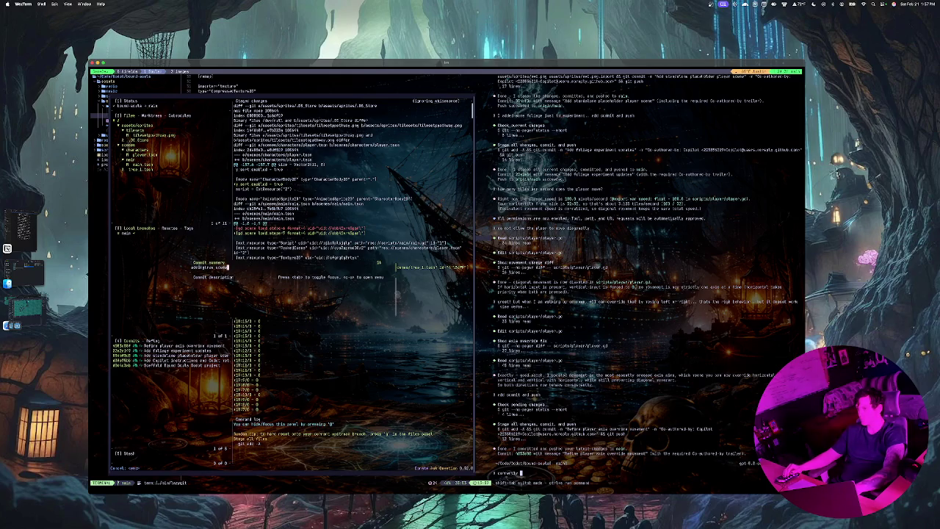
{"action": "key", "text": "Return"}
{"action": "key", "text": "P"}
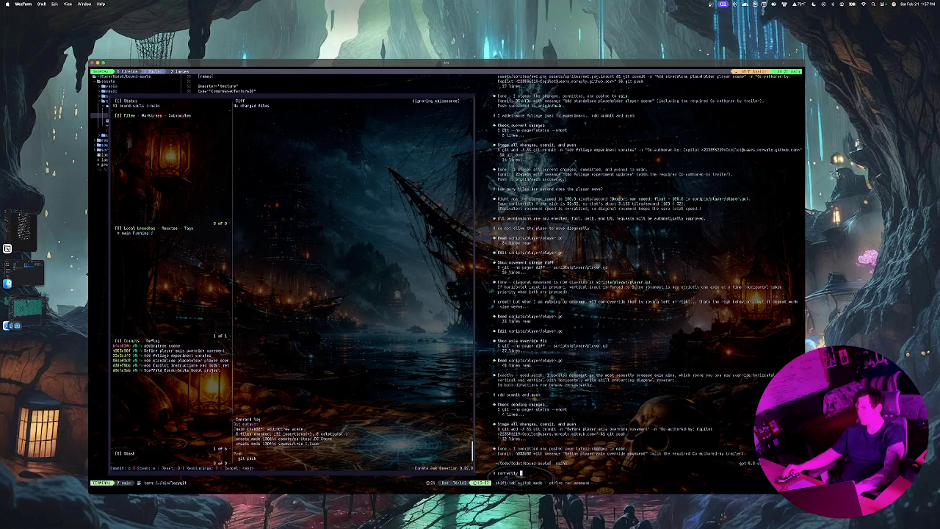
{"action": "key", "text": "q"}
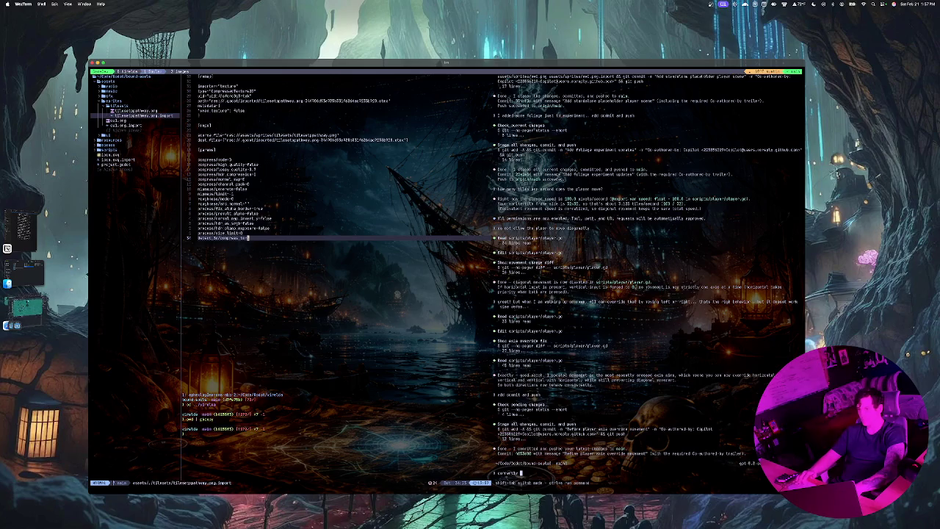
Back in Godot, move tree_1.tscn into the scenes/world folder in the FileSystem dock.
{"action": "key", "text": "super+Tab"}
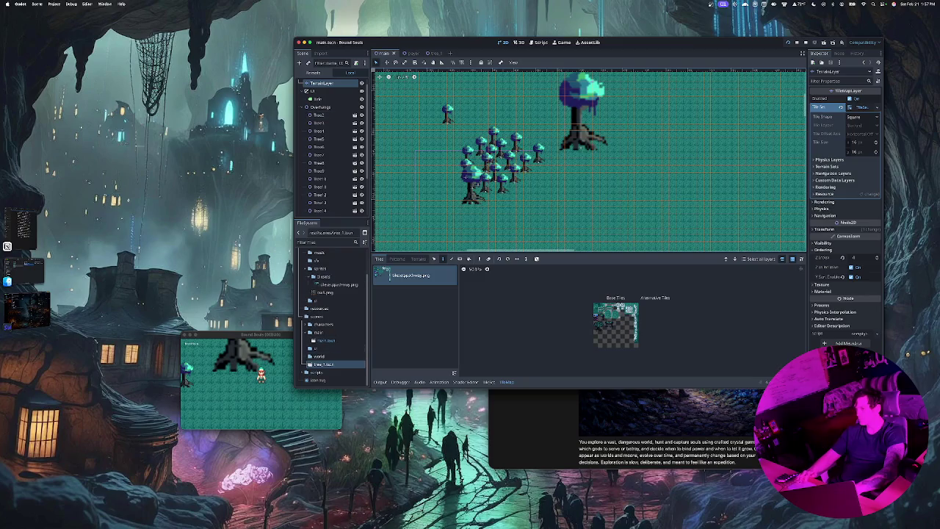
{"action": "left_click", "coordinate": [345, 377]}
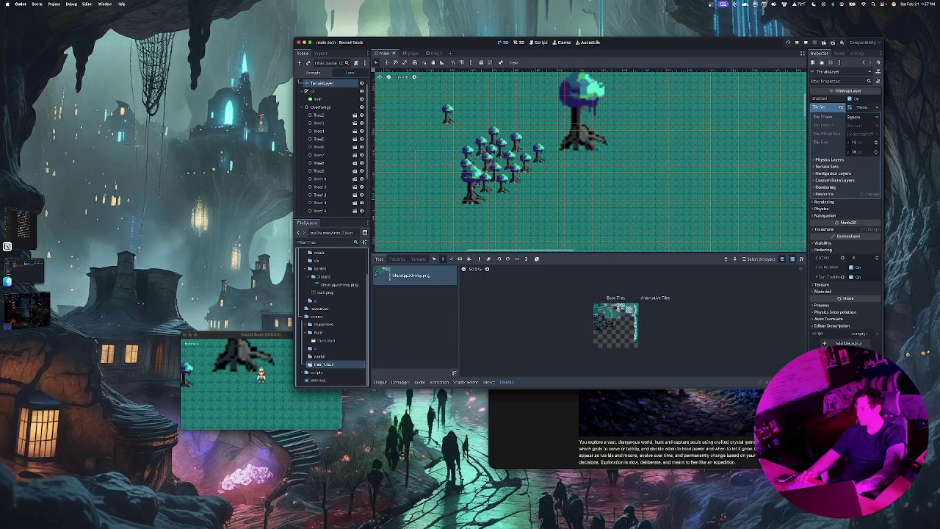
{"action": "left_click_drag", "start_coordinate": [322, 365], "coordinate": [323, 360]}
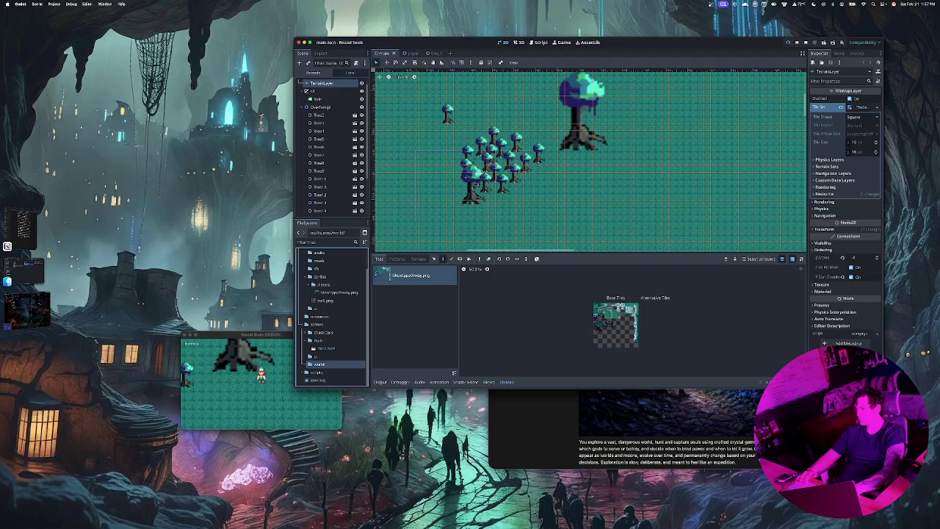
{"action": "mouse_move", "coordinate": [327, 373]}
{"action": "left_mouse_down"}
{"action": "mouse_move", "coordinate": [518, 234]}
{"action": "mouse_move", "coordinate": [518, 225]}
{"action": "mouse_move", "coordinate": [331, 340]}
{"action": "mouse_move", "coordinate": [342, 349]}
{"action": "mouse_move", "coordinate": [322, 347]}
{"action": "left_mouse_up"}
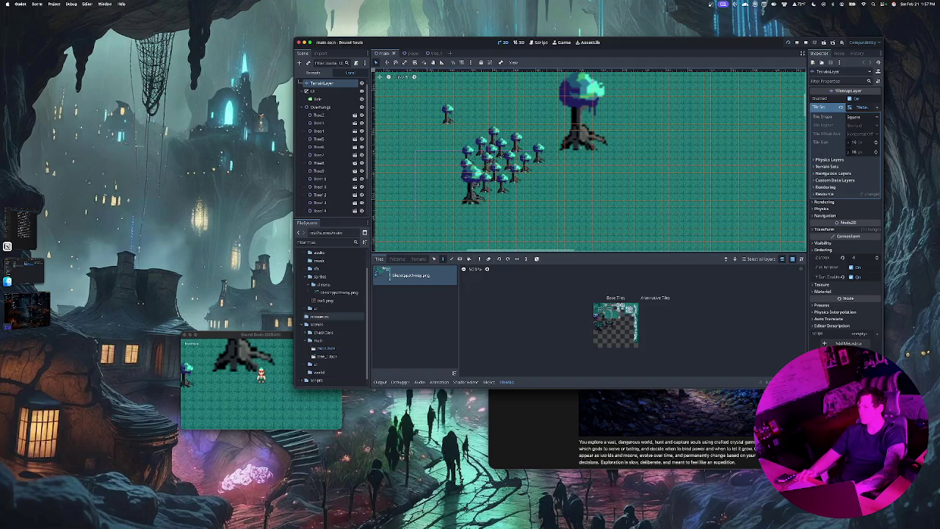
{"action": "left_click", "coordinate": [327, 357]}
{"action": "mouse_move", "coordinate": [327, 357]}
{"action": "left_mouse_down"}
{"action": "mouse_move", "coordinate": [323, 370]}
{"action": "mouse_move", "coordinate": [320, 361]}
{"action": "left_mouse_up"}
In tree_1.tscn, set the Tree1 root's Transform Scale to 2 and save.
{"action": "double_click", "coordinate": [320, 364]}
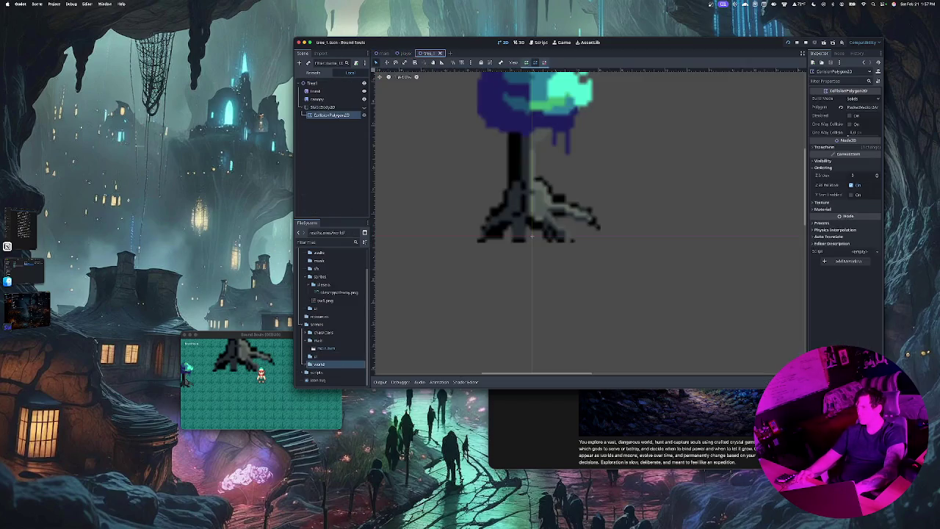
{"action": "left_click", "coordinate": [312, 83]}
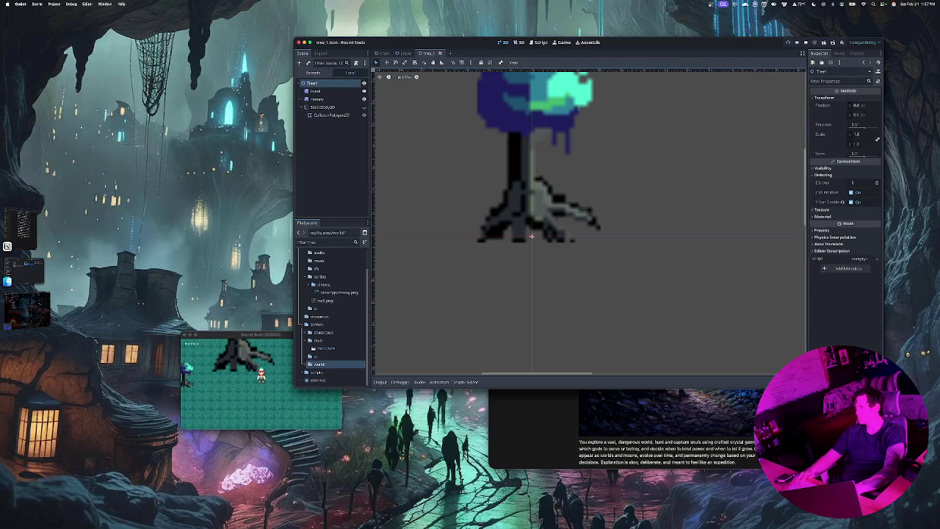
{"action": "left_click", "coordinate": [859, 143]}
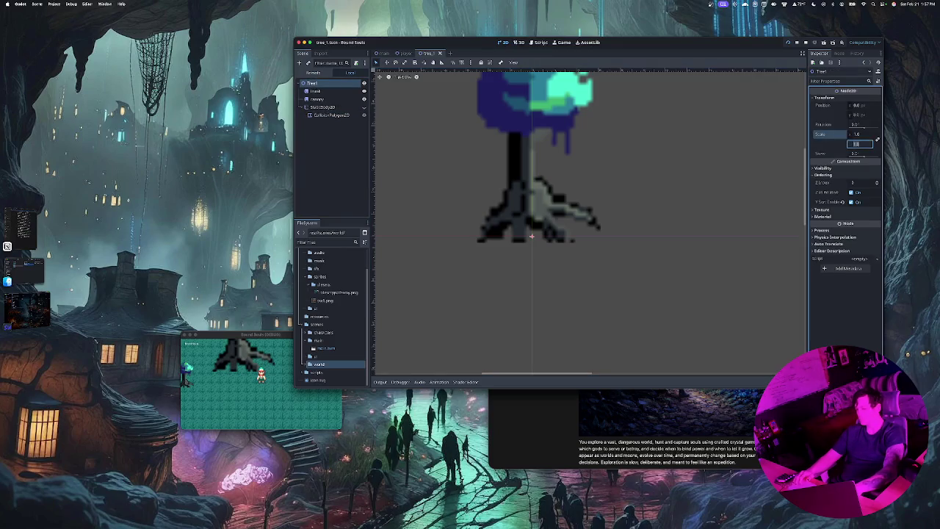
{"action": "type", "text": "2"}
{"action": "key", "text": "Return"}
{"action": "key", "text": "Escape"}
{"action": "key", "text": "ctrl+s"}
Close and reopen tree_1.tscn, inspect its collision polygon, then return to main.tscn.
{"action": "scroll", "coordinate": [423, 257], "scroll_direction": "down", "scroll_amount": 5}
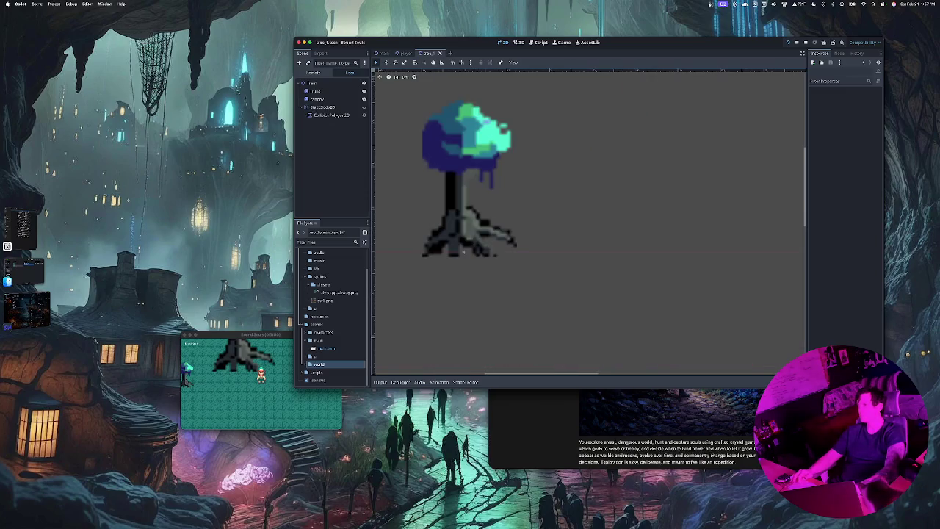
{"action": "key", "text": "super+w"}
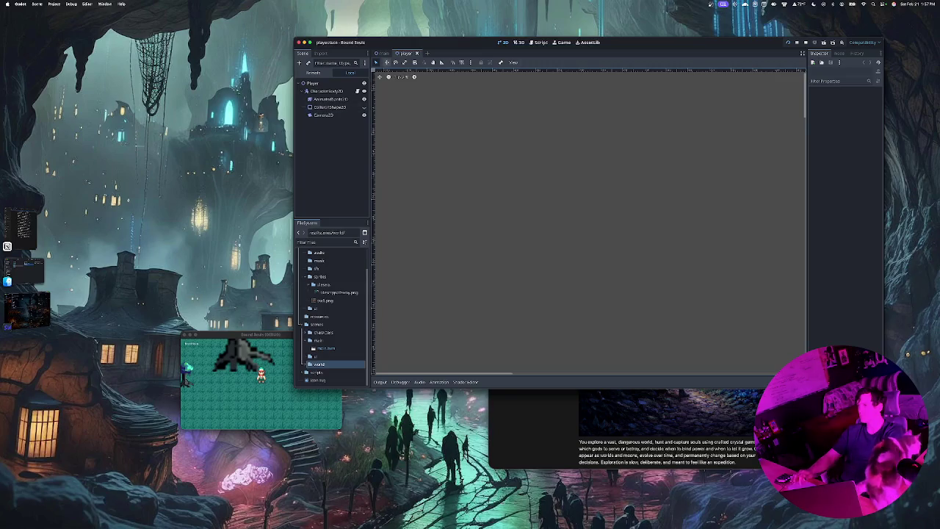
{"action": "key", "text": "ctrl+Tab"}
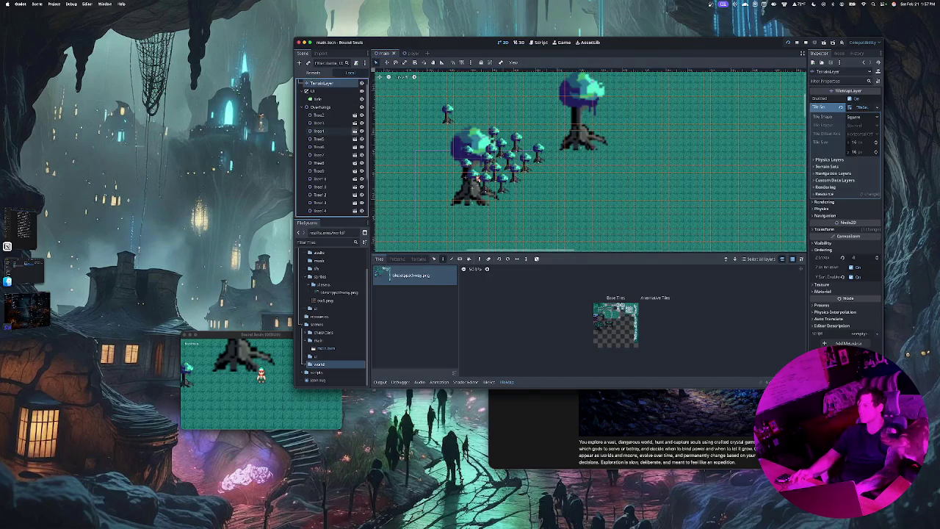
{"action": "key", "text": "super+shift+t"}
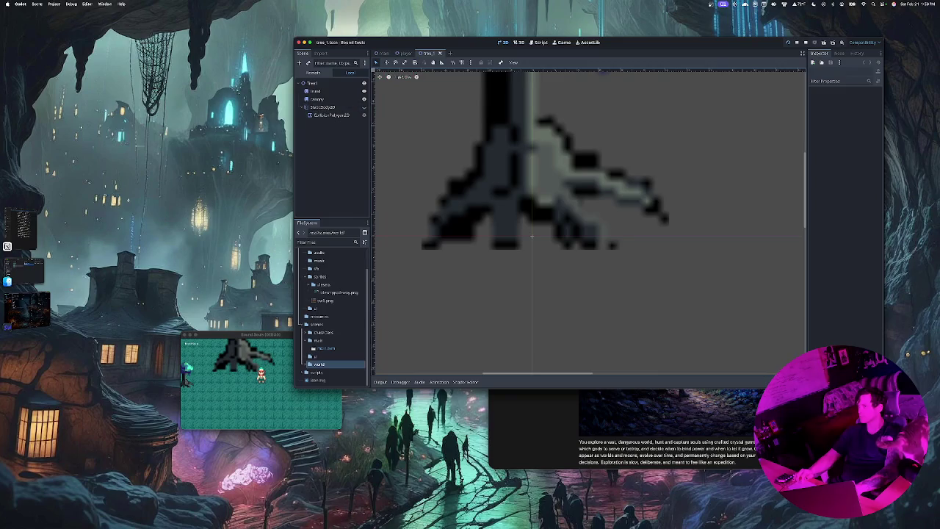
{"action": "left_click", "coordinate": [331, 115]}
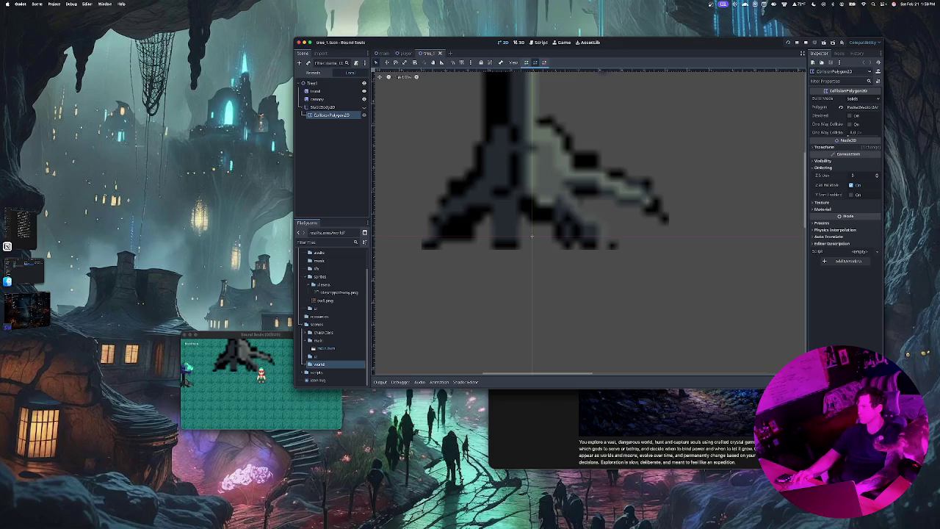
{"action": "left_click", "coordinate": [382, 53]}
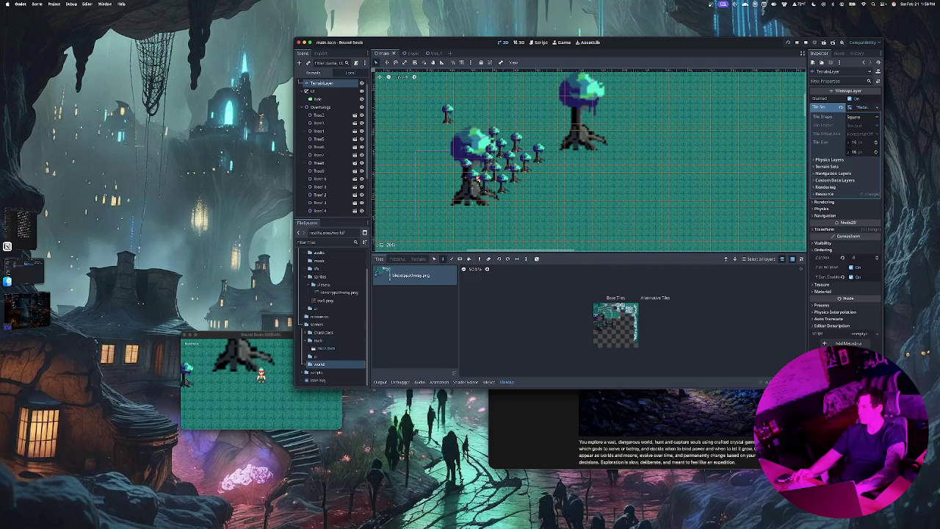
Move the large tree to the lower left, away from the cluster.
{"action": "left_click", "coordinate": [319, 163]}
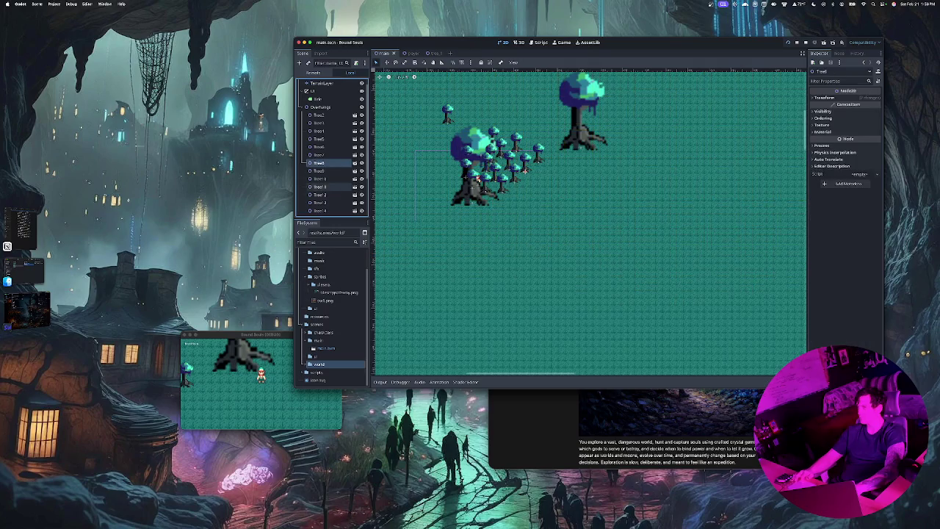
{"action": "mouse_move", "coordinate": [473, 200]}
{"action": "left_mouse_down"}
{"action": "mouse_move", "coordinate": [449, 260]}
{"action": "mouse_move", "coordinate": [389, 228]}
{"action": "mouse_move", "coordinate": [419, 228]}
{"action": "left_mouse_up"}
{"action": "scroll", "coordinate": [479, 181], "scroll_direction": "up", "scroll_amount": 5}
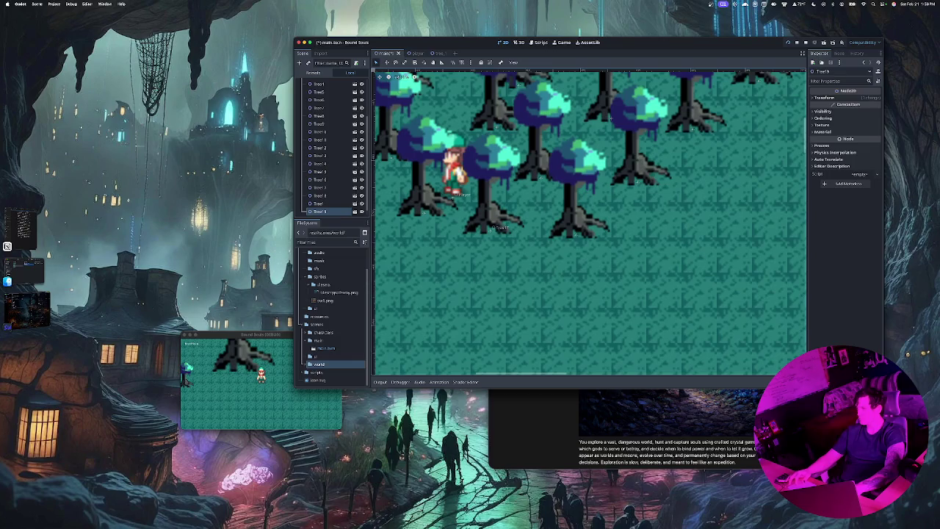
{"action": "scroll", "coordinate": [493, 198], "scroll_direction": "down", "scroll_amount": 6}
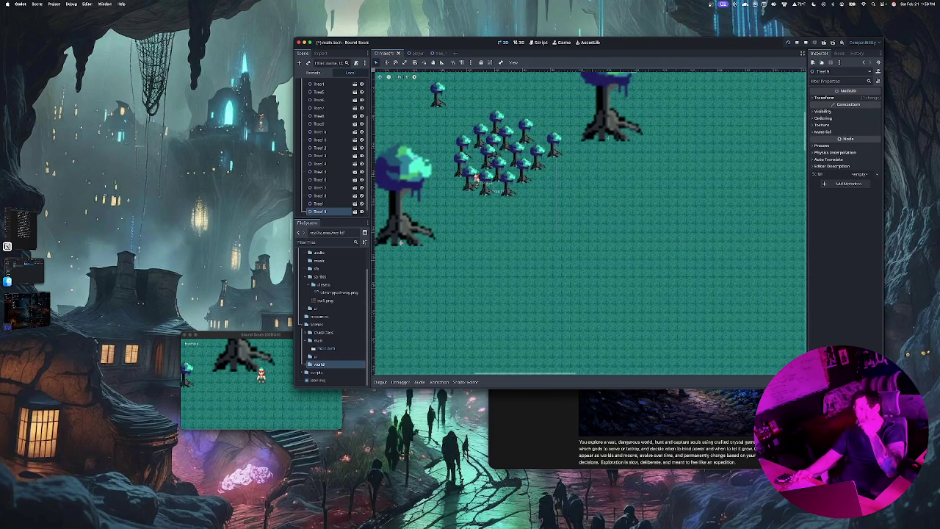
{"action": "scroll", "coordinate": [492, 199], "scroll_direction": "up", "scroll_amount": 1}
{"action": "scroll", "coordinate": [492, 198], "scroll_direction": "up", "scroll_amount": 5}
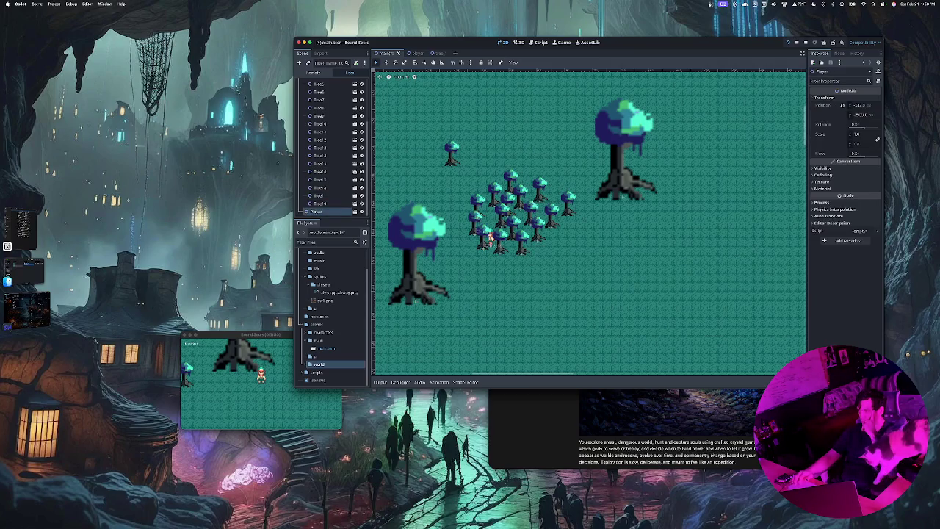
Drag tree_1.tscn from the world folder into the viewport as Tree20 and reposition it.
{"action": "left_click", "coordinate": [319, 187]}
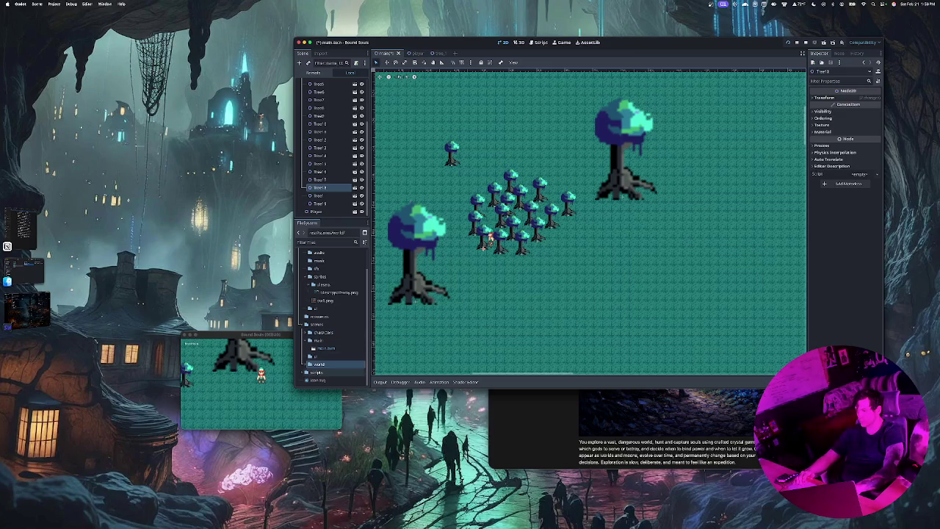
{"action": "left_click", "coordinate": [320, 364]}
{"action": "left_click", "coordinate": [308, 363]}
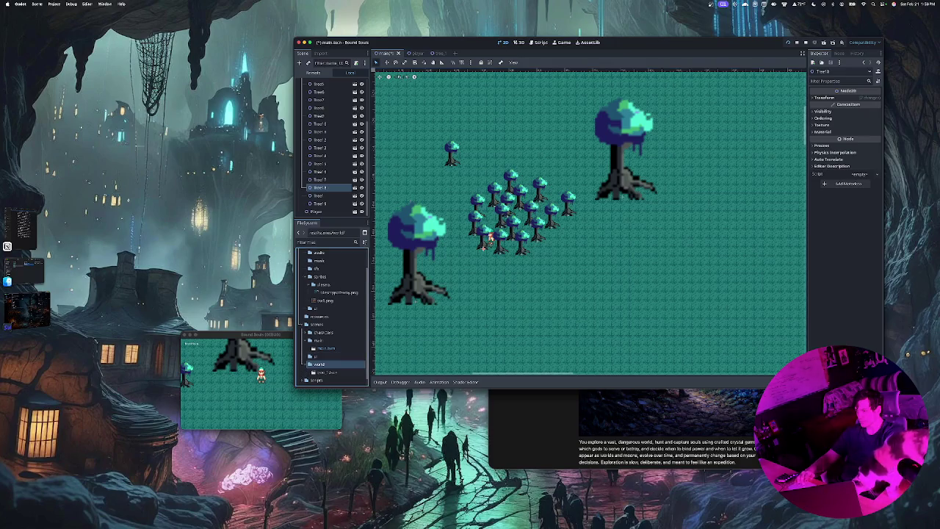
{"action": "mouse_move", "coordinate": [327, 372]}
{"action": "left_mouse_down"}
{"action": "mouse_move", "coordinate": [475, 294]}
{"action": "mouse_move", "coordinate": [476, 283]}
{"action": "left_mouse_up"}
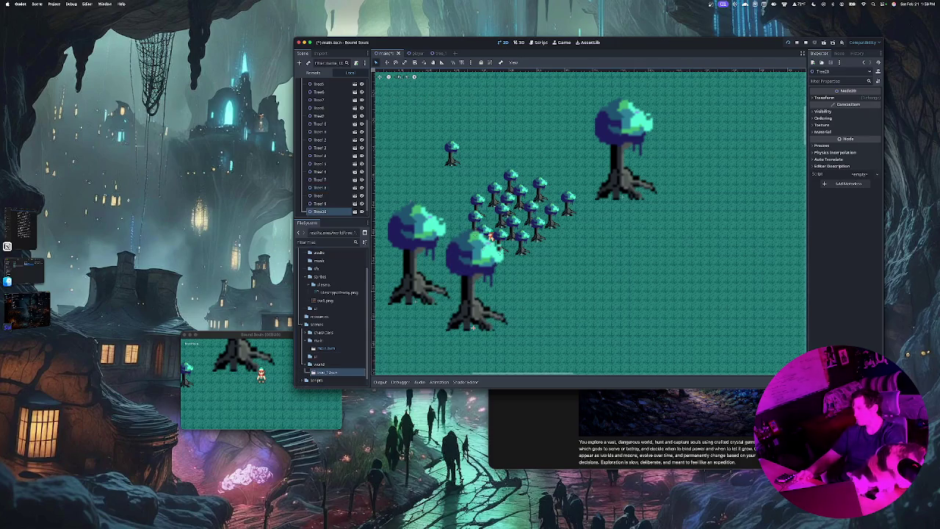
{"action": "left_click_drag", "start_coordinate": [473, 327], "coordinate": [537, 290]}
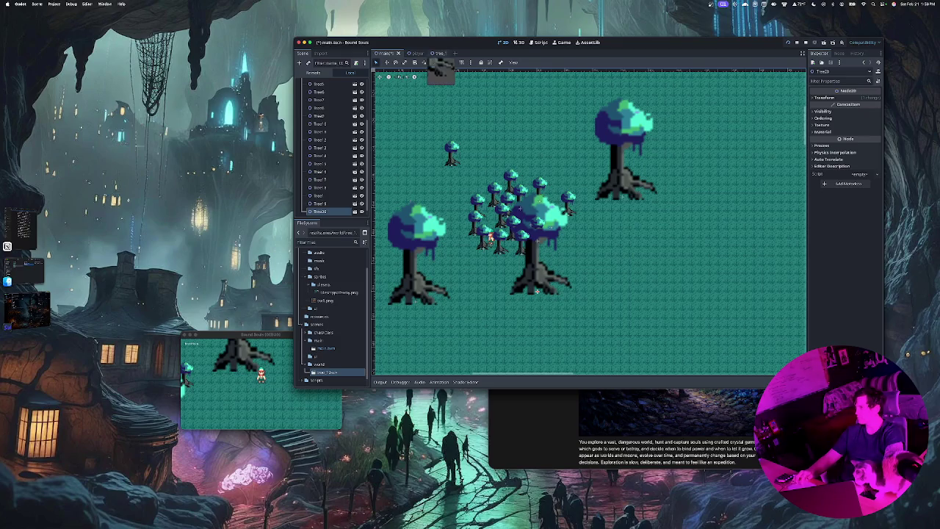
Reset the Tree1 root scale to 1.0 in tree_1.tscn and save, then check Player and TerrainLayer.
{"action": "double_click", "coordinate": [537, 290]}
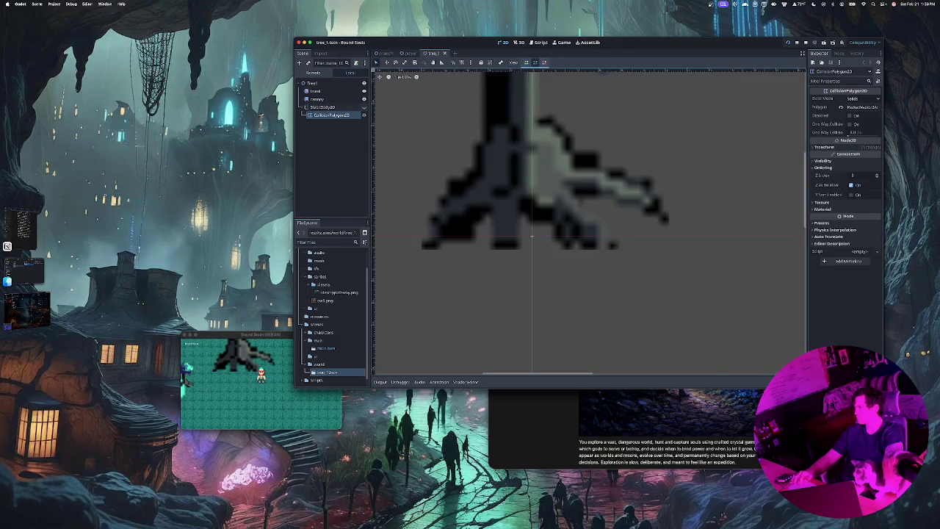
{"action": "left_click", "coordinate": [312, 83]}
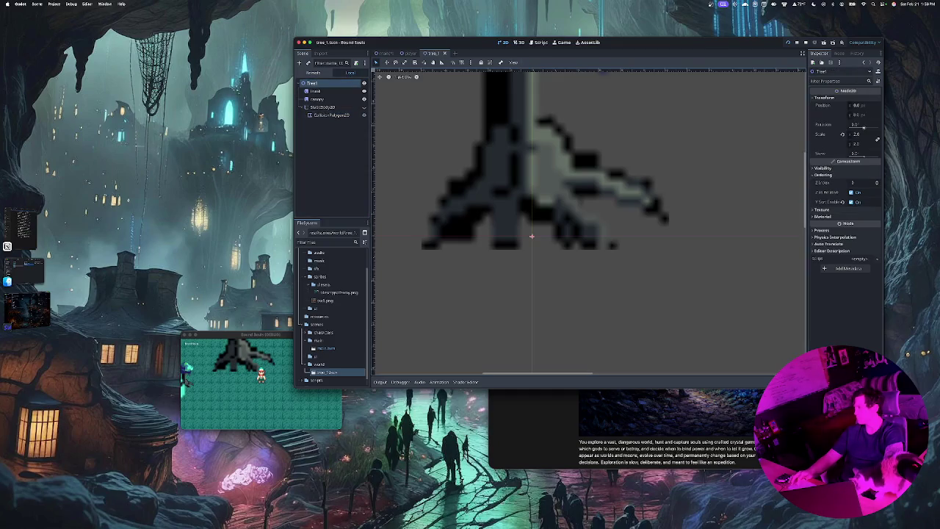
{"action": "left_click", "coordinate": [859, 133]}
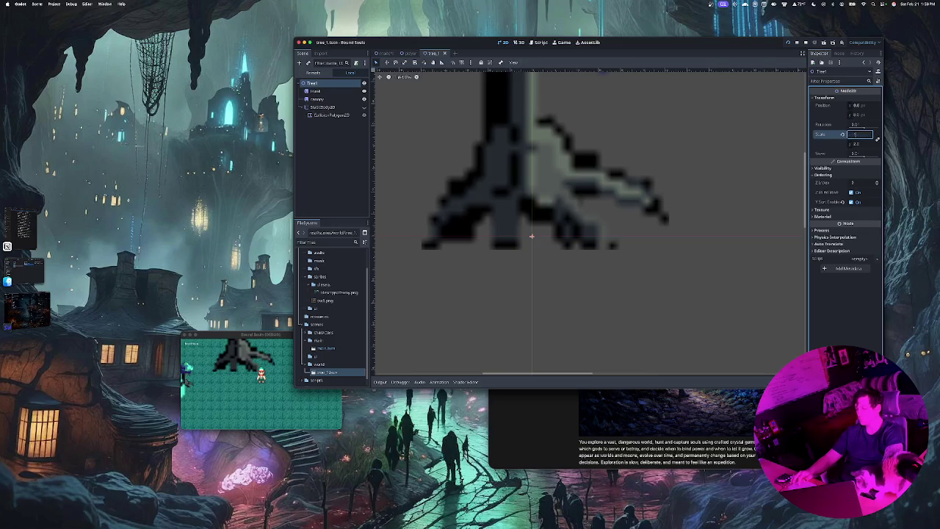
{"action": "key", "text": "Return"}
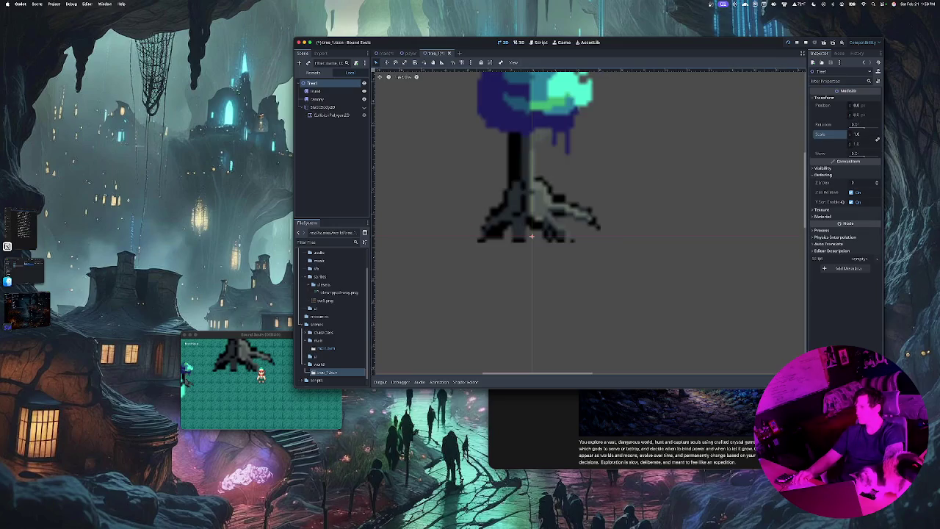
{"action": "key", "text": "ctrl+s"}
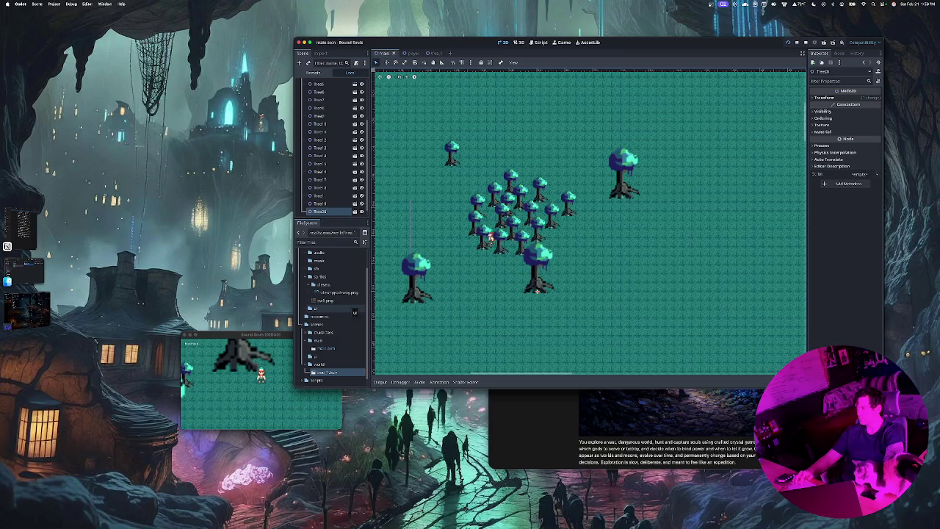
{"action": "left_click", "coordinate": [500, 242]}
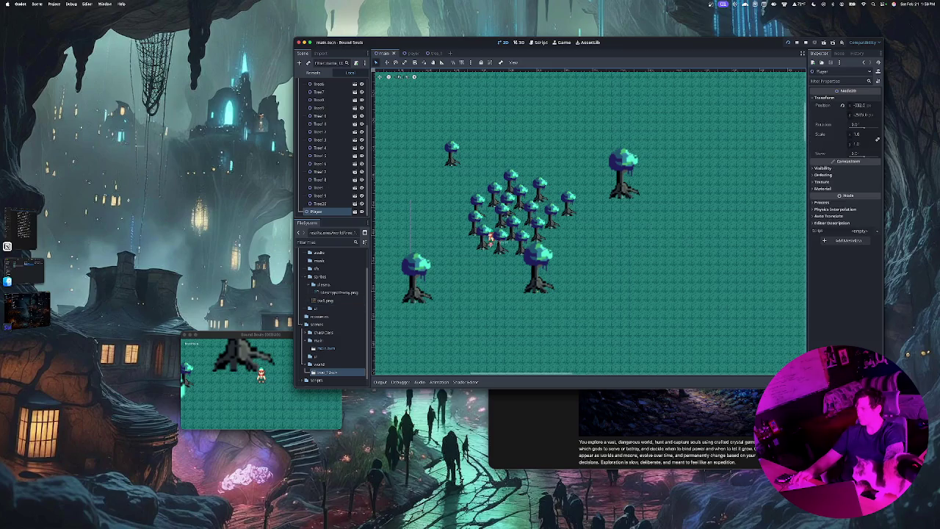
{"action": "left_click", "coordinate": [440, 220]}
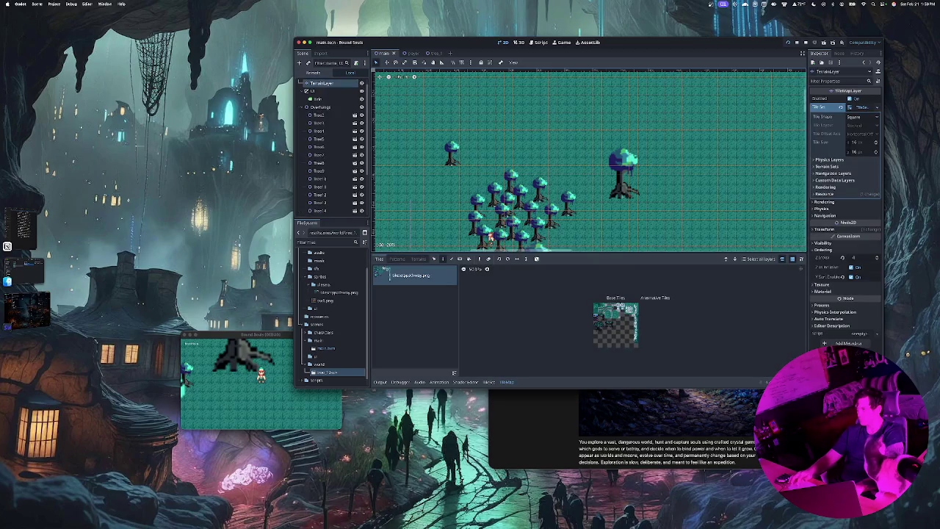
Delete the tree nodes Tree2 through Tree20 and place one fresh tree instance.
{"action": "left_click", "coordinate": [318, 116]}
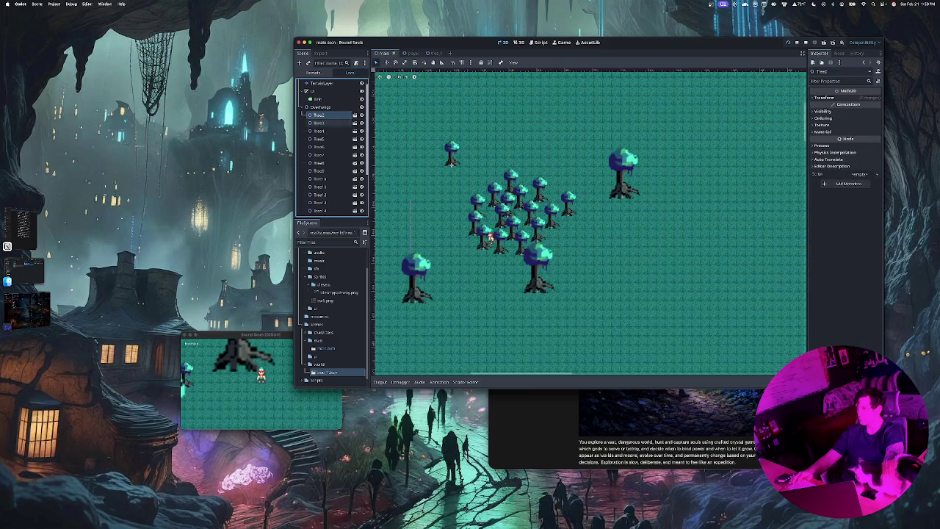
{"action": "left_click", "coordinate": [320, 203], "text": "shift"}
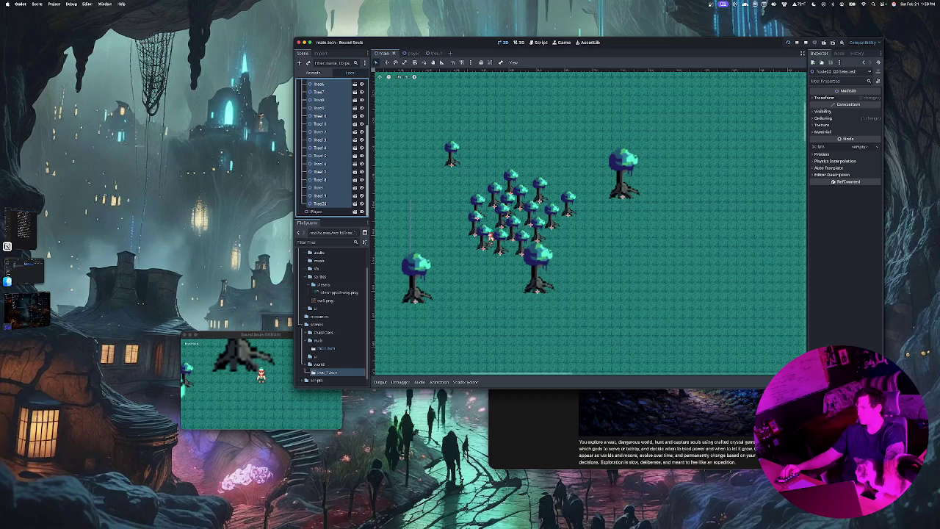
{"action": "key", "text": "Delete"}
{"action": "key", "text": "Return"}
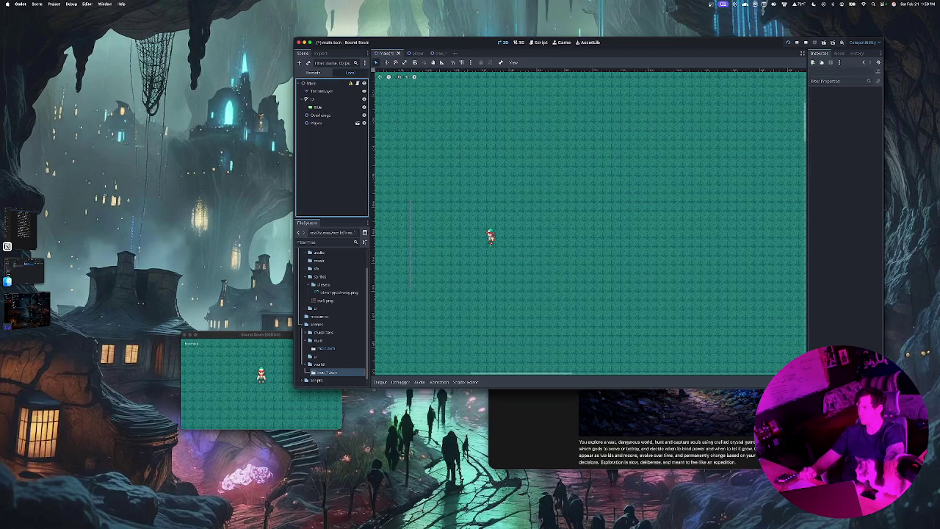
{"action": "mouse_move", "coordinate": [326, 349]}
{"action": "left_mouse_down"}
{"action": "mouse_move", "coordinate": [443, 180]}
{"action": "mouse_move", "coordinate": [454, 251]}
{"action": "left_mouse_up"}
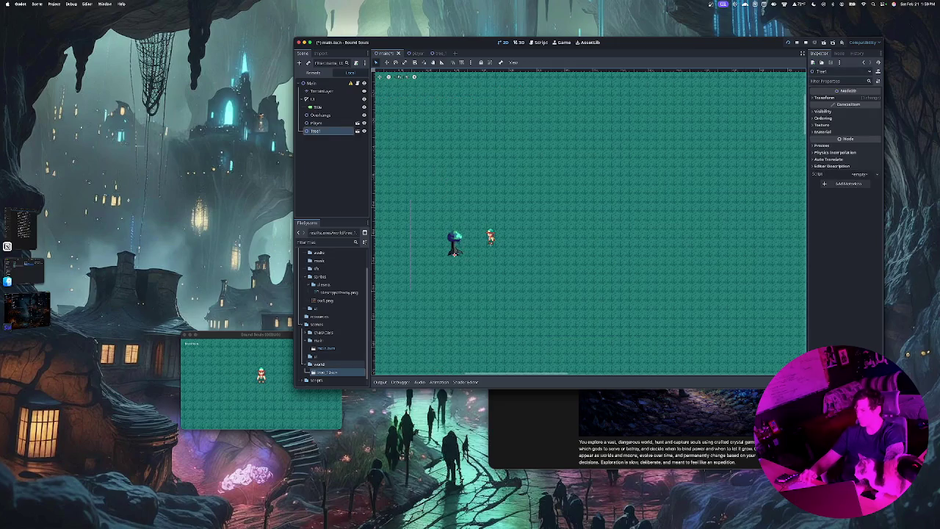
{"action": "scroll", "coordinate": [454, 251], "scroll_direction": "up", "scroll_amount": 4}
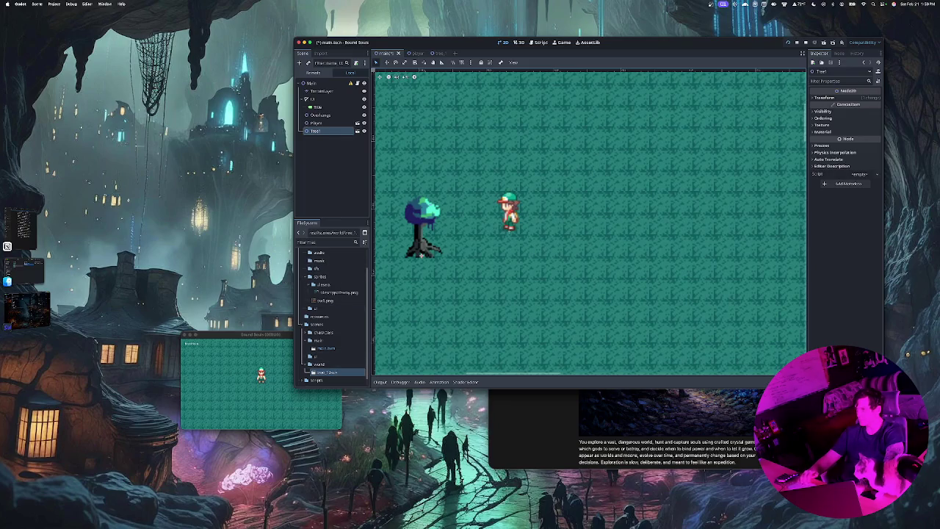
Set tree_1.tscn's scale to 2, save it, and return to main.tscn.
{"action": "left_click", "coordinate": [357, 131]}
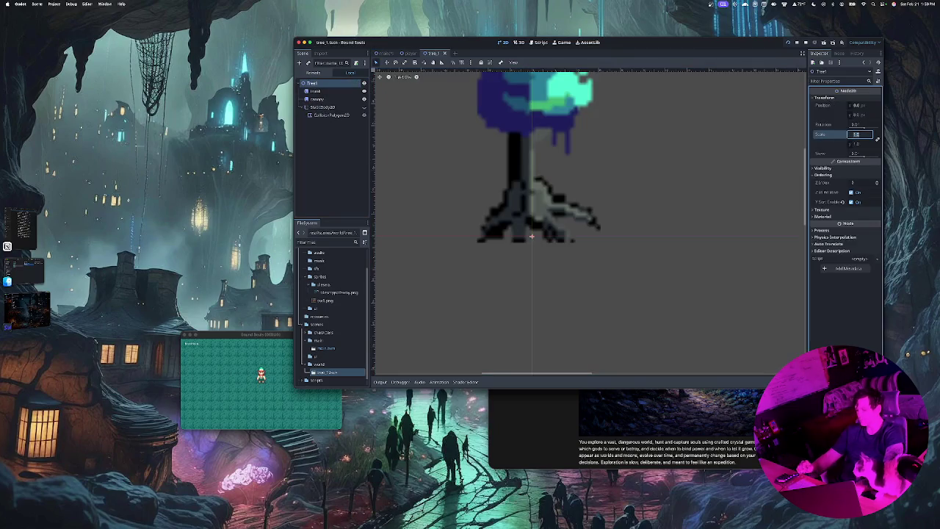
{"action": "type", "text": "2"}
{"action": "key", "text": "Return"}
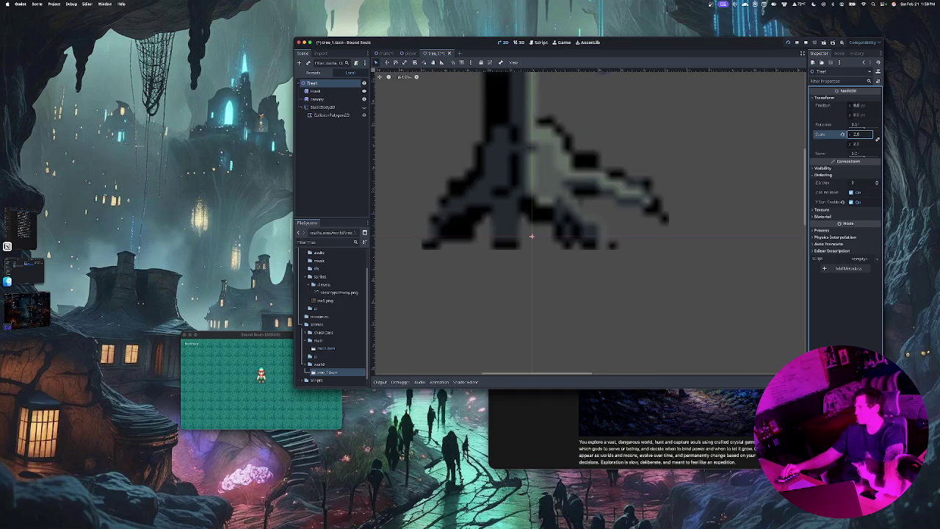
{"action": "key", "text": "super+s"}
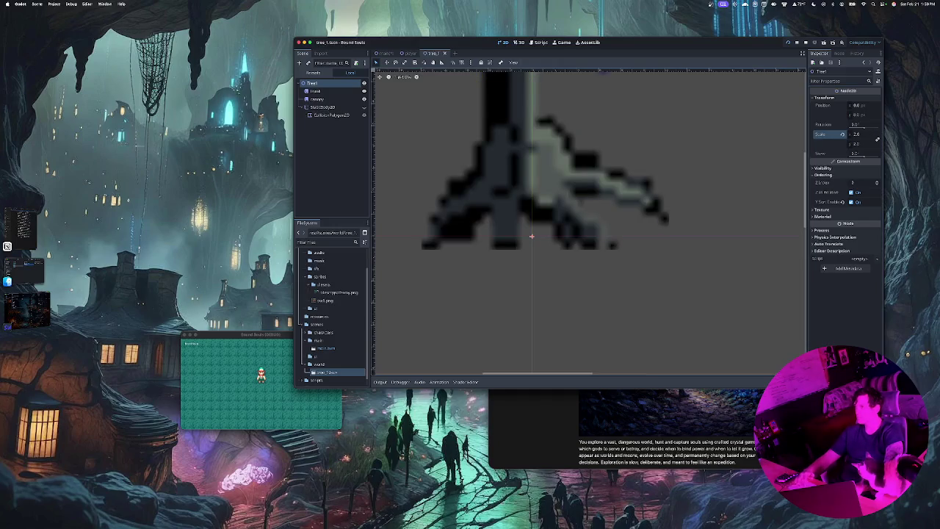
{"action": "left_click", "coordinate": [383, 53]}
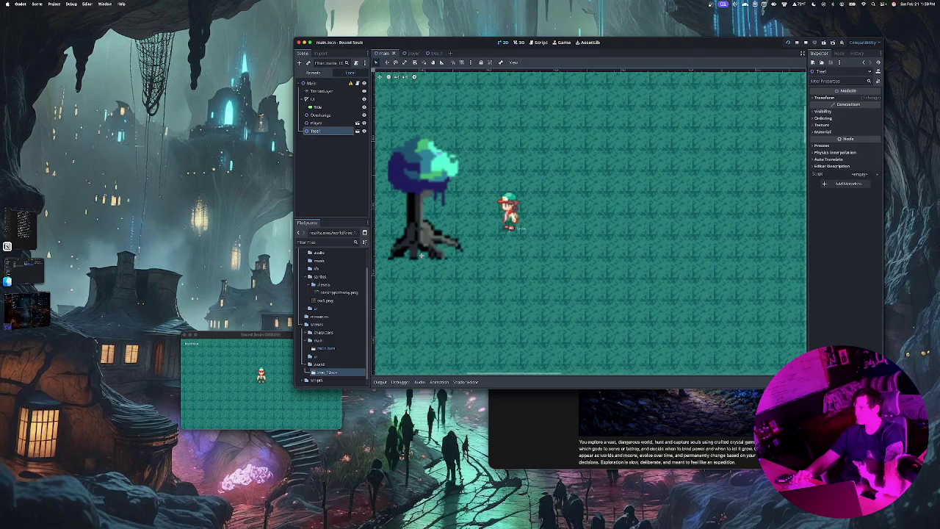
Duplicate the tree several times and drag the copies to nearby spots.
{"action": "scroll", "coordinate": [467, 254], "scroll_direction": "down", "scroll_amount": 3}
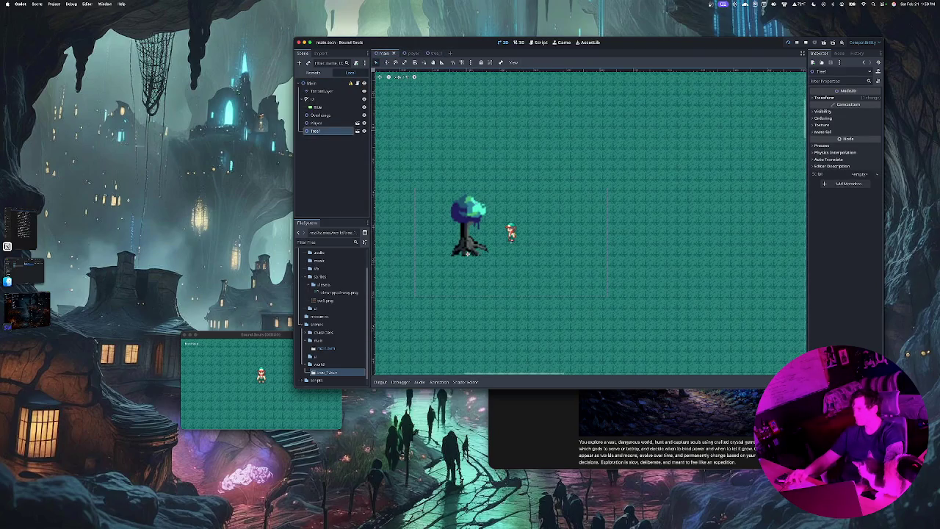
{"action": "key", "text": "ctrl+d"}
{"action": "mouse_move", "coordinate": [467, 253]}
{"action": "left_mouse_down"}
{"action": "mouse_move", "coordinate": [504, 253]}
{"action": "mouse_move", "coordinate": [506, 288]}
{"action": "mouse_move", "coordinate": [530, 189]}
{"action": "mouse_move", "coordinate": [542, 229]}
{"action": "left_mouse_up"}
{"action": "key", "text": "ctrl+d"}
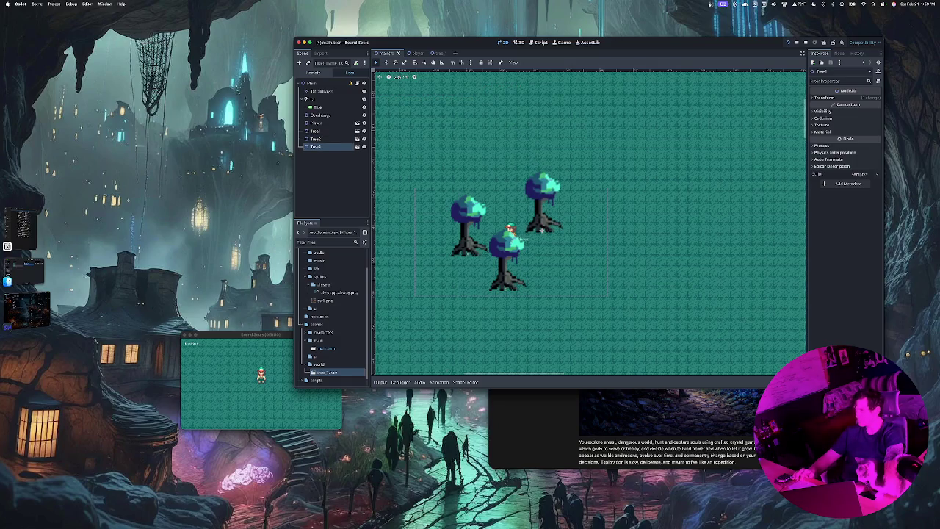
{"action": "mouse_move", "coordinate": [327, 372]}
{"action": "left_mouse_down"}
{"action": "mouse_move", "coordinate": [441, 257]}
{"action": "mouse_move", "coordinate": [520, 236]}
{"action": "mouse_move", "coordinate": [514, 218]}
{"action": "left_mouse_up"}
{"action": "key", "text": "ctrl+d"}
{"action": "mouse_move", "coordinate": [506, 288]}
{"action": "left_mouse_down"}
{"action": "mouse_move", "coordinate": [544, 303]}
{"action": "mouse_move", "coordinate": [573, 266]}
{"action": "left_mouse_up"}
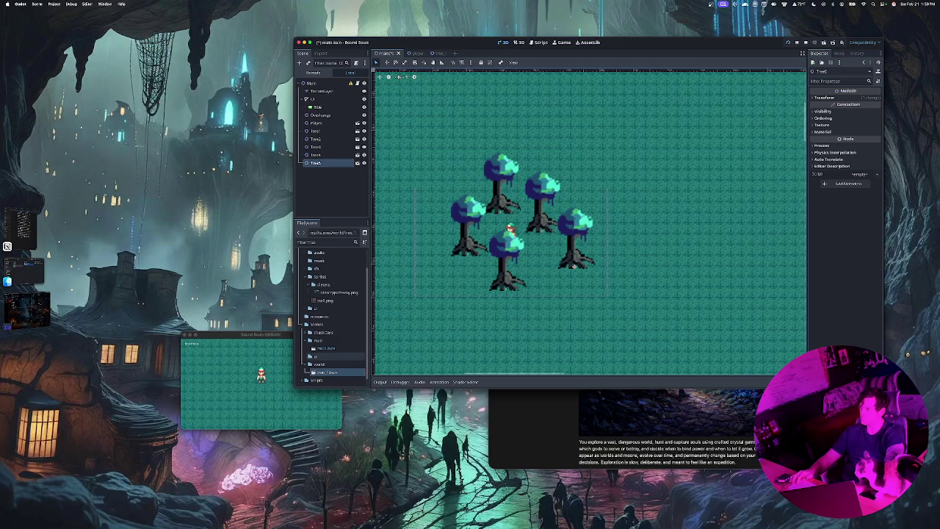
Drag more tree instances from the FileSystem into the grove around the player.
{"action": "mouse_move", "coordinate": [327, 373]}
{"action": "left_mouse_down"}
{"action": "mouse_move", "coordinate": [397, 323]}
{"action": "mouse_move", "coordinate": [507, 309]}
{"action": "mouse_move", "coordinate": [446, 337]}
{"action": "left_mouse_up"}
{"action": "mouse_move", "coordinate": [327, 373]}
{"action": "left_mouse_down"}
{"action": "mouse_move", "coordinate": [397, 308]}
{"action": "mouse_move", "coordinate": [415, 270]}
{"action": "left_mouse_up"}
{"action": "mouse_move", "coordinate": [327, 372]}
{"action": "left_mouse_down"}
{"action": "mouse_move", "coordinate": [423, 308]}
{"action": "mouse_move", "coordinate": [441, 273]}
{"action": "mouse_move", "coordinate": [330, 371]}
{"action": "mouse_move", "coordinate": [409, 300]}
{"action": "left_mouse_up"}
{"action": "mouse_move", "coordinate": [327, 373]}
{"action": "left_mouse_down"}
{"action": "mouse_move", "coordinate": [408, 336]}
{"action": "mouse_move", "coordinate": [330, 372]}
{"action": "mouse_move", "coordinate": [401, 368]}
{"action": "mouse_move", "coordinate": [465, 344]}
{"action": "mouse_move", "coordinate": [474, 325]}
{"action": "left_mouse_up"}
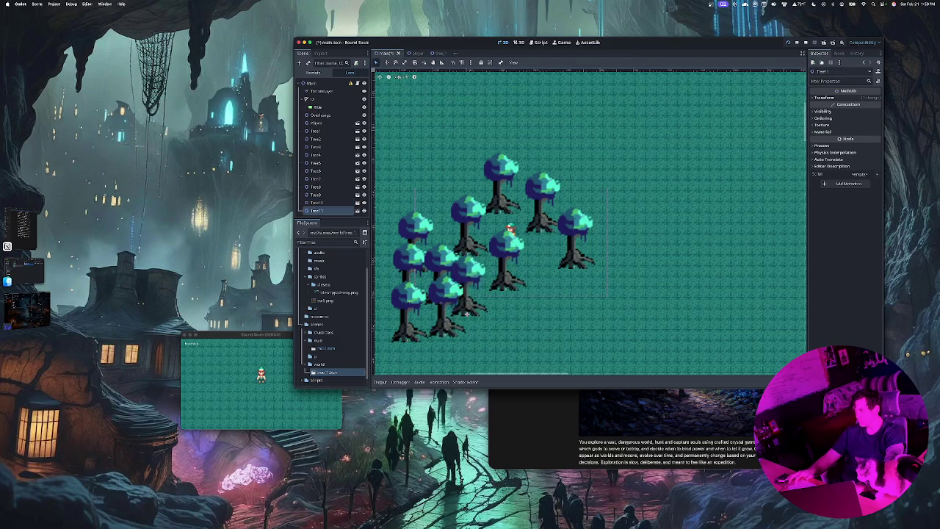
{"action": "mouse_move", "coordinate": [327, 373]}
{"action": "left_mouse_down"}
{"action": "mouse_move", "coordinate": [533, 337]}
{"action": "mouse_move", "coordinate": [504, 342]}
{"action": "mouse_move", "coordinate": [502, 333]}
{"action": "left_mouse_up"}
{"action": "left_click_drag", "start_coordinate": [327, 373], "coordinate": [505, 332]}
{"action": "mouse_move", "coordinate": [327, 372]}
{"action": "left_mouse_down"}
{"action": "mouse_move", "coordinate": [512, 329]}
{"action": "mouse_move", "coordinate": [568, 350]}
{"action": "mouse_move", "coordinate": [551, 346]}
{"action": "left_mouse_up"}
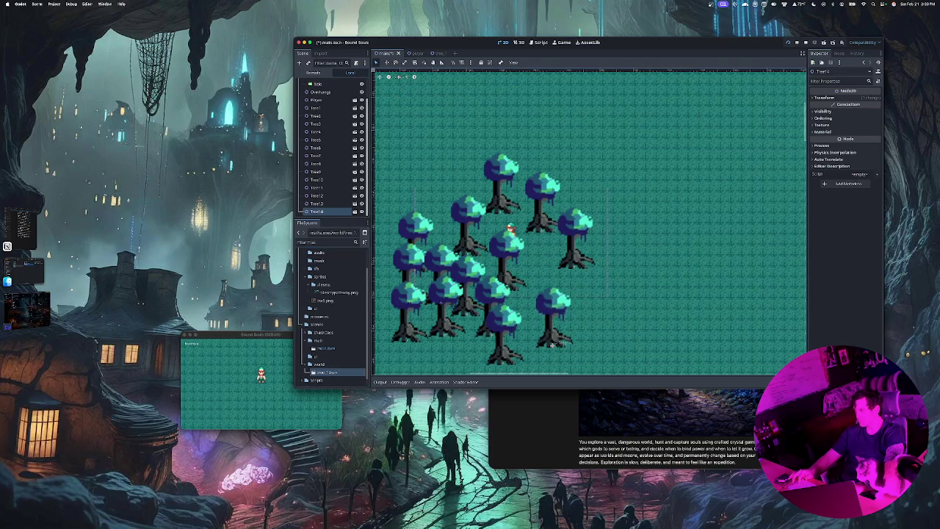
{"action": "left_click_drag", "start_coordinate": [326, 372], "coordinate": [544, 310]}
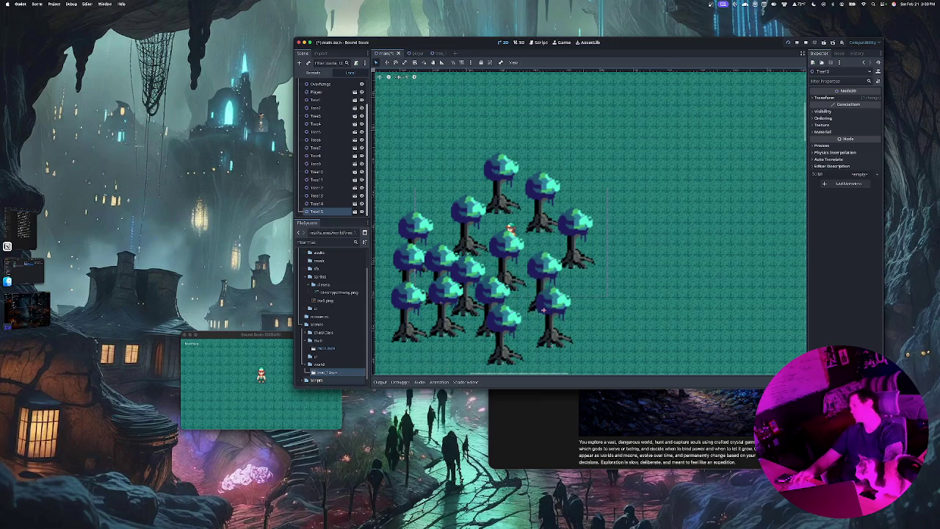
{"action": "mouse_move", "coordinate": [327, 373]}
{"action": "left_mouse_down"}
{"action": "mouse_move", "coordinate": [472, 362]}
{"action": "mouse_move", "coordinate": [453, 358]}
{"action": "left_mouse_up"}
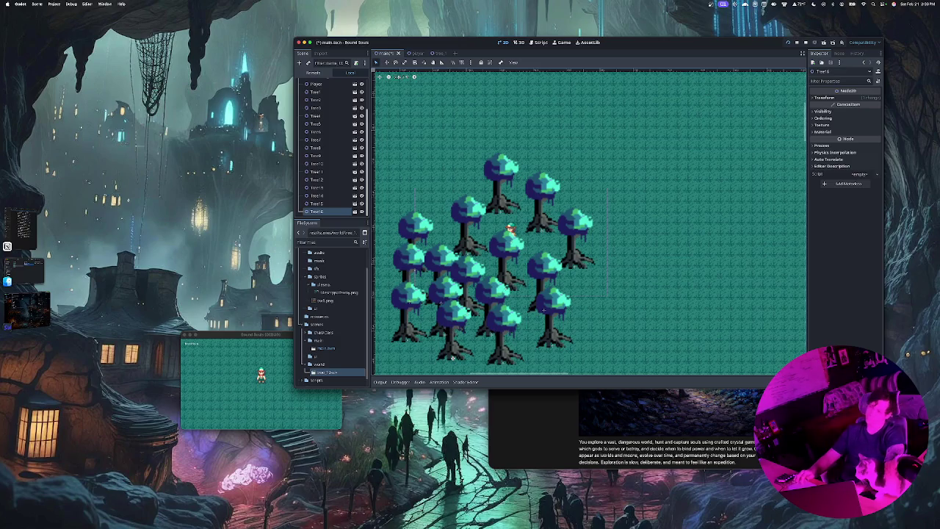
Duplicate further trees and fill the top and left edges of the grove, up to Tree23.
{"action": "key", "text": "super+d"}
{"action": "mouse_move", "coordinate": [453, 358]}
{"action": "left_mouse_down"}
{"action": "mouse_move", "coordinate": [412, 360]}
{"action": "mouse_move", "coordinate": [422, 236]}
{"action": "mouse_move", "coordinate": [457, 249]}
{"action": "left_mouse_up"}
{"action": "key", "text": "super+d"}
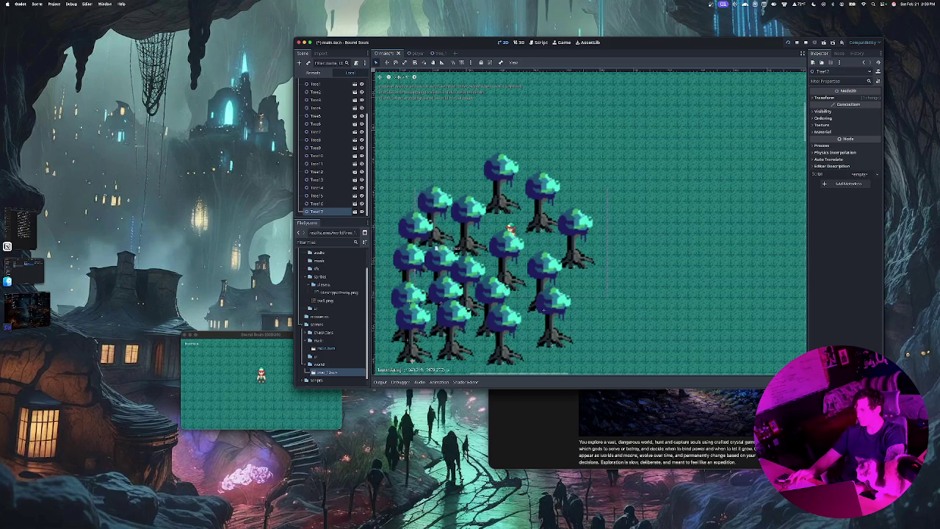
{"action": "left_click_drag", "start_coordinate": [326, 372], "coordinate": [358, 331]}
{"action": "key", "text": "super+d"}
{"action": "left_click_drag", "start_coordinate": [442, 229], "coordinate": [460, 220]}
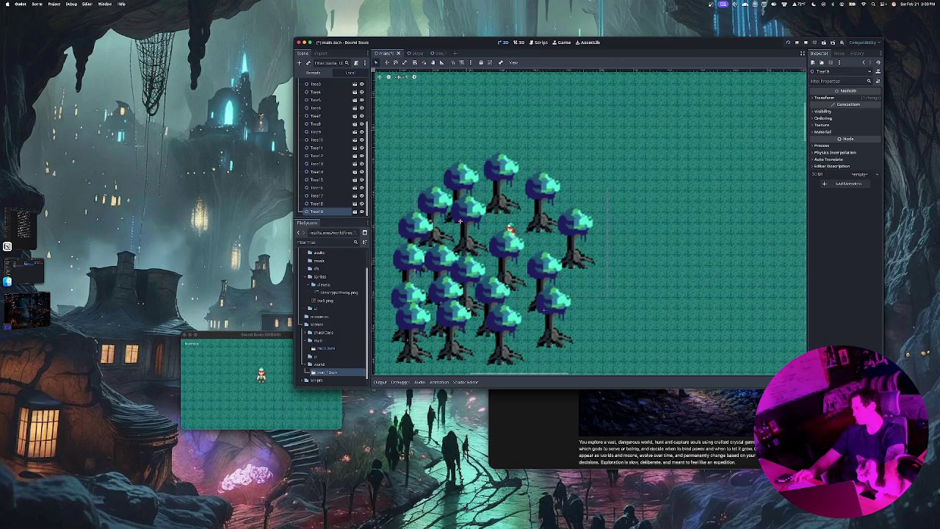
{"action": "scroll", "coordinate": [514, 221], "scroll_direction": "left", "scroll_amount": 5}
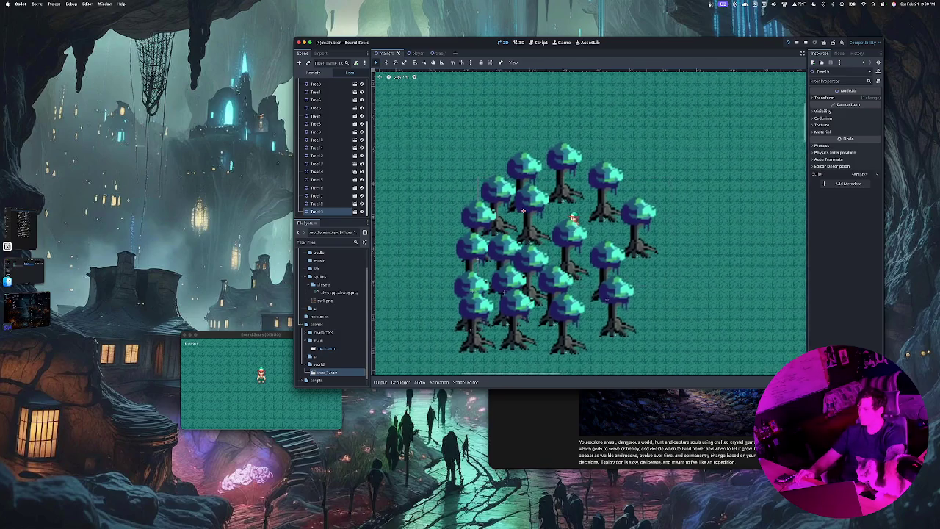
{"action": "scroll", "coordinate": [590, 221], "scroll_direction": "left", "scroll_amount": 1}
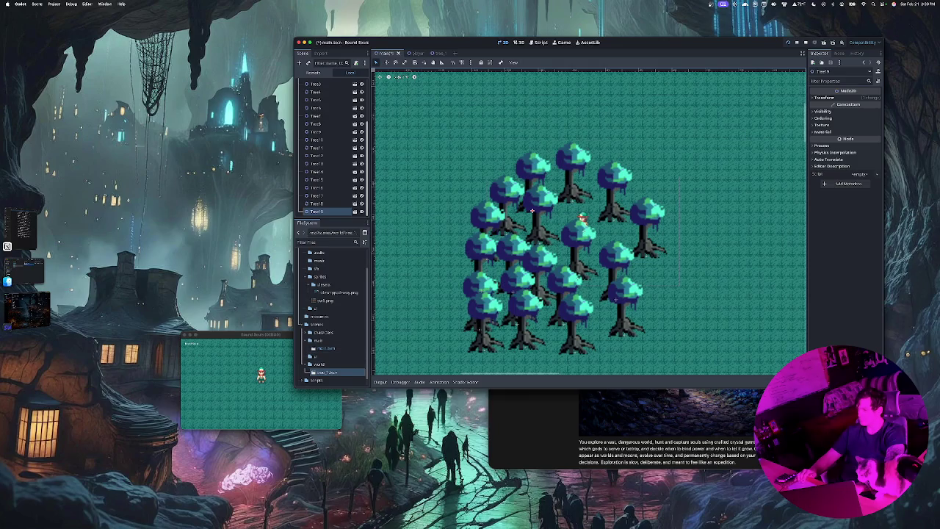
{"action": "mouse_move", "coordinate": [327, 372]}
{"action": "left_mouse_down"}
{"action": "mouse_move", "coordinate": [436, 300]}
{"action": "mouse_move", "coordinate": [457, 299]}
{"action": "left_mouse_up"}
{"action": "left_click_drag", "start_coordinate": [450, 332], "coordinate": [440, 329]}
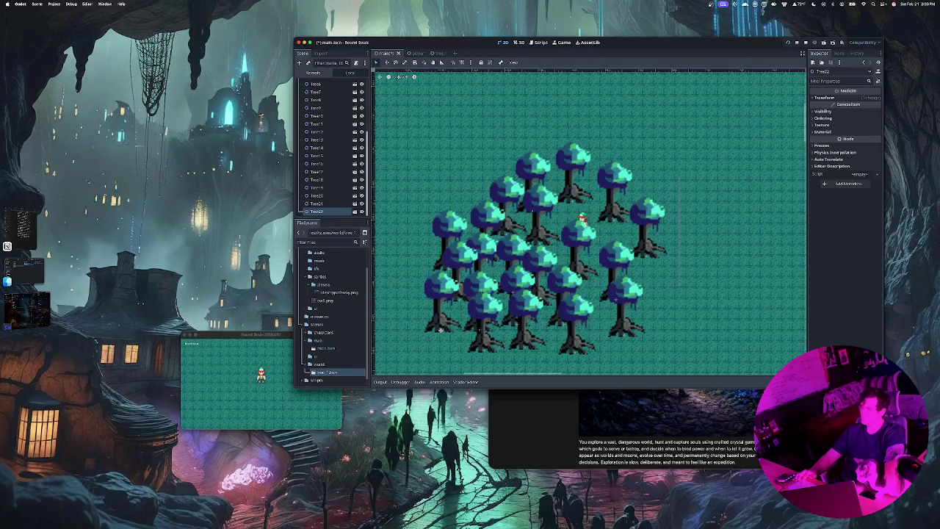
{"action": "mouse_move", "coordinate": [327, 373]}
{"action": "left_mouse_down"}
{"action": "mouse_move", "coordinate": [451, 339]}
{"action": "mouse_move", "coordinate": [447, 352]}
{"action": "left_mouse_up"}
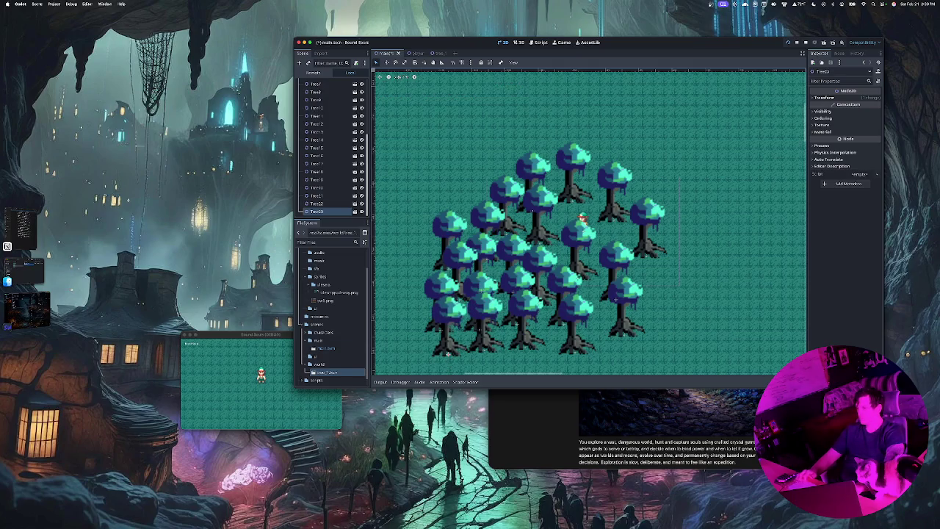
Switch to the running game, raise the volume, and walk the character down toward the trees.
{"action": "key", "text": "super+Tab"}
{"action": "key", "text": "XF86AudioRaiseVolume"}
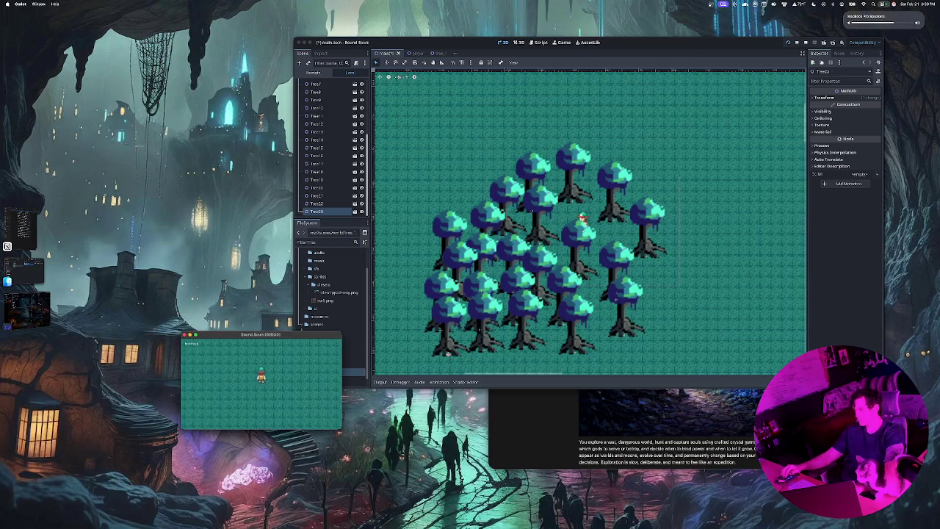
{"action": "key", "text": "Down"}
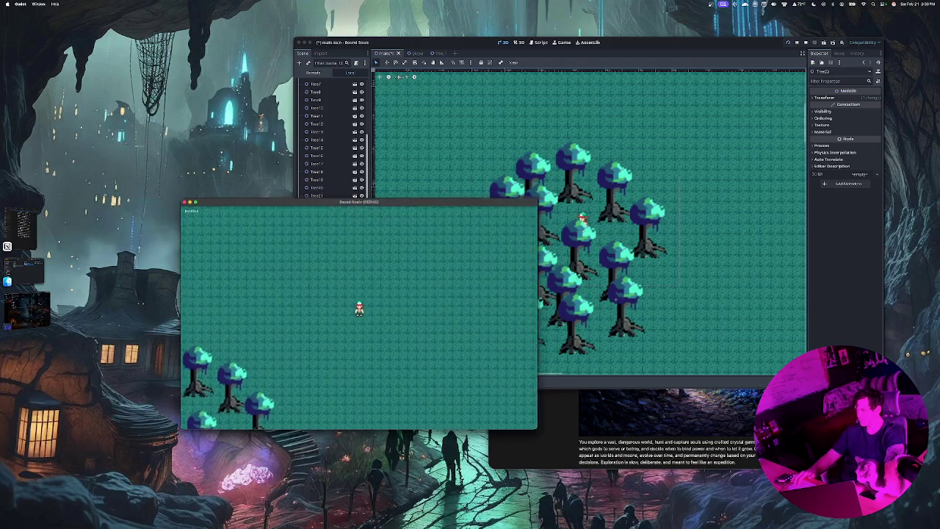
{"action": "key", "text": "Down"}
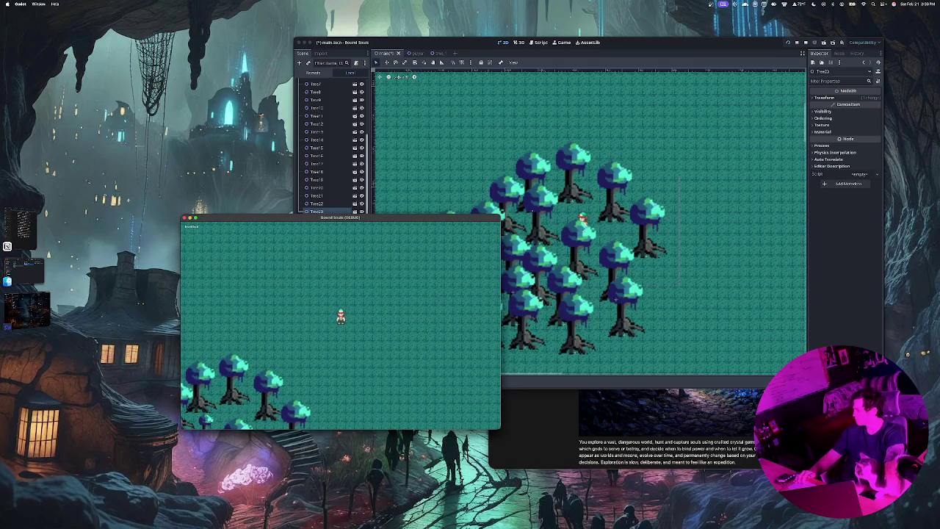
{"action": "key", "text": "super+Tab"}
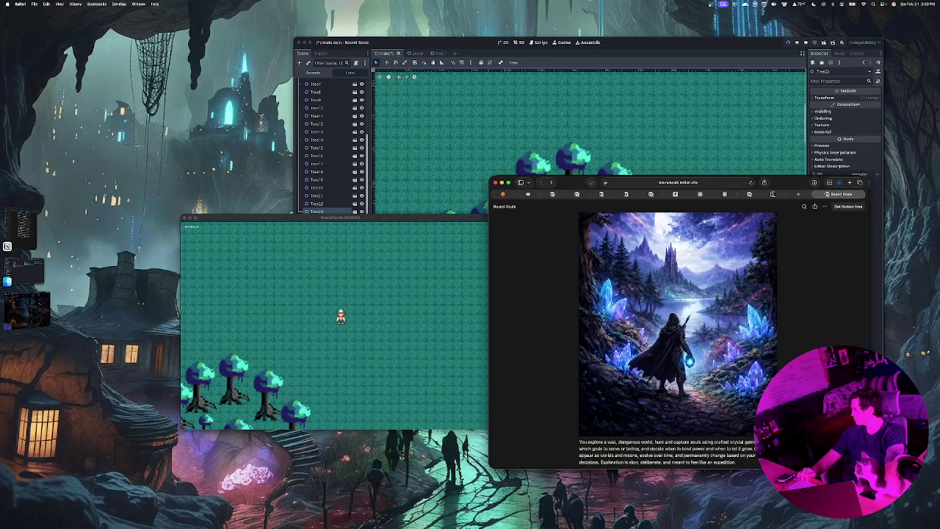
{"action": "key", "text": "super+Tab"}
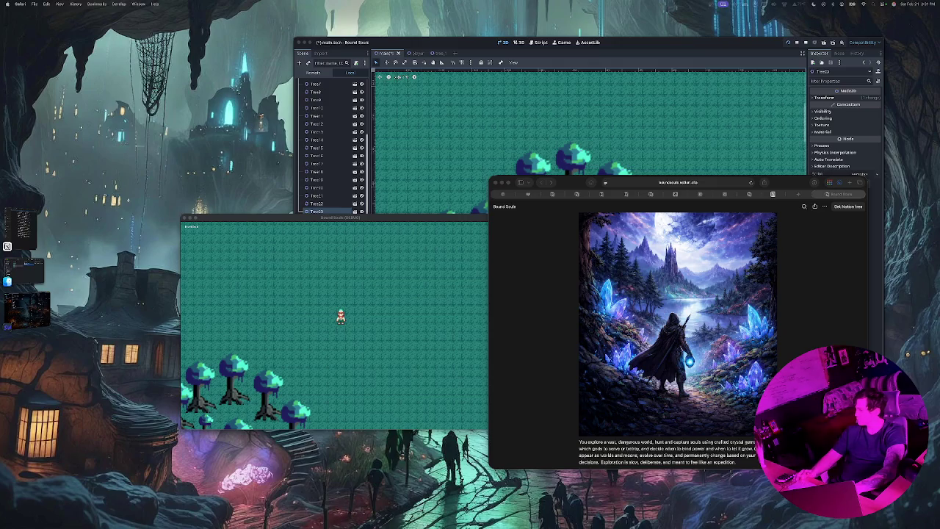
{"action": "key", "text": "super+Tab"}
Walk the character up, down, left and right around the grove of large trees.
{"action": "key", "text": "Down"}
{"action": "key", "text": "Down"}
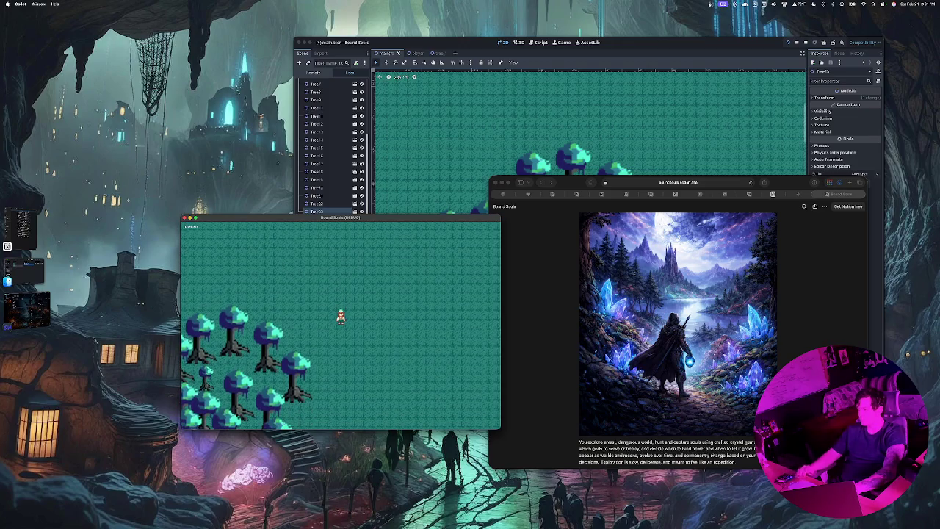
{"action": "key", "text": "Up"}
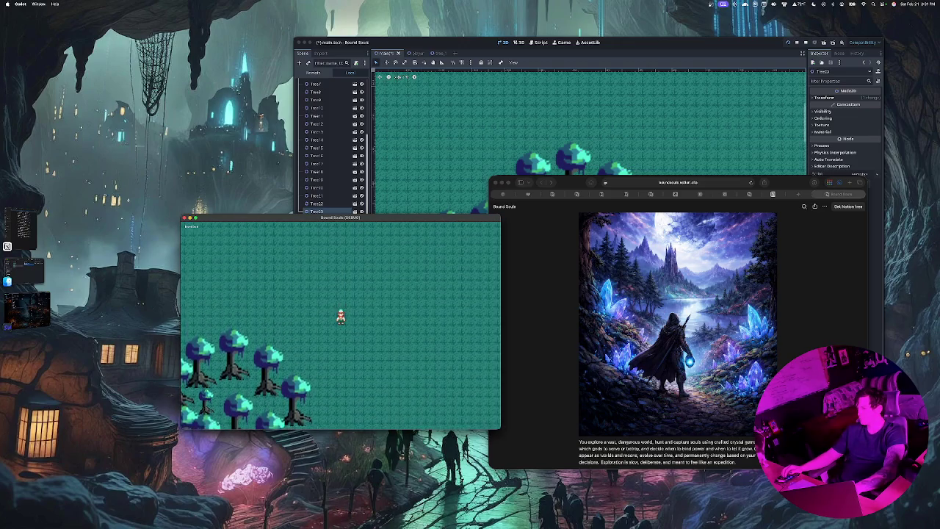
{"action": "key", "text": "Down"}
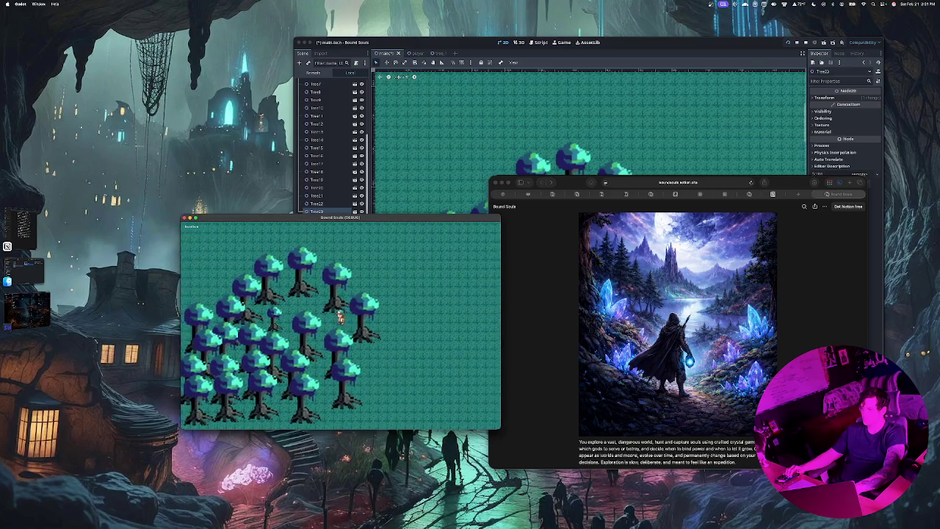
{"action": "key", "text": "Down"}
{"action": "key", "text": "Left"}
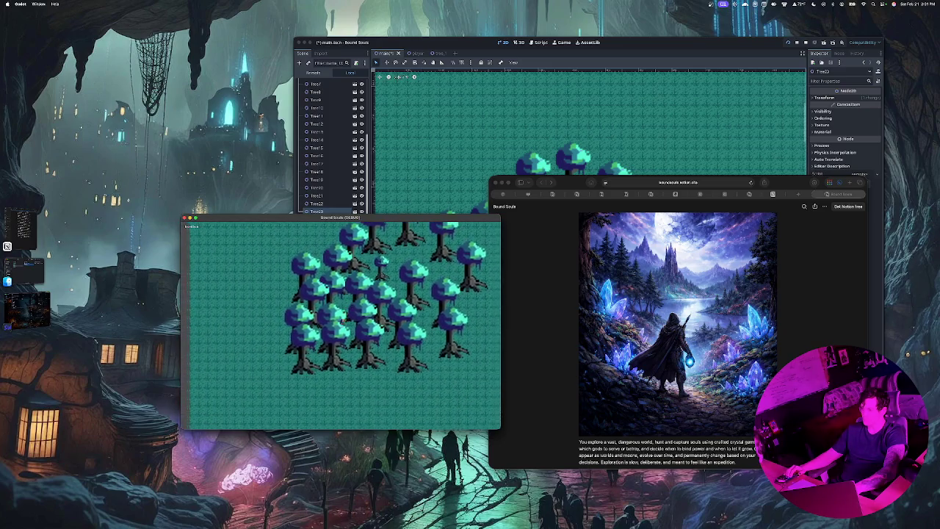
{"action": "key", "text": "Right"}
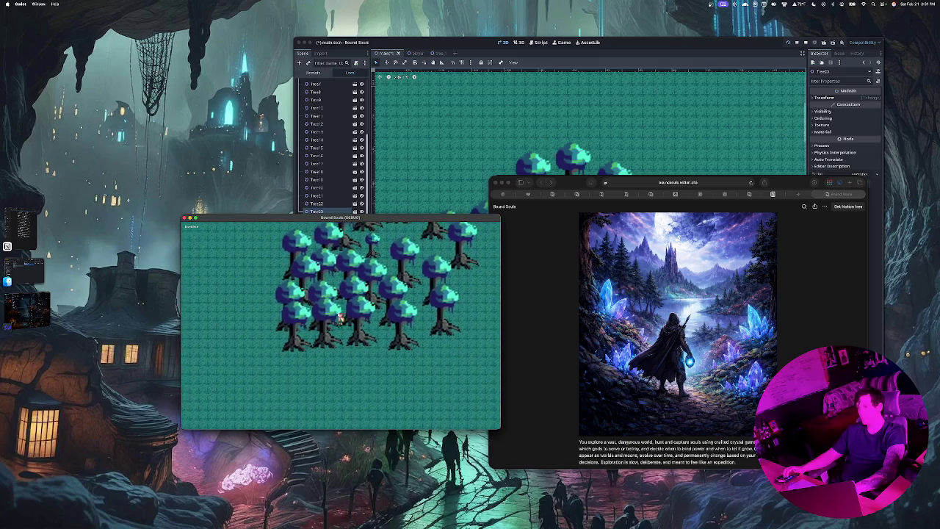
{"action": "key", "text": "Up"}
{"action": "key", "text": "Up"}
{"action": "key", "text": "Left"}
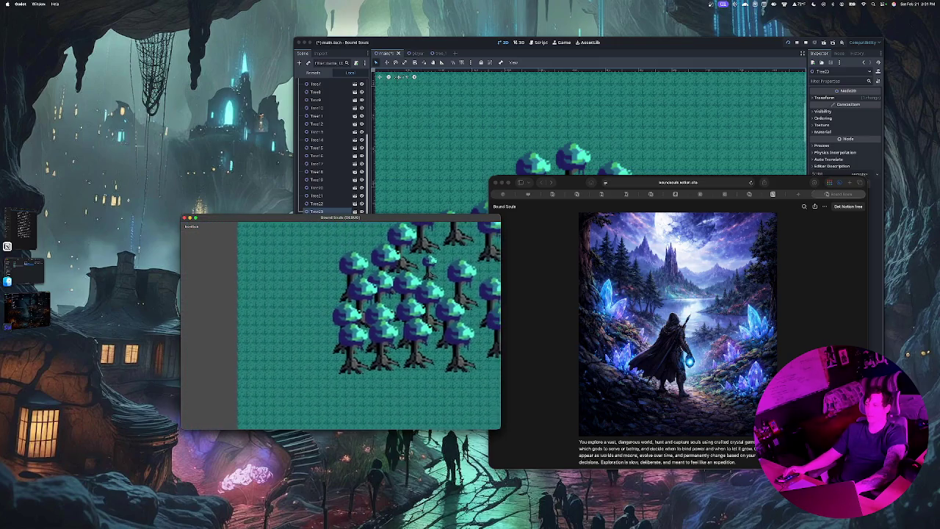
{"action": "key", "text": "Up"}
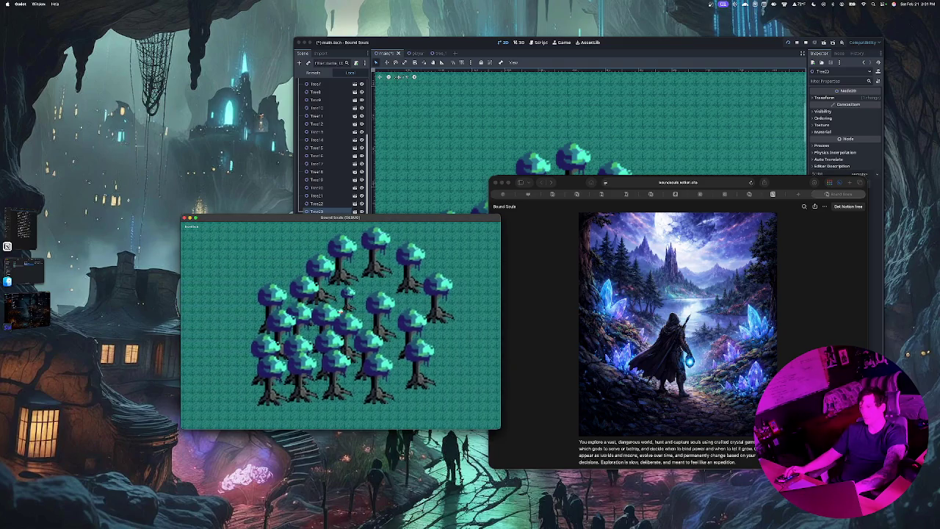
{"action": "key", "text": "Down"}
{"action": "key", "text": "Right"}
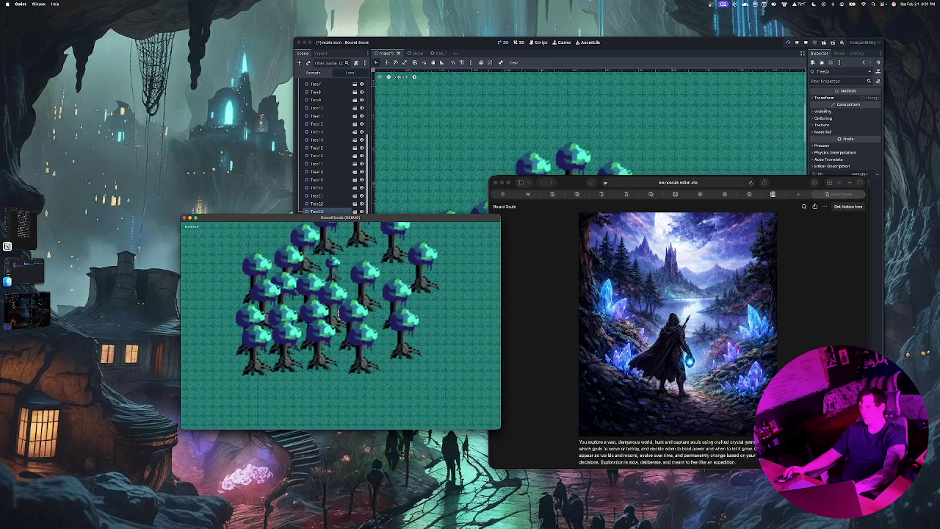
{"action": "key", "text": "Left"}
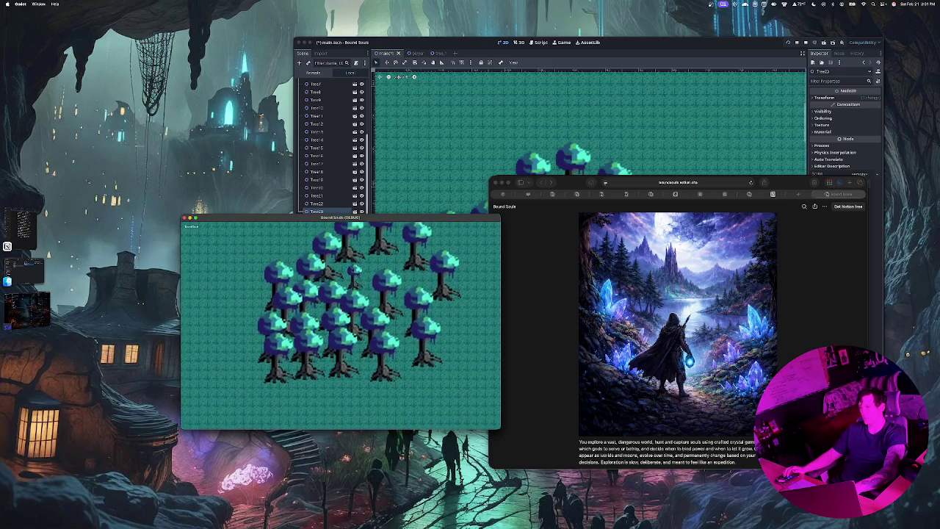
{"action": "key", "text": "Left"}
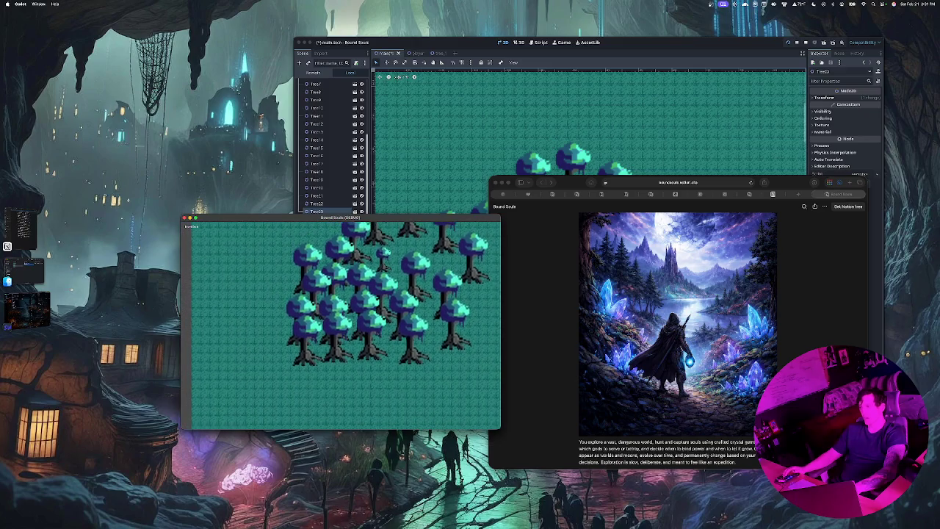
{"action": "key", "text": "Up"}
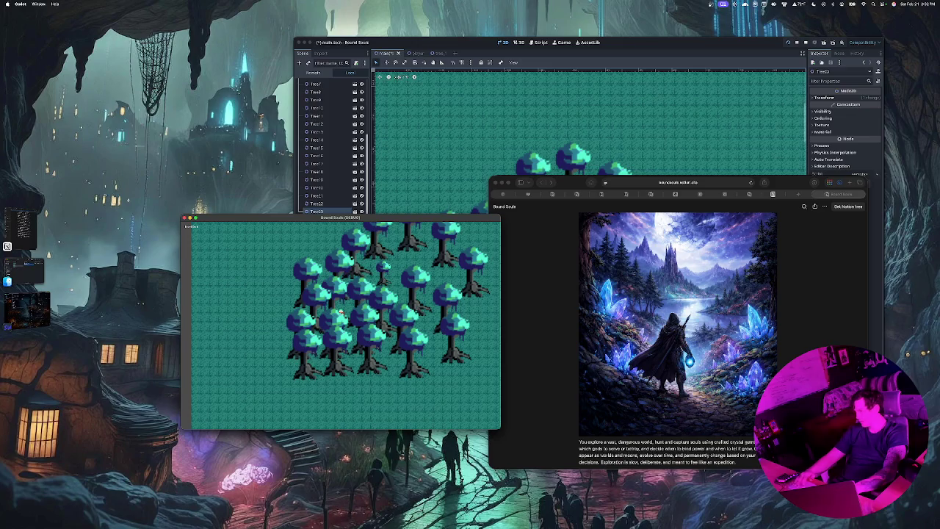
Walk the player up, right, left and down through the tree field, then move the game window aside.
{"action": "key", "text": "Up"}
{"action": "key", "text": "Right"}
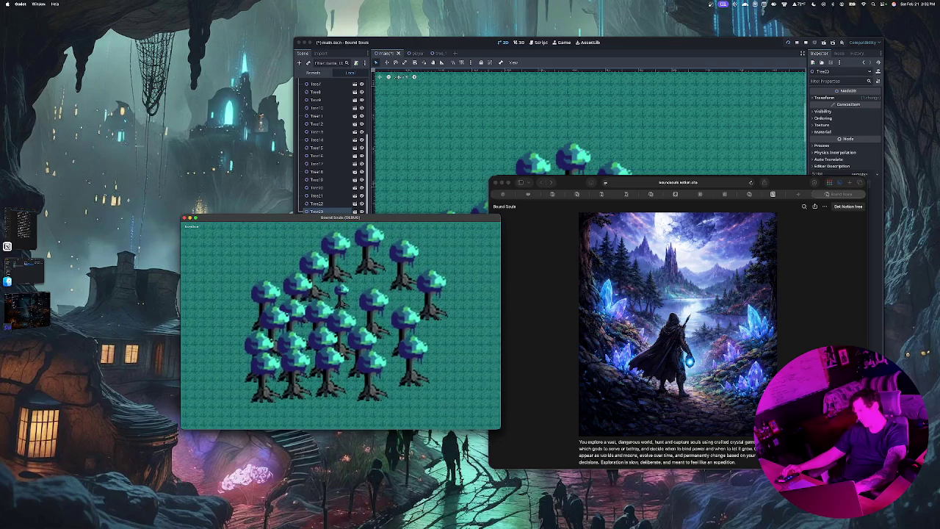
{"action": "key", "text": "Up"}
{"action": "key", "text": "Right"}
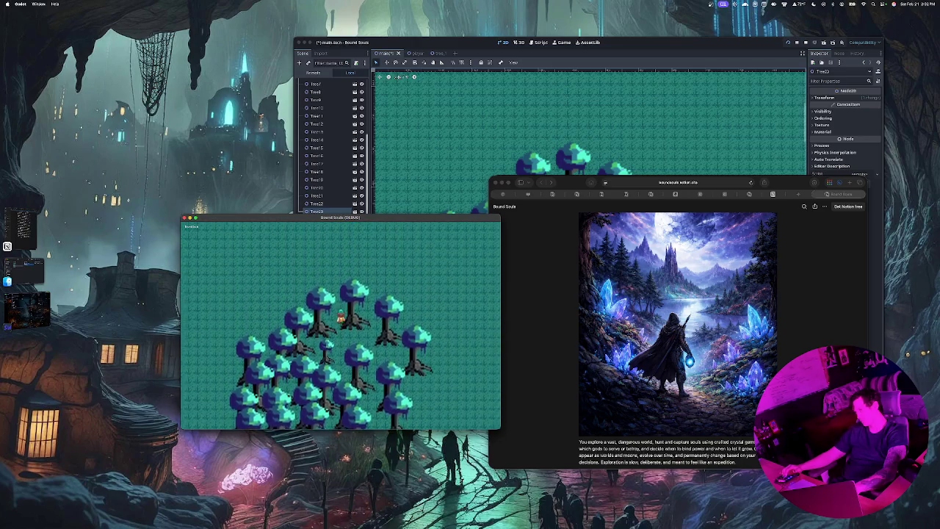
{"action": "key", "text": "Left"}
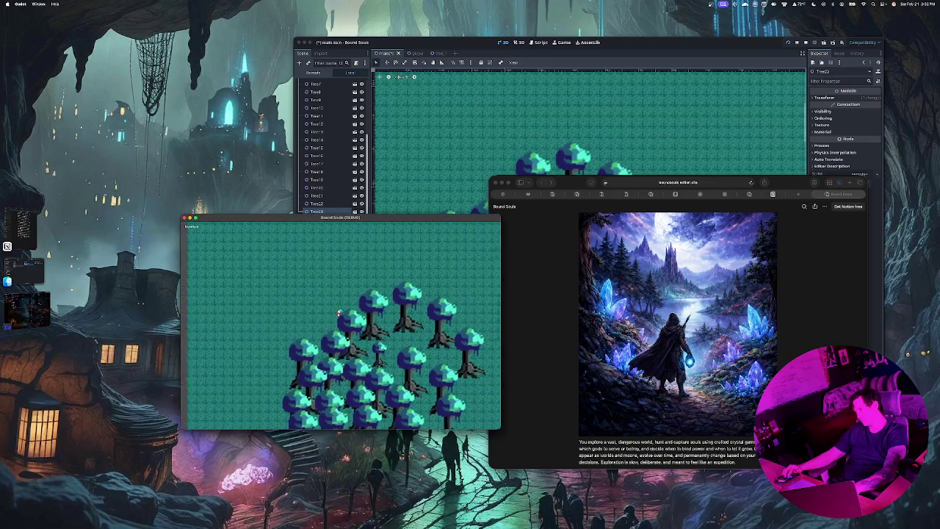
{"action": "key", "text": "Left"}
{"action": "key", "text": "Up"}
{"action": "key", "text": "Down"}
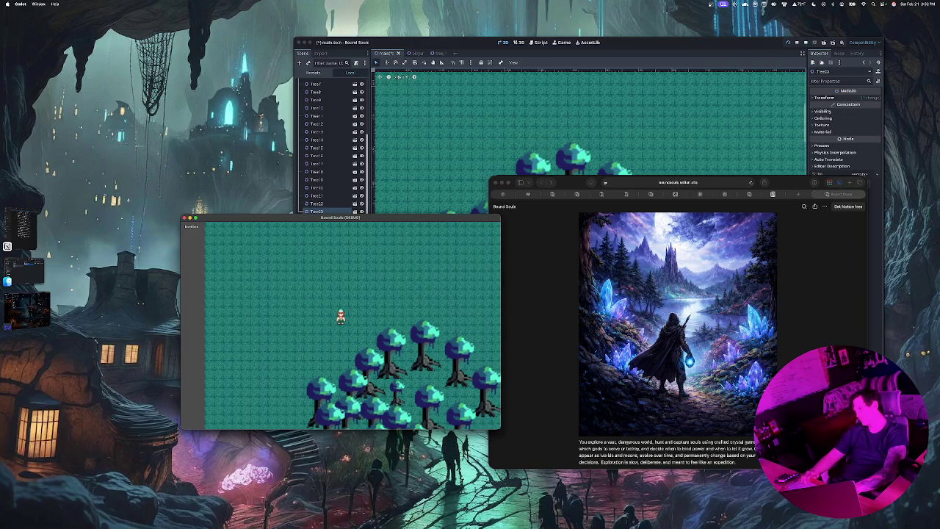
{"action": "key", "text": "Down"}
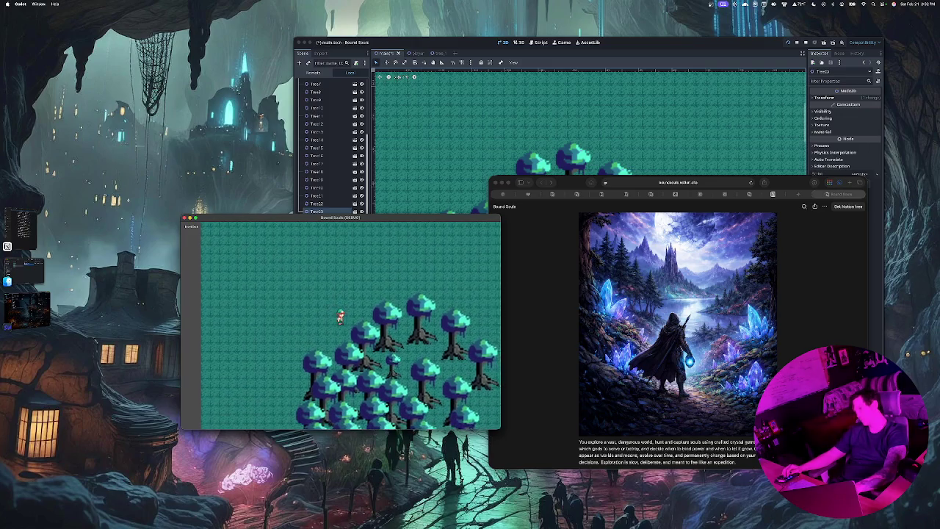
{"action": "key", "text": "Right"}
{"action": "key", "text": "Down"}
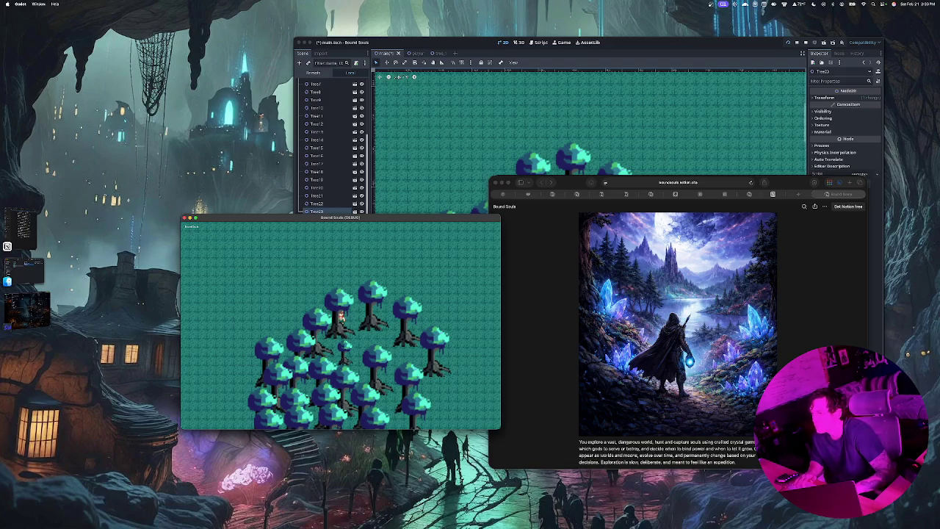
{"action": "left_click_drag", "start_coordinate": [258, 218], "coordinate": [209, 176]}
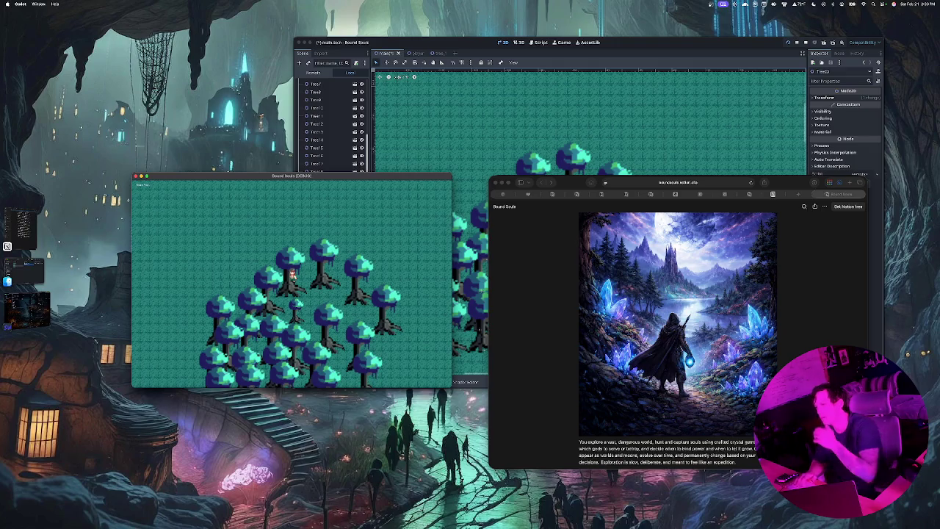
Return to the editor, zoom out over the main map, and open Create New Node.
{"action": "left_click", "coordinate": [461, 266]}
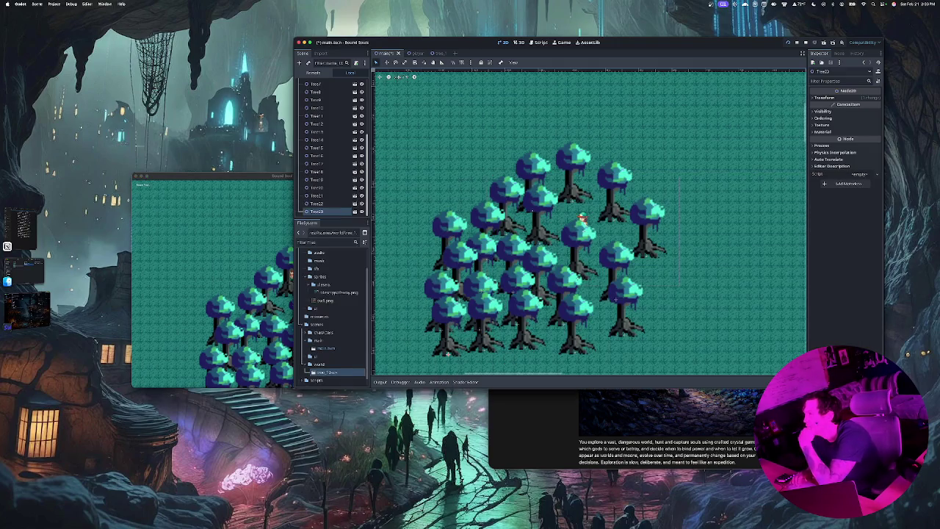
{"action": "scroll", "coordinate": [463, 280], "scroll_direction": "down", "scroll_amount": 6}
{"action": "scroll", "coordinate": [588, 221], "scroll_direction": "down", "scroll_amount": 3}
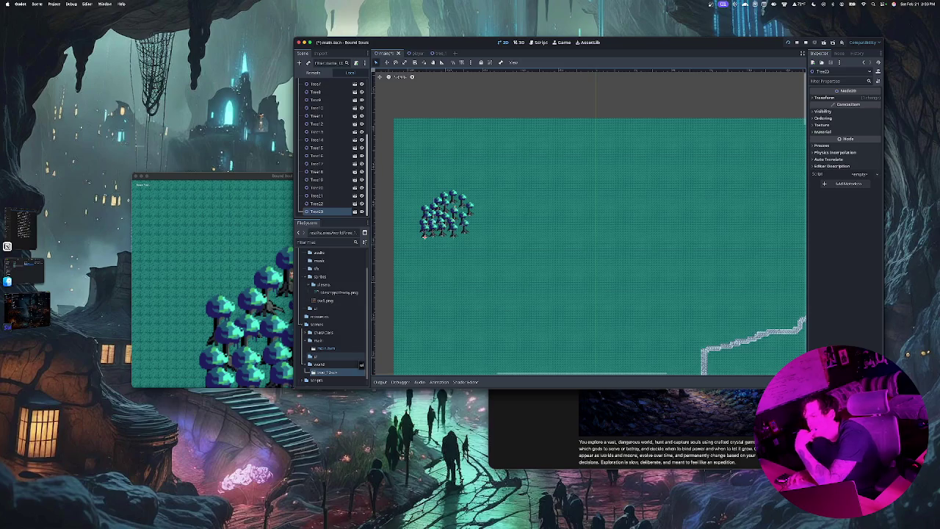
{"action": "left_click", "coordinate": [327, 373]}
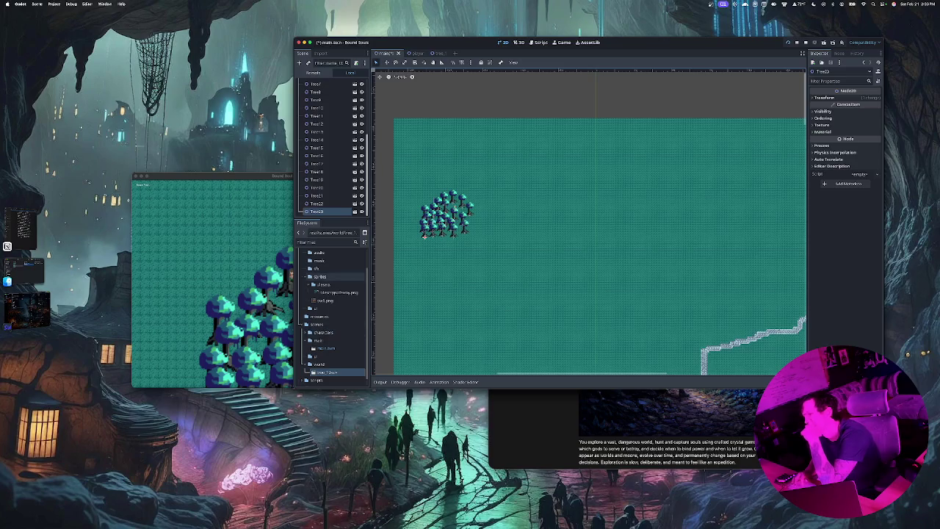
{"action": "mouse_move", "coordinate": [323, 288]}
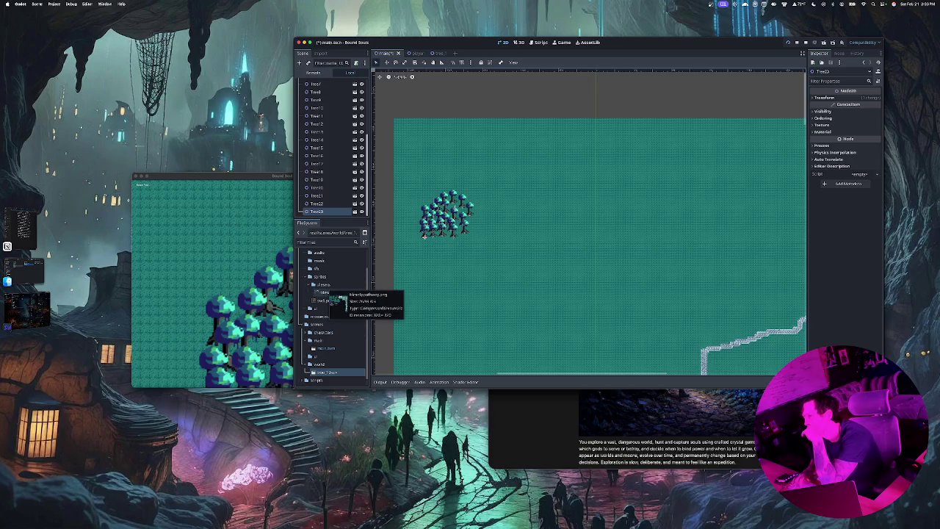
{"action": "scroll", "coordinate": [323, 155], "scroll_direction": "up", "scroll_amount": 5}
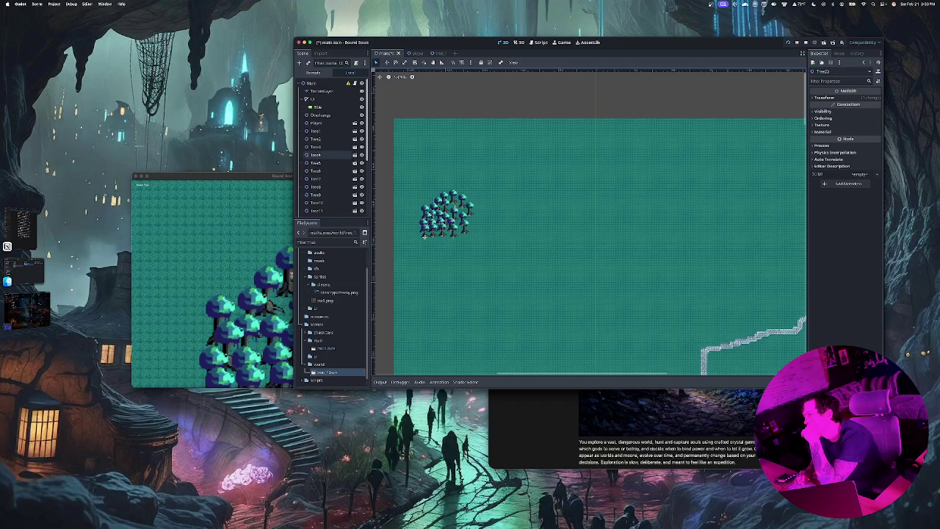
{"action": "left_click", "coordinate": [299, 62]}
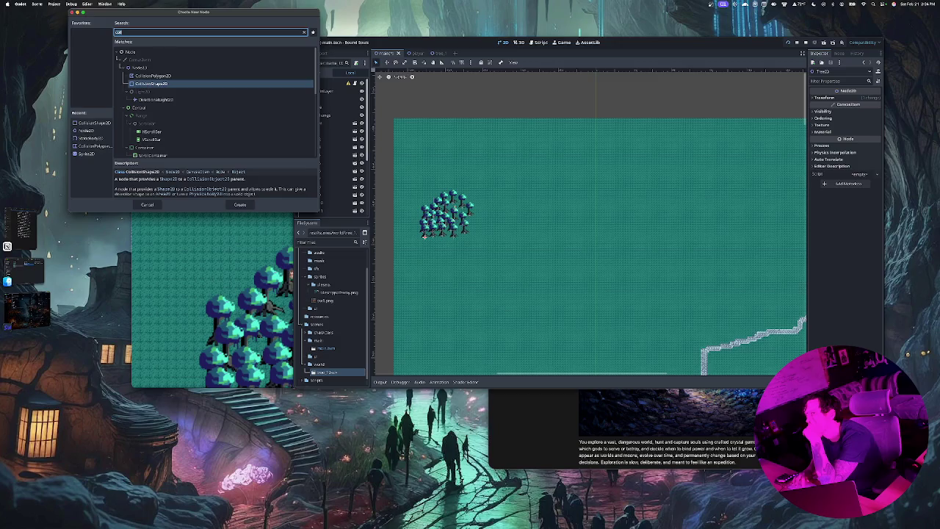
Start a new 2D Scene and rename its Node2D root to Tree_2.
{"action": "key", "text": "Return"}
{"action": "left_click", "coordinate": [37, 4]}
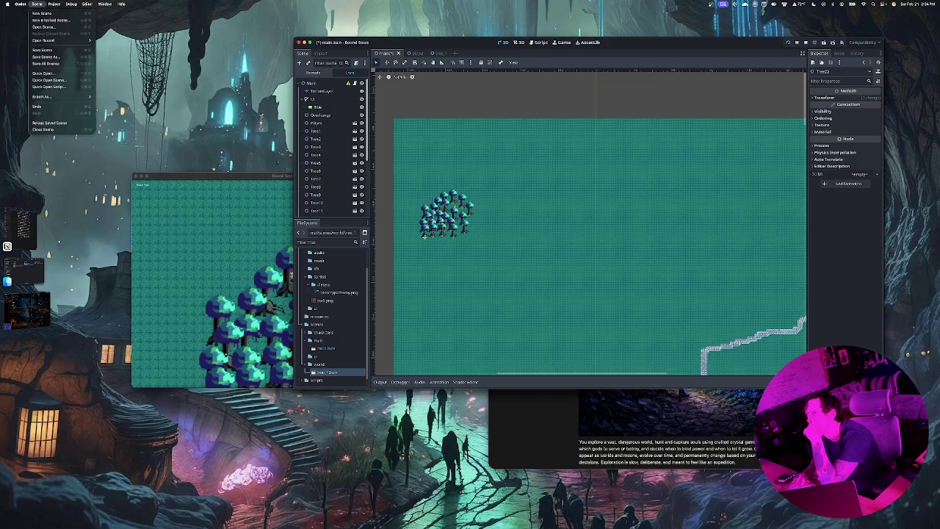
{"action": "left_click", "coordinate": [41, 13]}
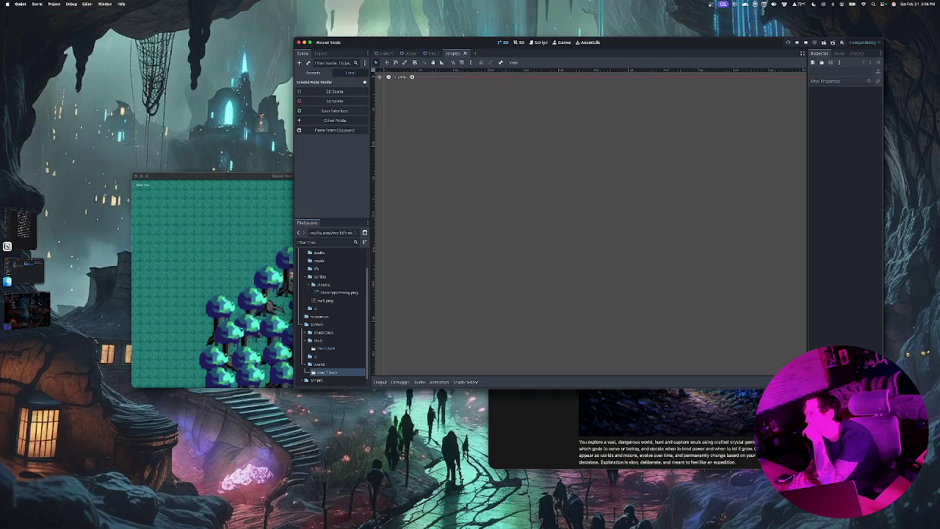
{"action": "left_click", "coordinate": [334, 91]}
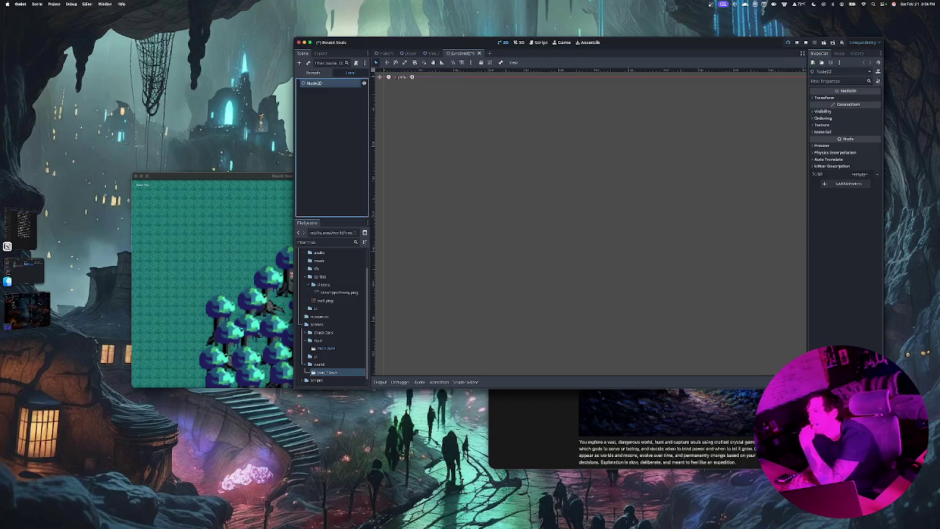
{"action": "key", "text": "Return"}
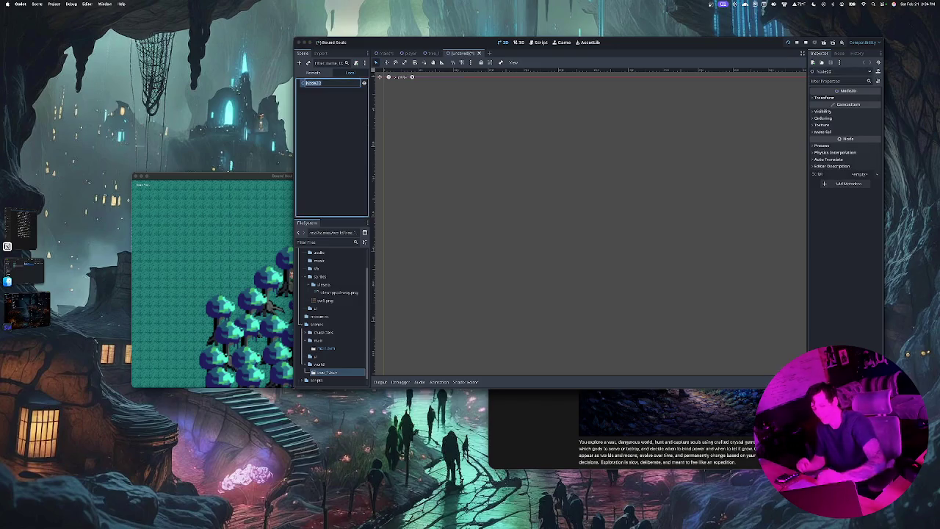
{"action": "type", "text": "Tree"}
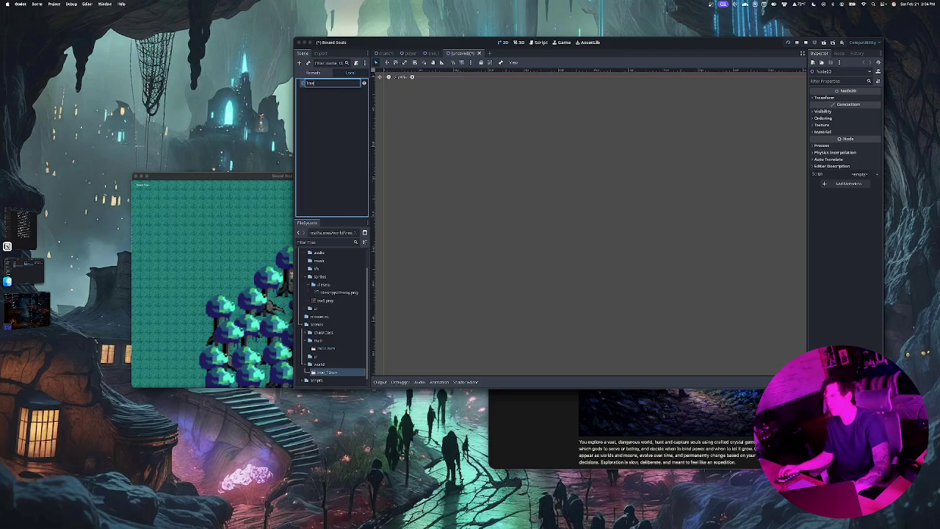
{"action": "type", "text": "s"}
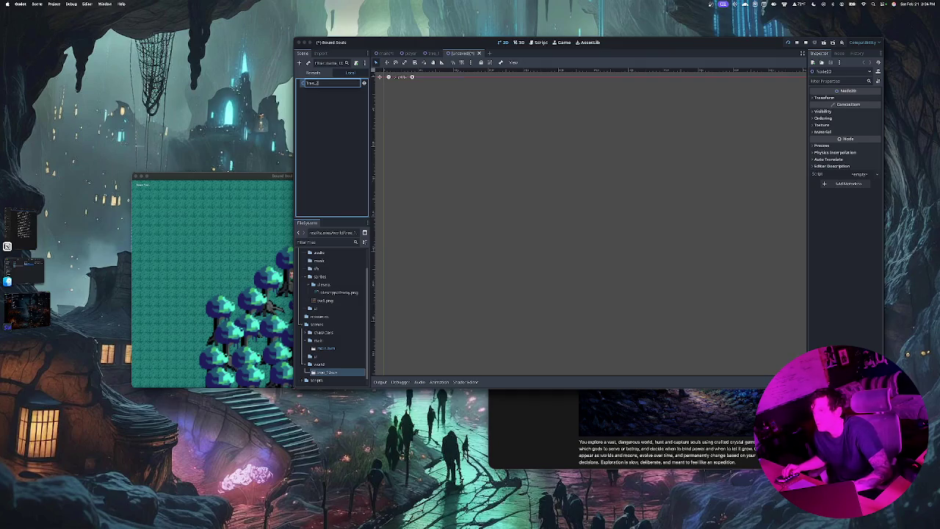
{"action": "key", "text": "Return"}
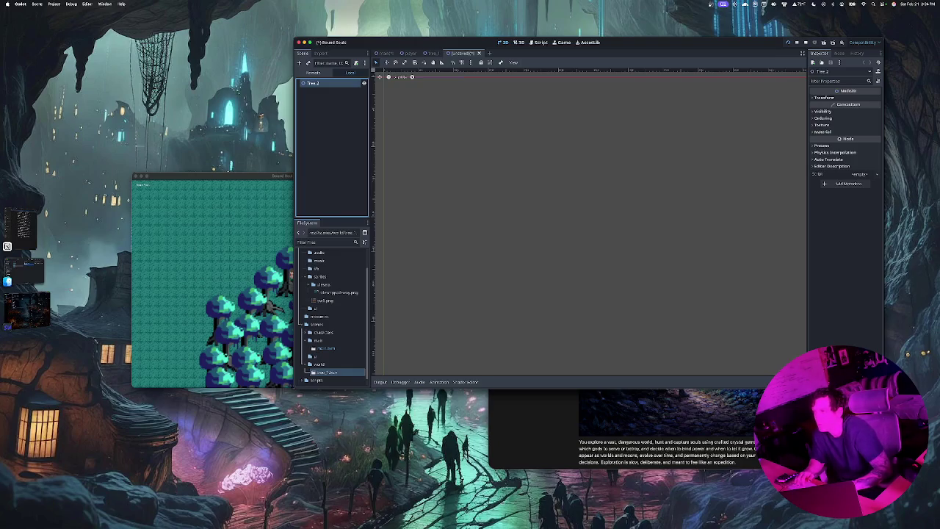
{"action": "left_click", "coordinate": [299, 62]}
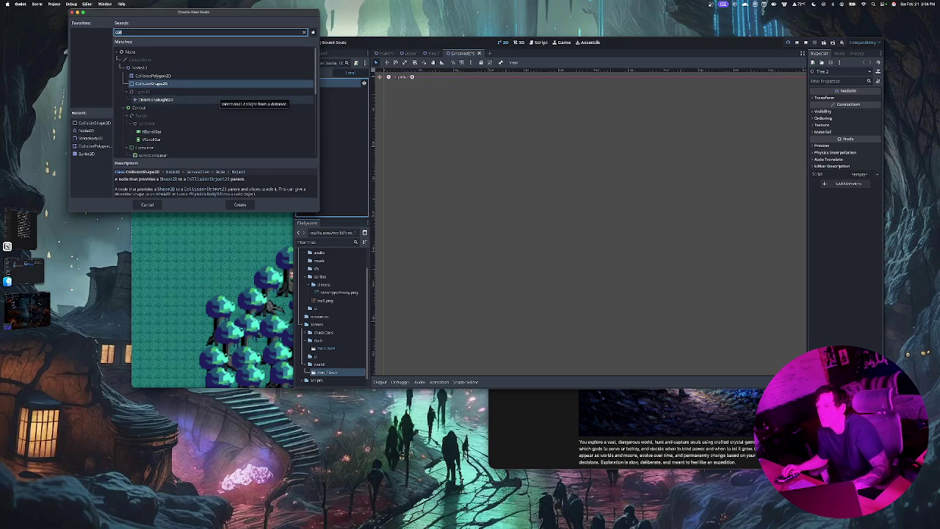
Add a CollisionShape2D under Tree_2, then delete it again.
{"action": "key", "text": "Up"}
{"action": "key", "text": "Up"}
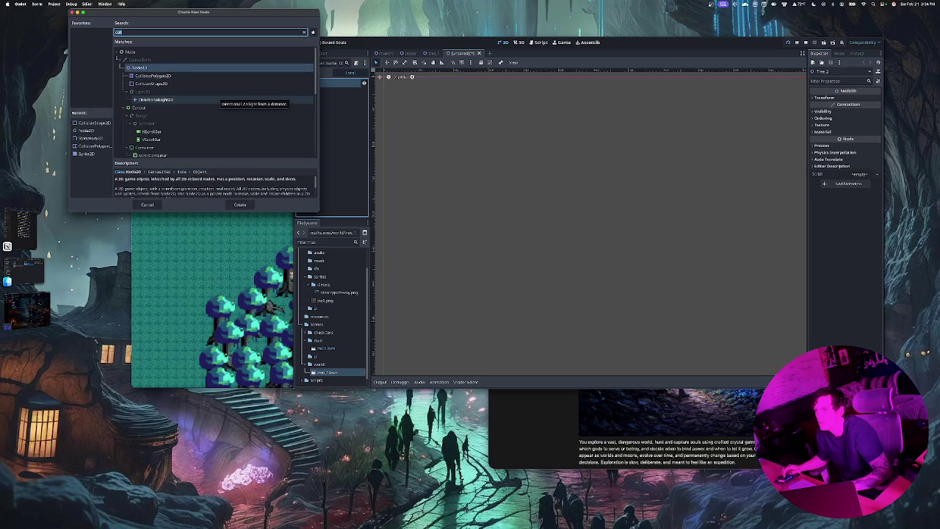
{"action": "left_click", "coordinate": [151, 84]}
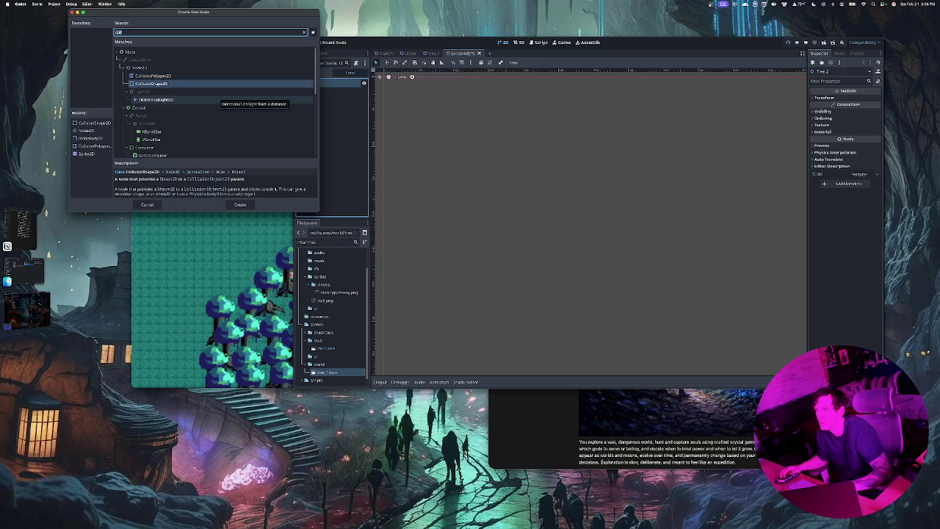
{"action": "key", "text": "Return"}
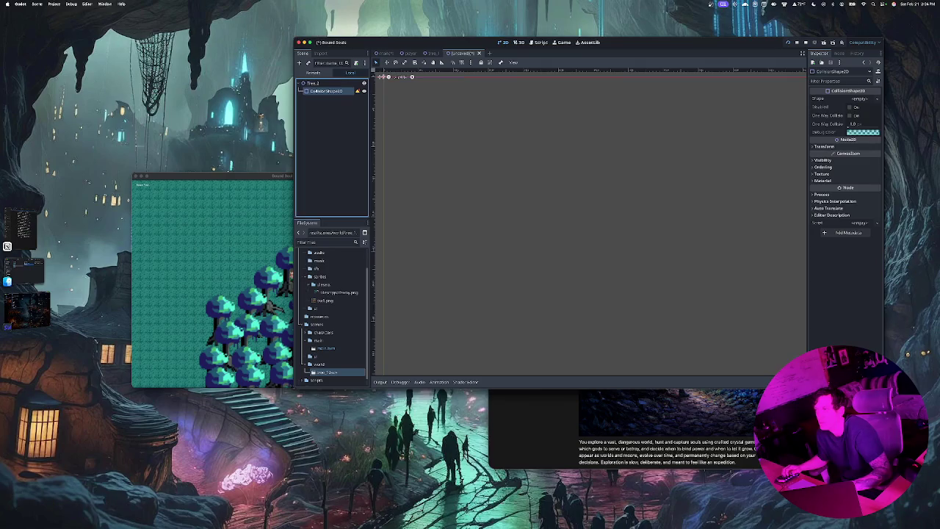
{"action": "left_click", "coordinate": [313, 83]}
{"action": "left_click", "coordinate": [327, 90]}
{"action": "key", "text": "Delete"}
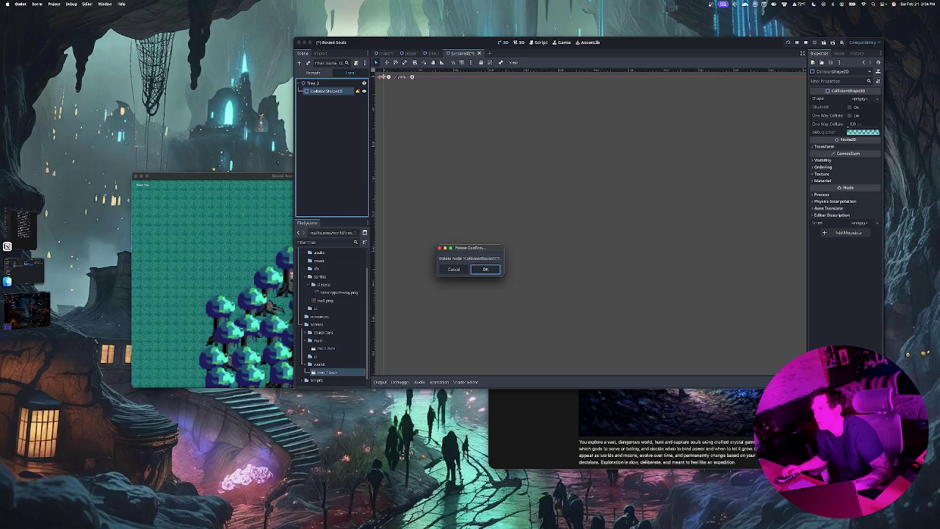
{"action": "key", "text": "Return"}
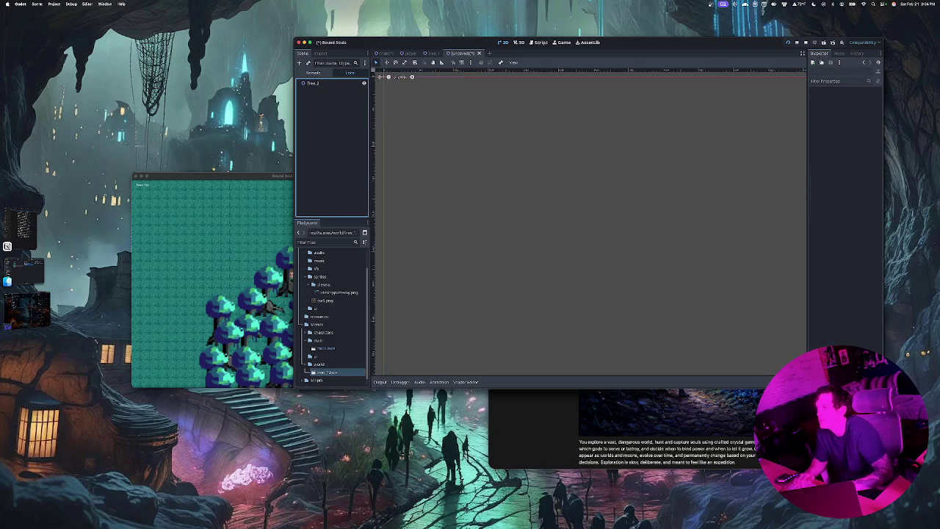
Add a CollisionPolygon2D as a child of Tree_2.
{"action": "left_click", "coordinate": [313, 83]}
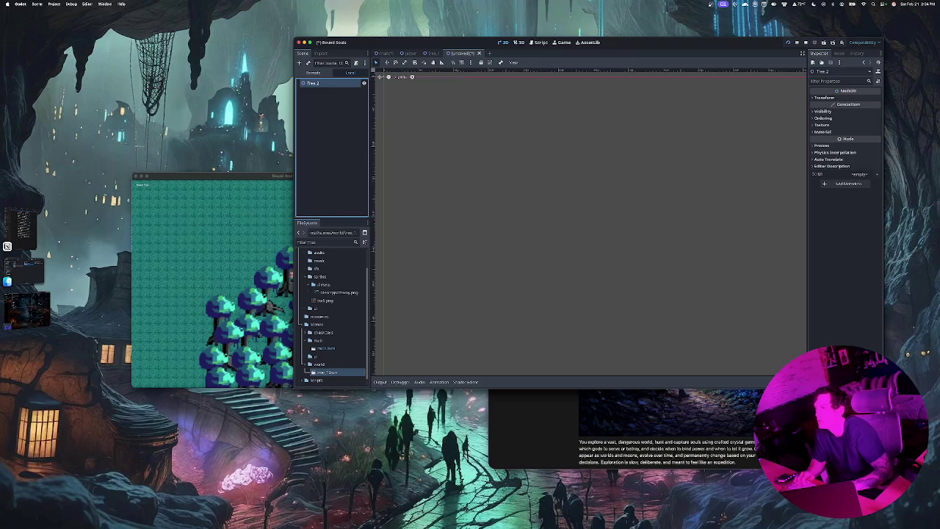
{"action": "left_click", "coordinate": [299, 62]}
{"action": "key", "text": "Down"}
{"action": "key", "text": "Down"}
{"action": "key", "text": "Up"}
{"action": "key", "text": "Up"}
{"action": "key", "text": "Up"}
{"action": "key", "text": "Return"}
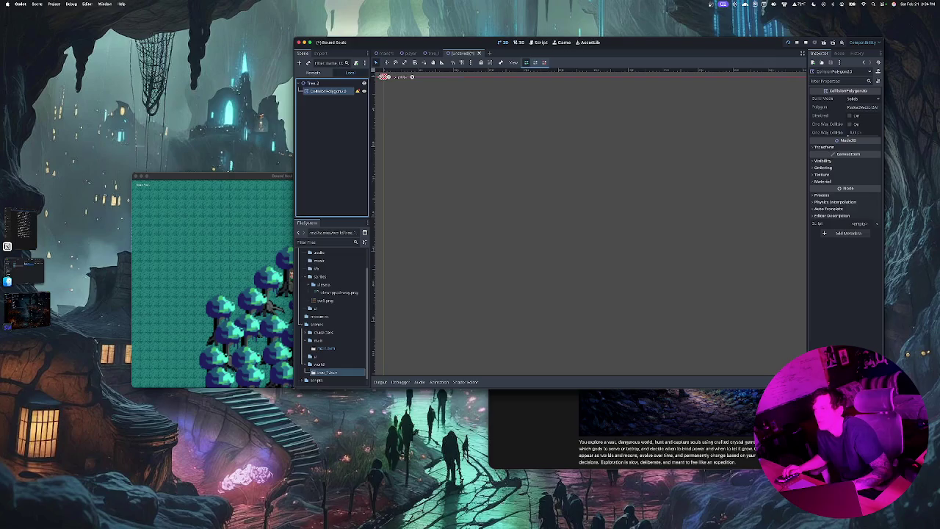
Add a StaticBody3D by mistake from a 'body' search, then delete it.
{"action": "left_click", "coordinate": [313, 83]}
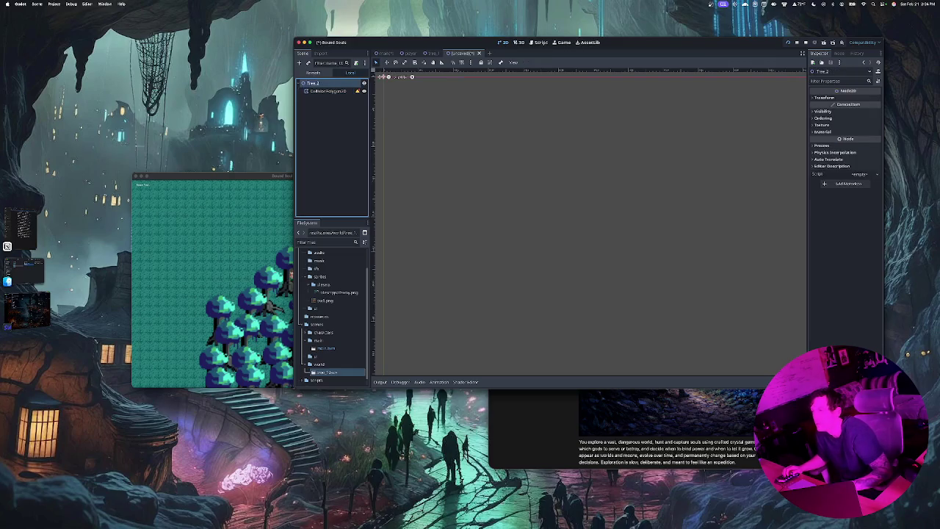
{"action": "key", "text": "super+a"}
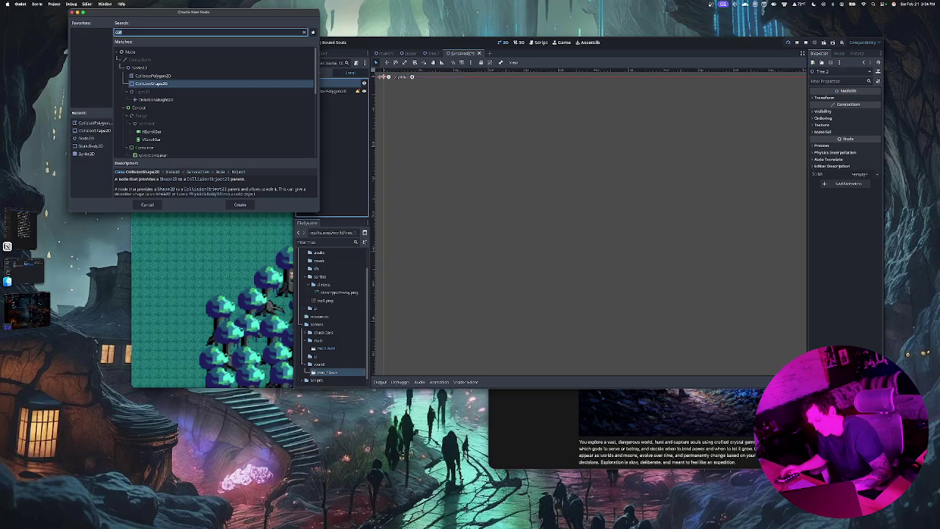
{"action": "type", "text": "bo"}
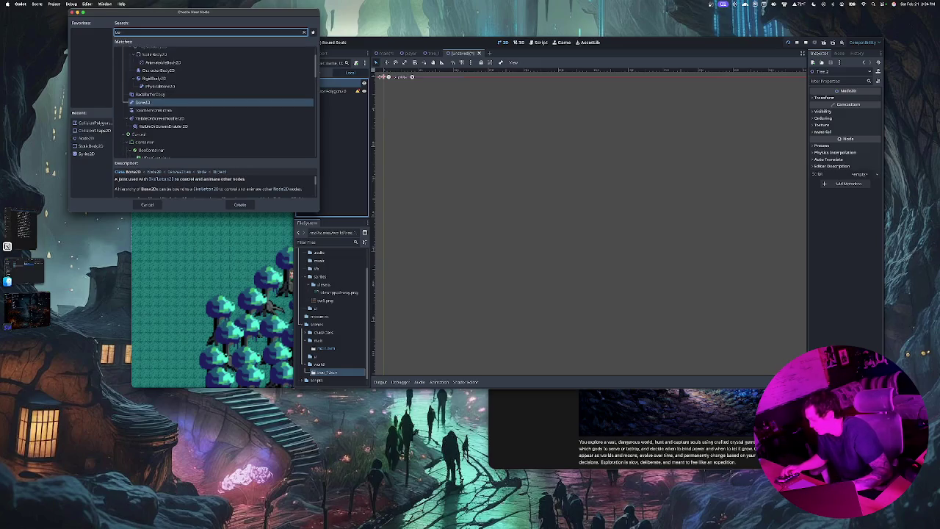
{"action": "type", "text": "dy"}
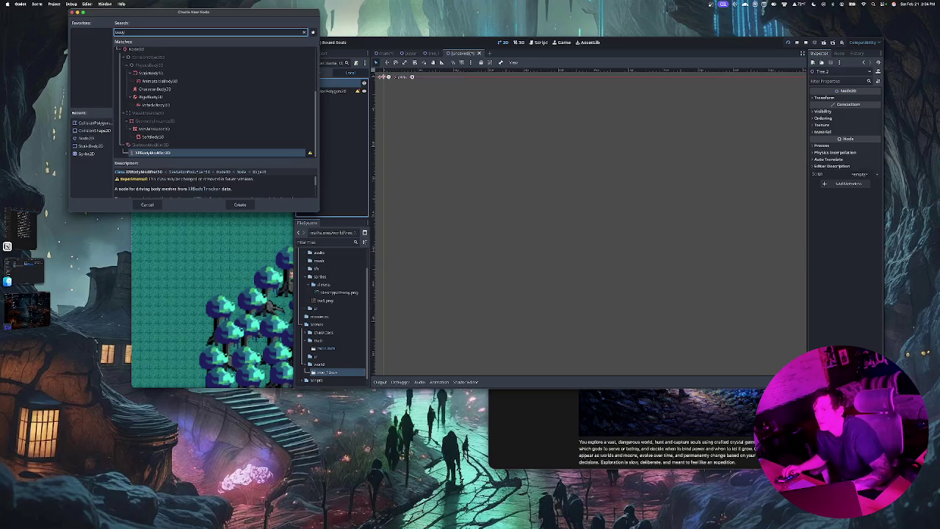
{"action": "key", "text": "Up"}
{"action": "key", "text": "Up"}
{"action": "key", "text": "Up"}
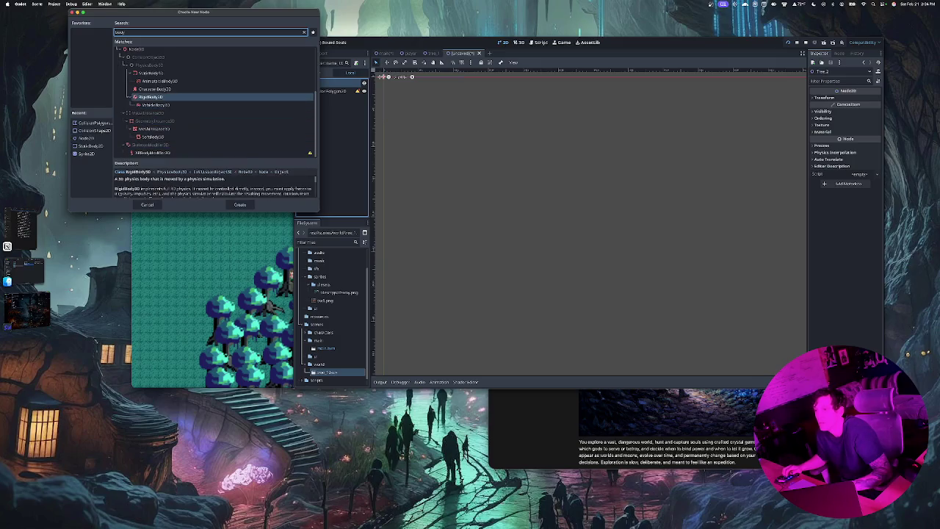
{"action": "key", "text": "Down"}
{"action": "key", "text": "Down"}
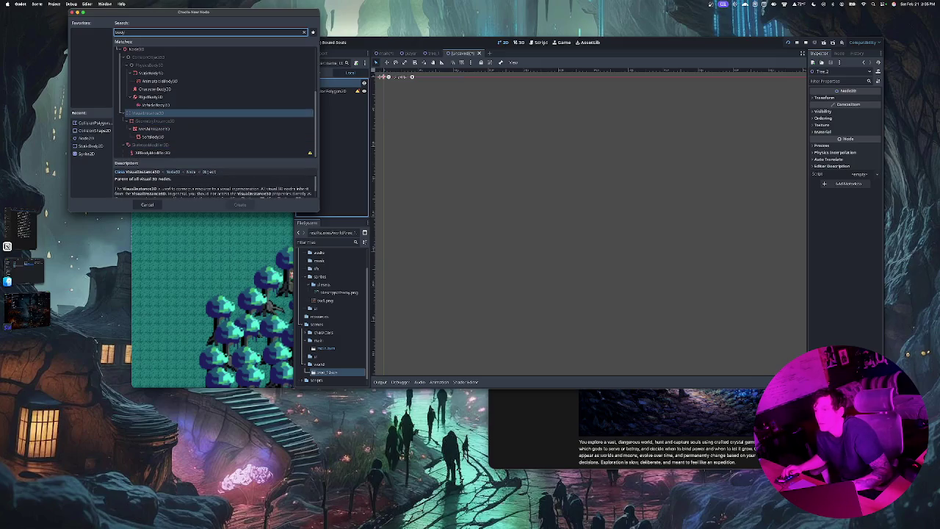
{"action": "key", "text": "Up"}
{"action": "key", "text": "Up"}
{"action": "key", "text": "Up"}
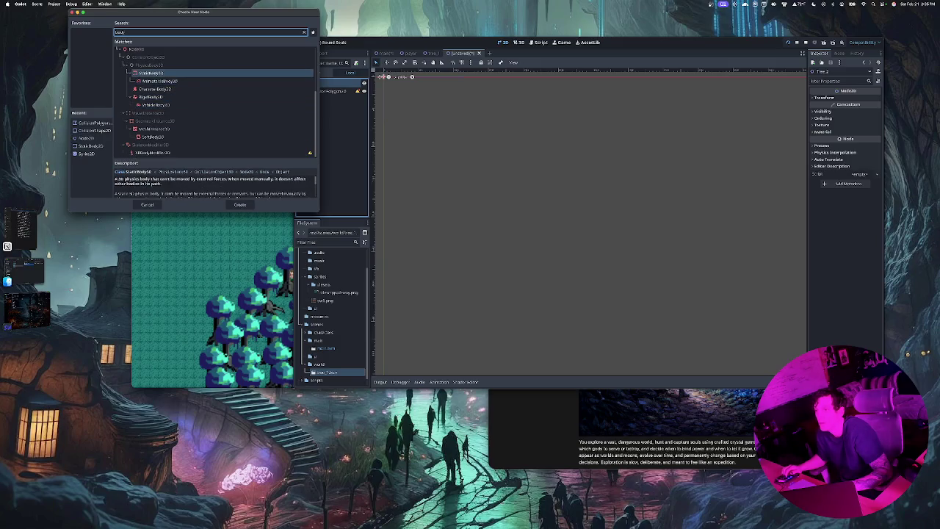
{"action": "key", "text": "Return"}
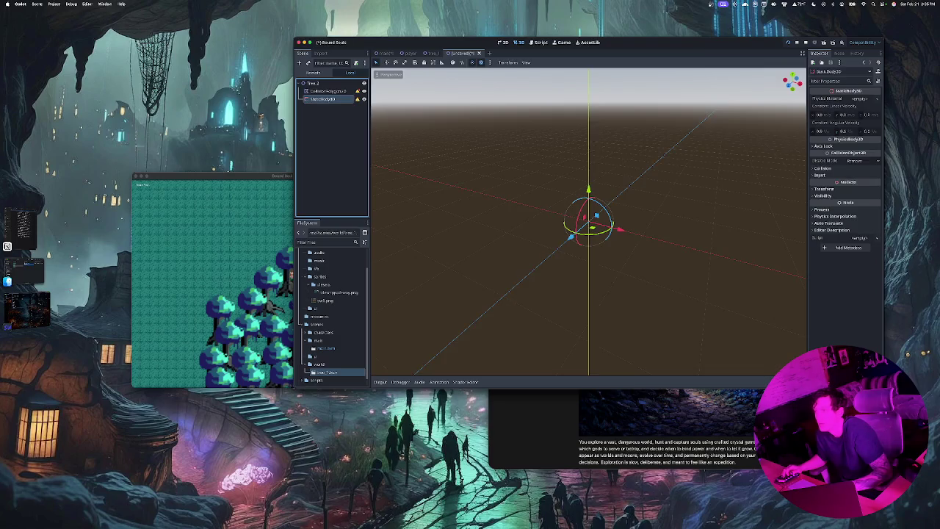
{"action": "key", "text": "Delete"}
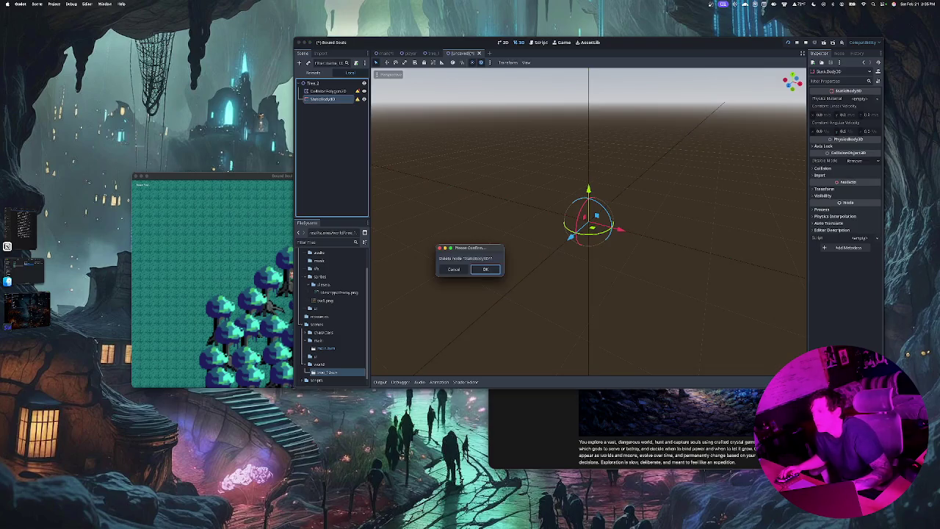
{"action": "key", "text": "Return"}
Create a StaticBody2D under Tree_2 and nest the CollisionPolygon2D inside it.
{"action": "left_click", "coordinate": [313, 83]}
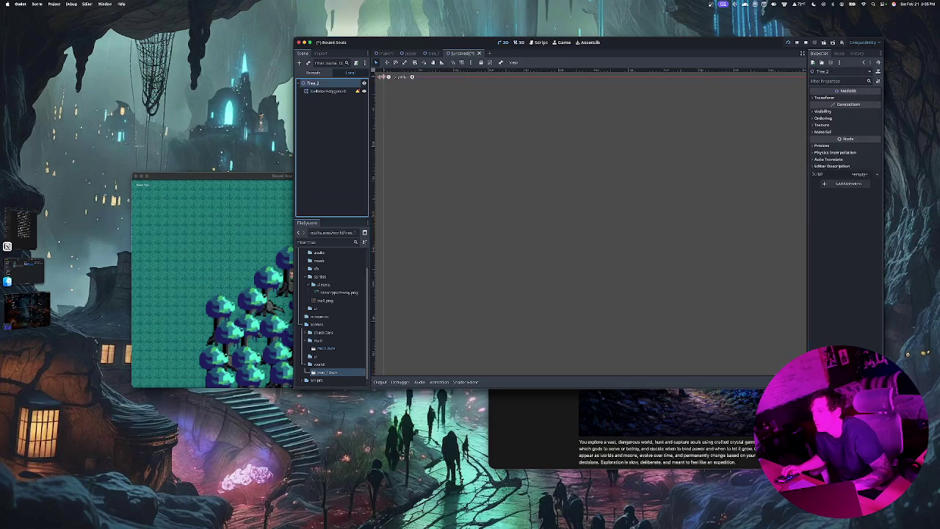
{"action": "key", "text": "super+a"}
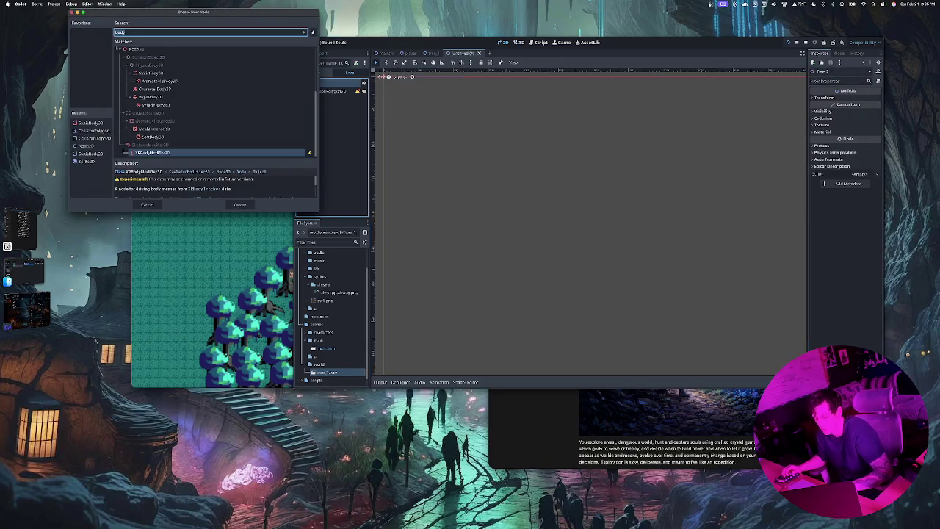
{"action": "type", "text": "static"}
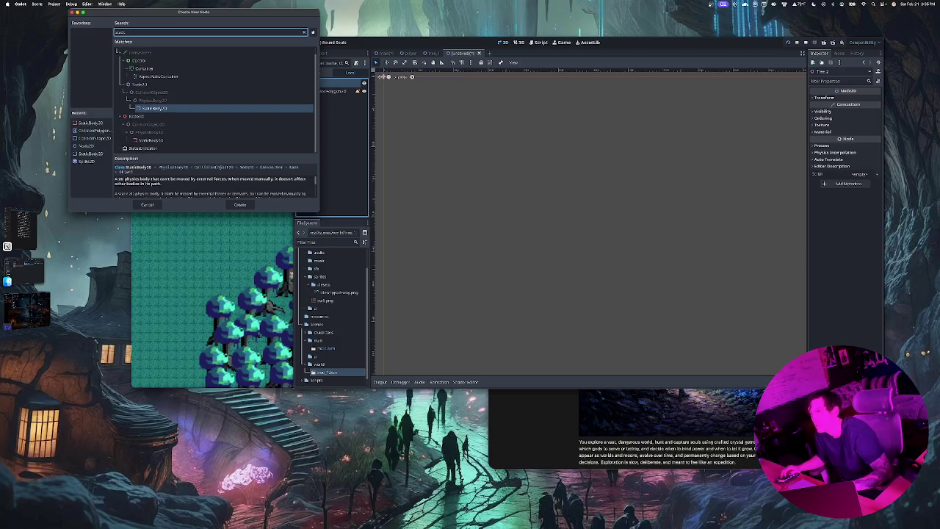
{"action": "key", "text": "Return"}
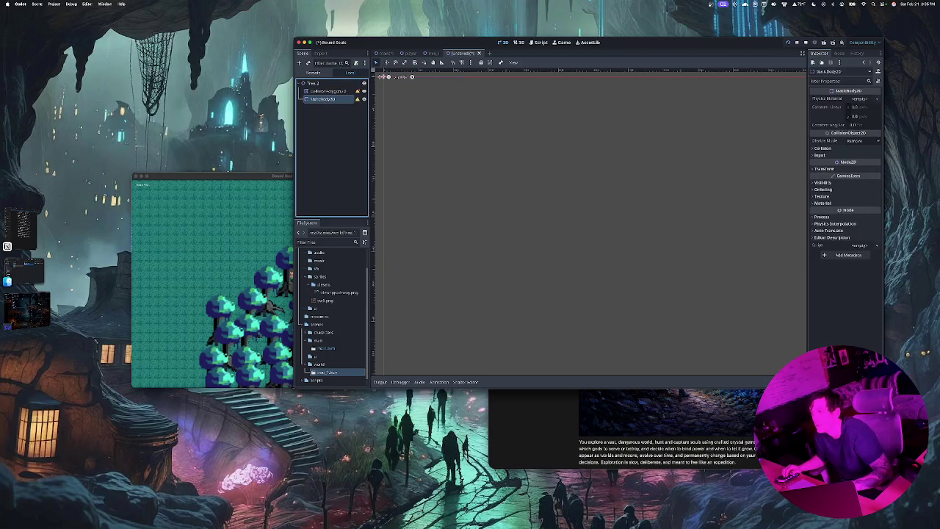
{"action": "left_click_drag", "start_coordinate": [327, 90], "coordinate": [325, 98]}
{"action": "left_click", "coordinate": [312, 83]}
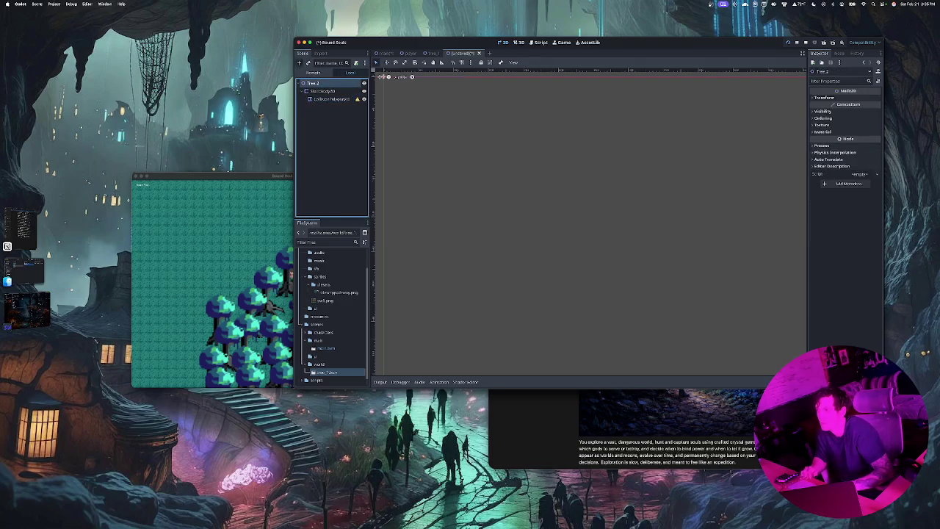
Add two Sprite2D nodes as children of Tree_2.
{"action": "left_click", "coordinate": [299, 62]}
{"action": "type", "text": "sprite"}
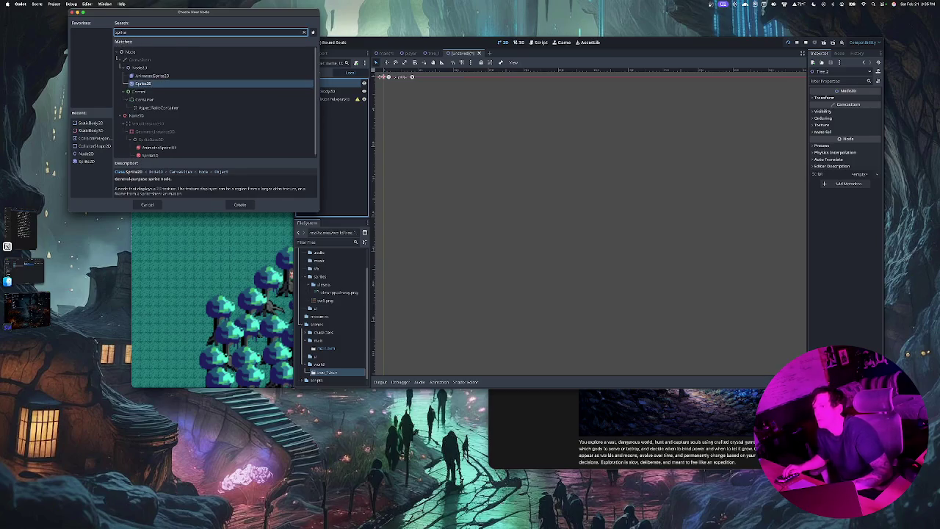
{"action": "key", "text": "Return"}
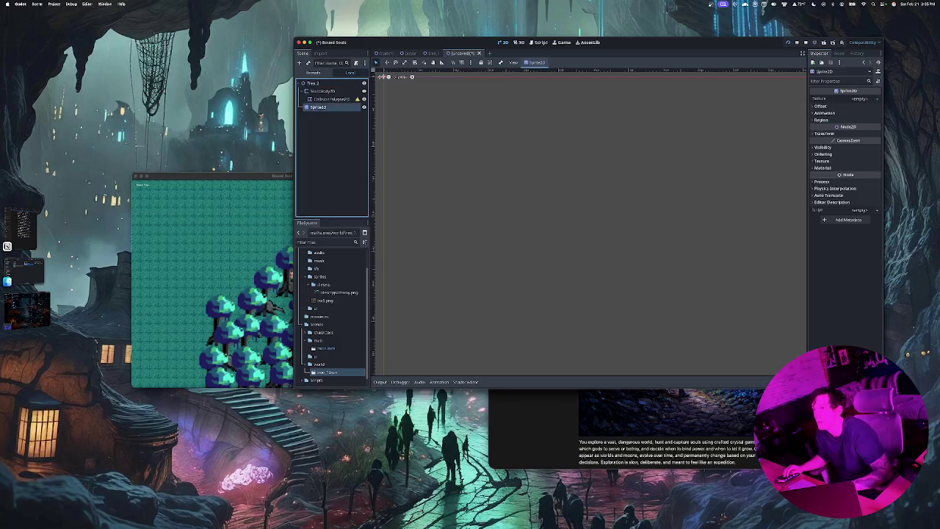
{"action": "left_click", "coordinate": [312, 83]}
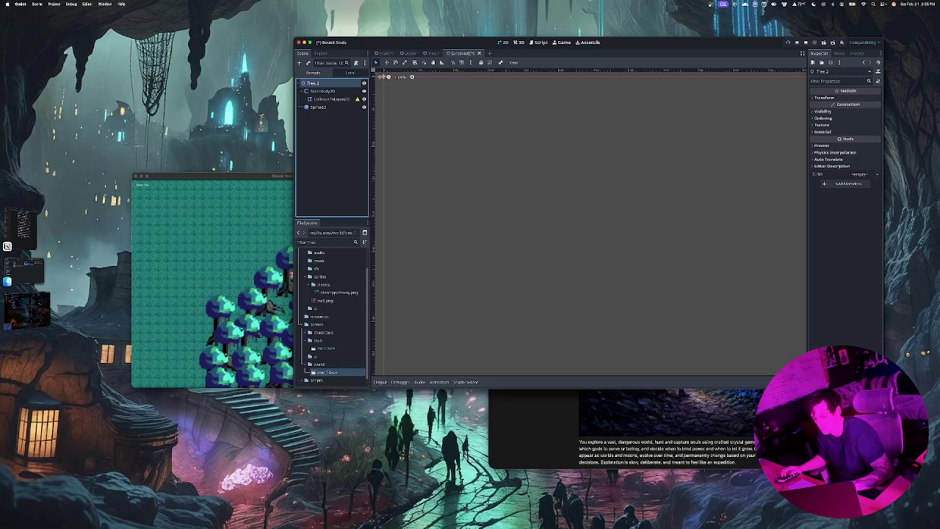
{"action": "left_click", "coordinate": [299, 62]}
{"action": "type", "text": "sprite"}
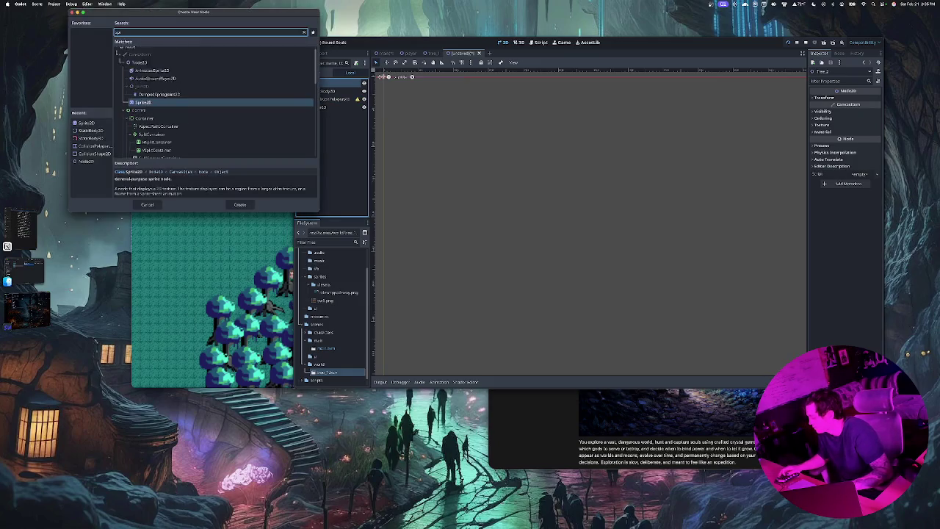
{"action": "key", "text": "Return"}
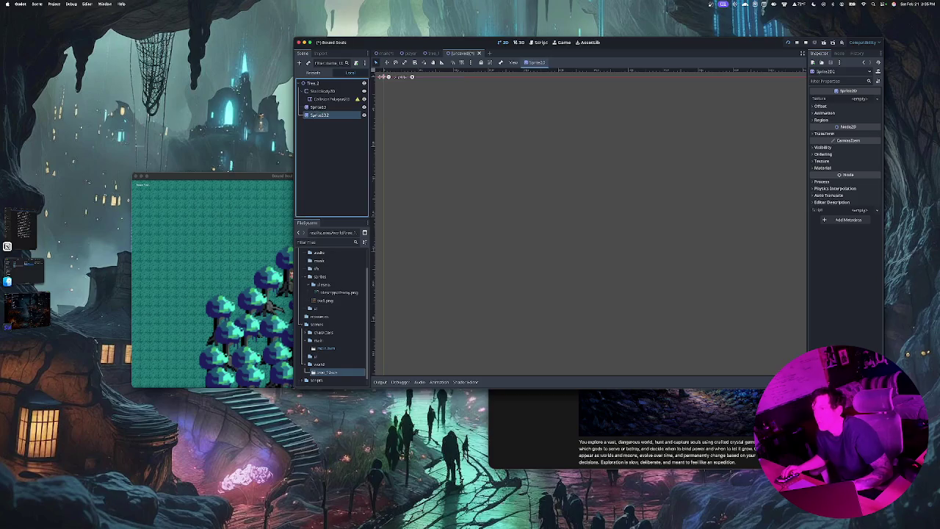
Rename the sprites Trunk and Canopy, then view the tree_1 scene for reference.
{"action": "left_click", "coordinate": [318, 107]}
{"action": "key", "text": "Return"}
{"action": "type", "text": "Tree"}
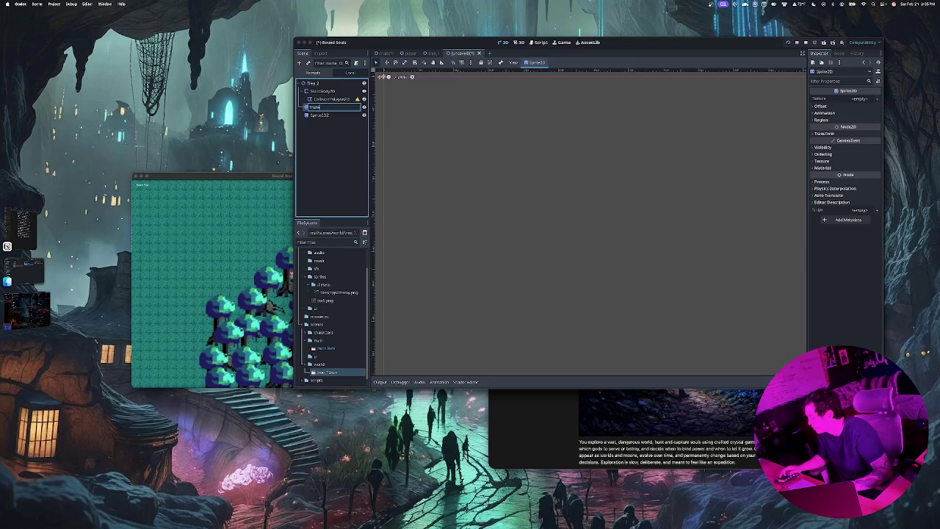
{"action": "key", "text": "Return"}
{"action": "left_click", "coordinate": [319, 115]}
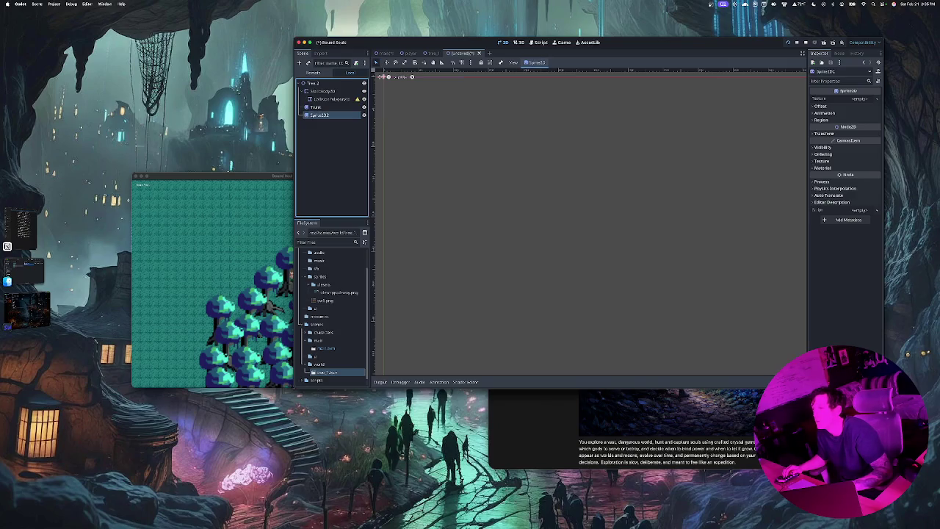
{"action": "key", "text": "F2"}
{"action": "type", "text": "Canopy"}
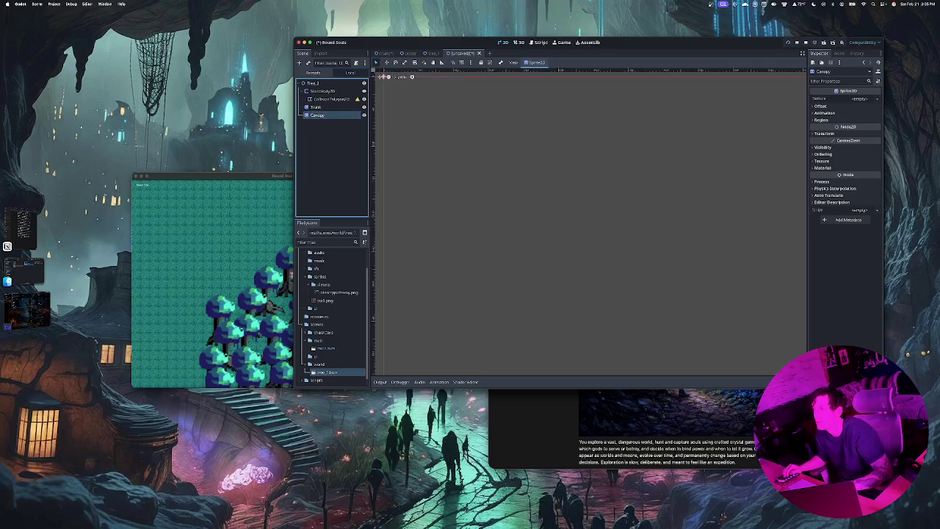
{"action": "key", "text": "Return"}
{"action": "left_click", "coordinate": [313, 83]}
{"action": "left_click", "coordinate": [312, 91]}
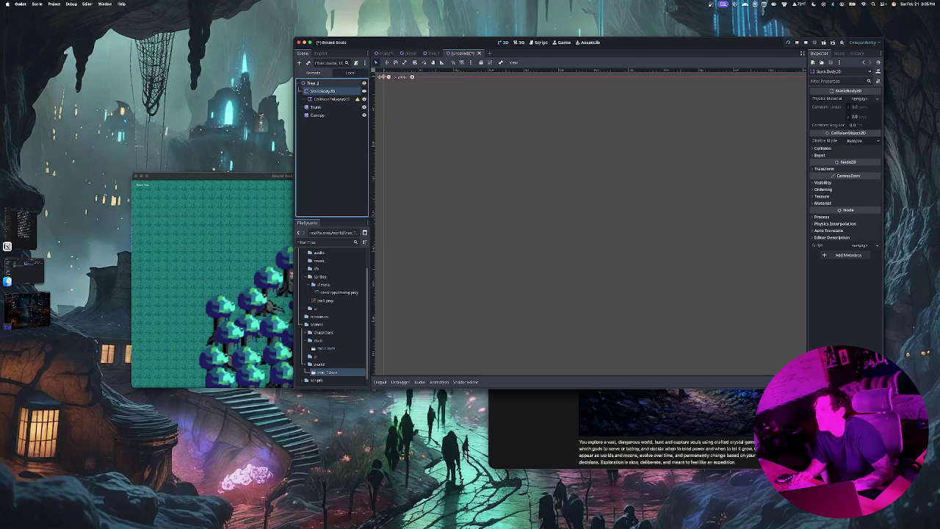
{"action": "left_click", "coordinate": [432, 53]}
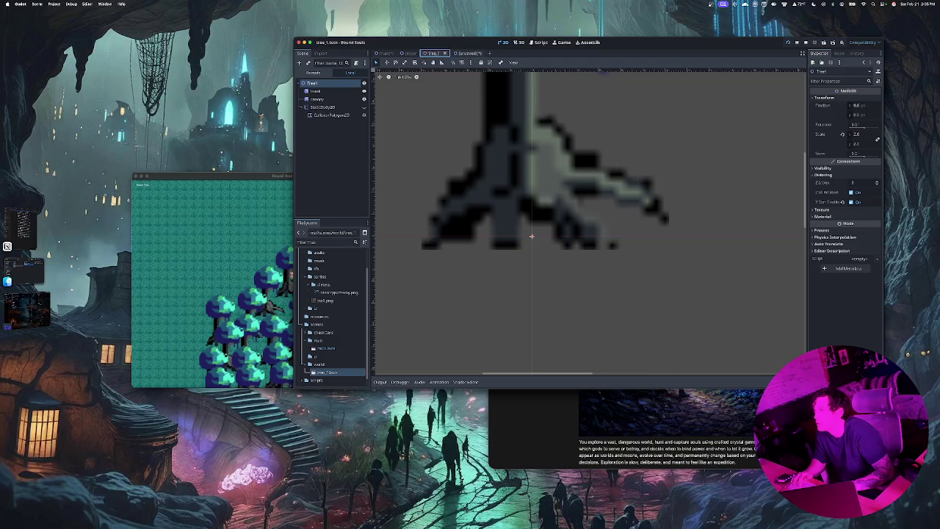
In the Tree_2 scene, move Trunk and Canopy above StaticBody2D in the node order.
{"action": "left_click", "coordinate": [463, 52]}
{"action": "mouse_move", "coordinate": [315, 106]}
{"action": "left_mouse_down"}
{"action": "mouse_move", "coordinate": [316, 87]}
{"action": "mouse_move", "coordinate": [323, 98]}
{"action": "left_mouse_up"}
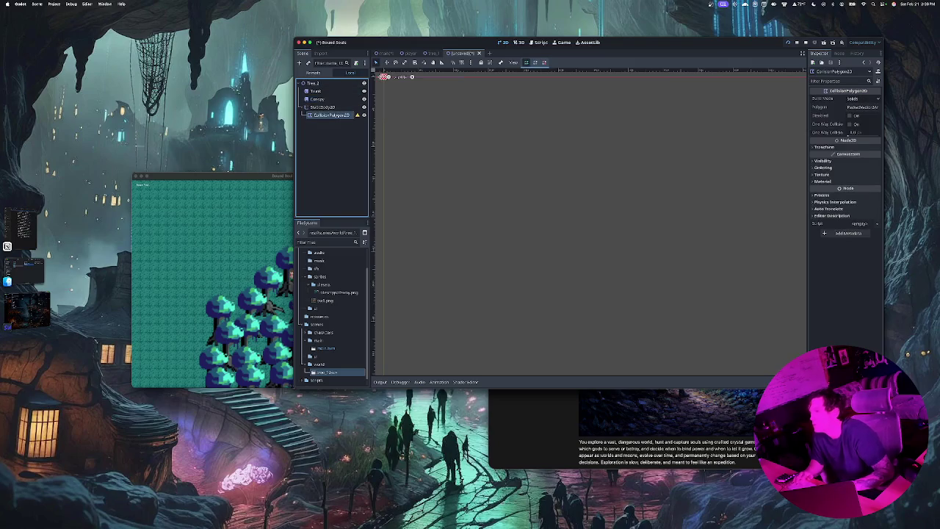
{"action": "left_click", "coordinate": [316, 91]}
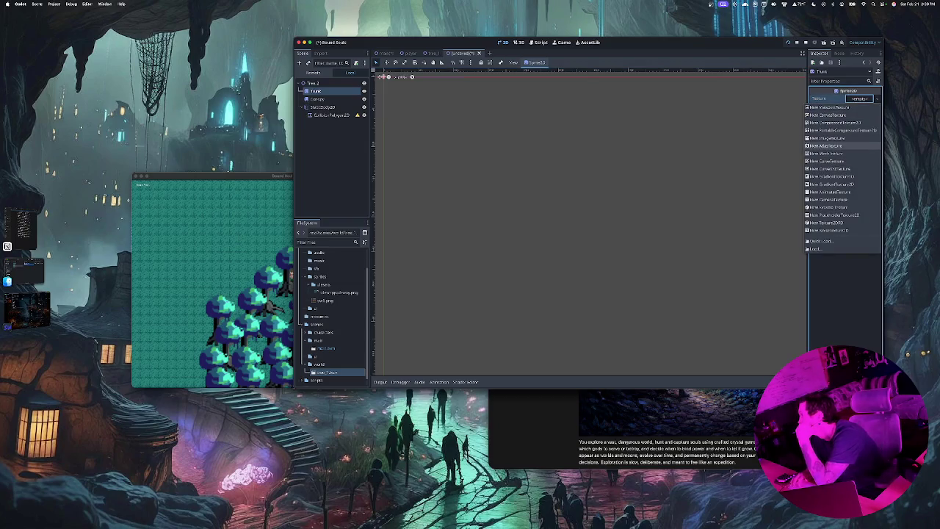
Give Trunk a New AtlasTexture using the sprite sheet PNG and open its region editor.
{"action": "left_click", "coordinate": [827, 146]}
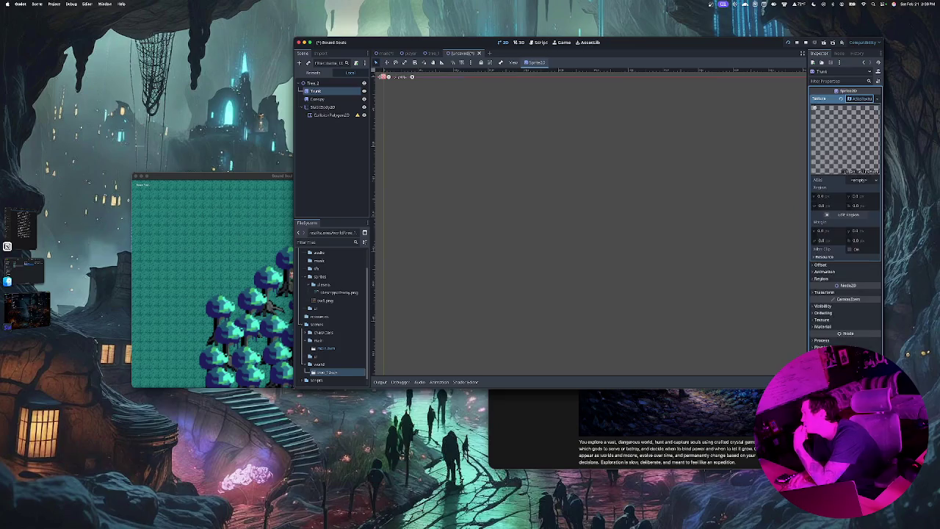
{"action": "left_click", "coordinate": [861, 180]}
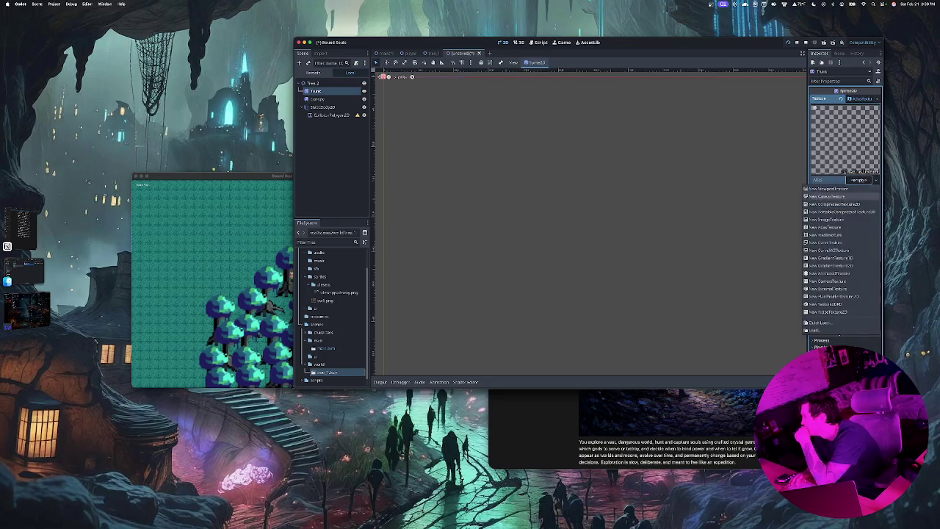
{"action": "key", "text": "Escape"}
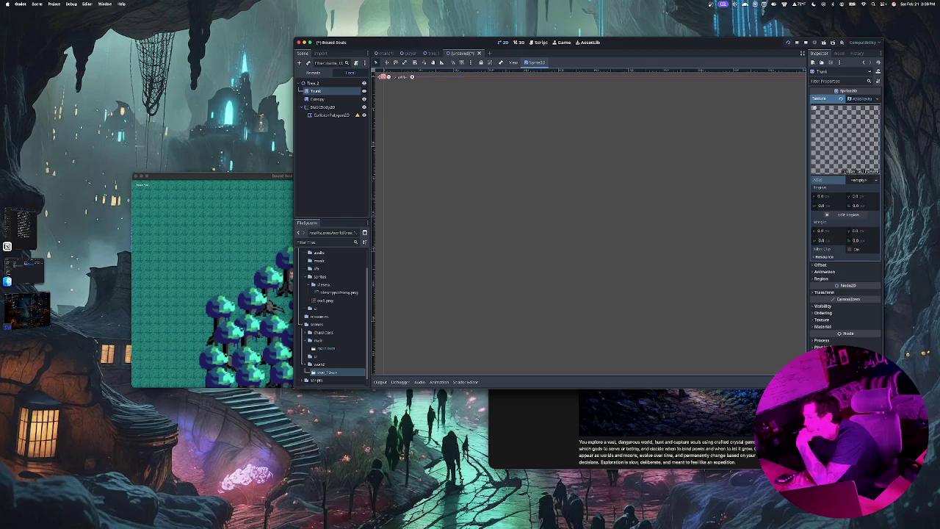
{"action": "mouse_move", "coordinate": [338, 293]}
{"action": "left_mouse_down"}
{"action": "mouse_move", "coordinate": [514, 242]}
{"action": "mouse_move", "coordinate": [821, 208]}
{"action": "mouse_move", "coordinate": [871, 182]}
{"action": "left_mouse_up"}
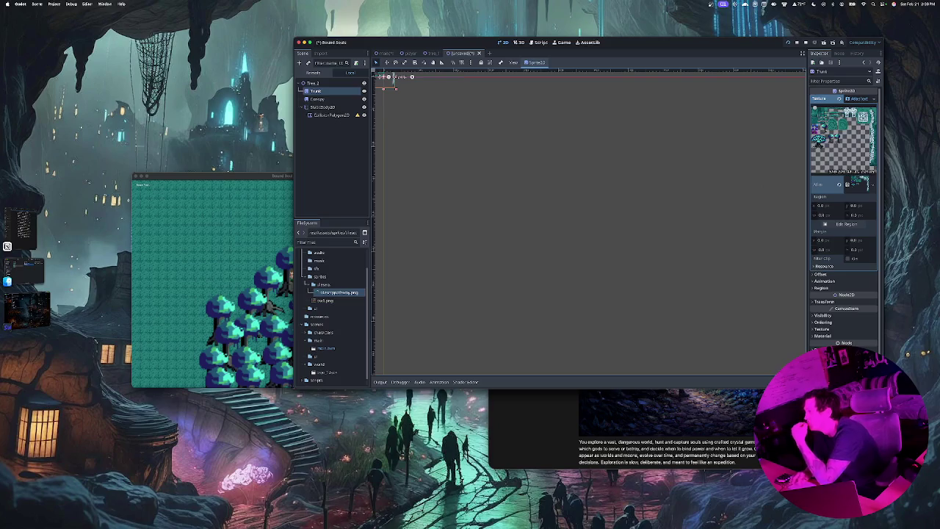
{"action": "left_click", "coordinate": [847, 224]}
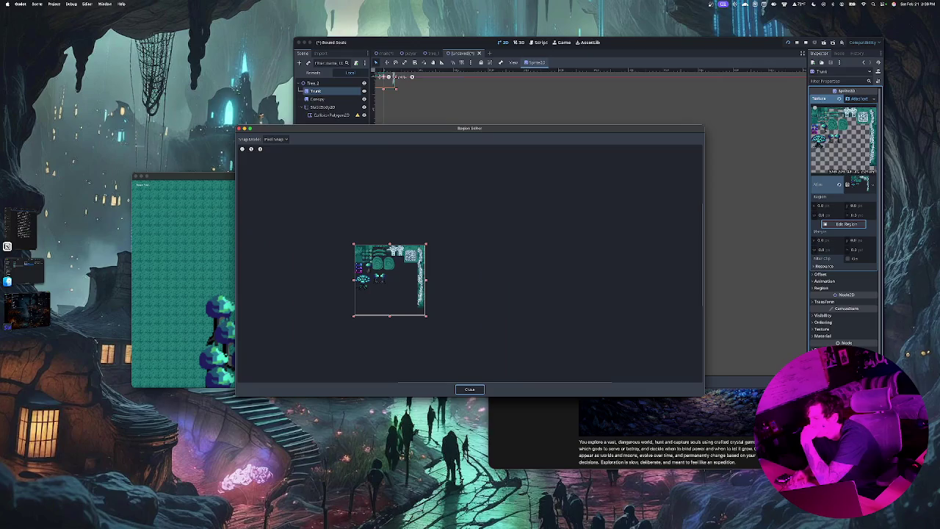
Mark the Trunk atlas region around a whole tree on the sprite sheet.
{"action": "left_click_drag", "start_coordinate": [426, 316], "coordinate": [373, 291]}
{"action": "left_click_drag", "start_coordinate": [363, 244], "coordinate": [363, 273]}
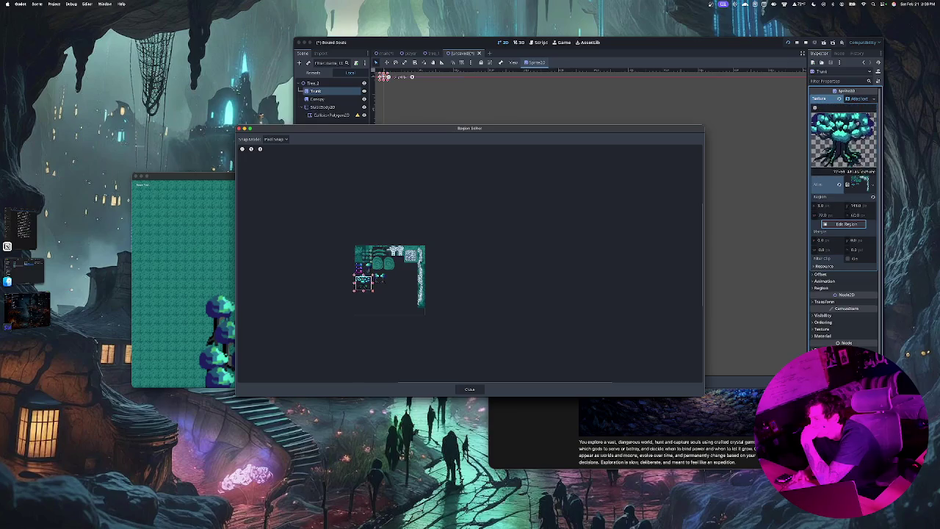
{"action": "scroll", "coordinate": [368, 278], "scroll_direction": "up", "scroll_amount": 6}
{"action": "mouse_move", "coordinate": [363, 291]}
{"action": "left_mouse_down"}
{"action": "mouse_move", "coordinate": [363, 187]}
{"action": "mouse_move", "coordinate": [388, 240]}
{"action": "left_mouse_up"}
{"action": "scroll", "coordinate": [470, 264], "scroll_direction": "down", "scroll_amount": 5}
{"action": "scroll", "coordinate": [471, 265], "scroll_direction": "up", "scroll_amount": 5}
{"action": "left_click_drag", "start_coordinate": [369, 200], "coordinate": [402, 253]}
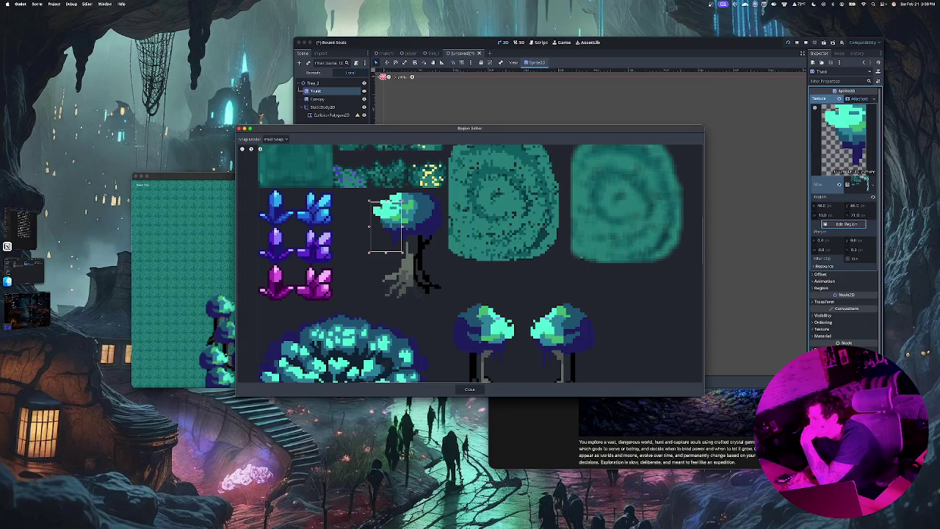
{"action": "scroll", "coordinate": [333, 196], "scroll_direction": "up", "scroll_amount": 2}
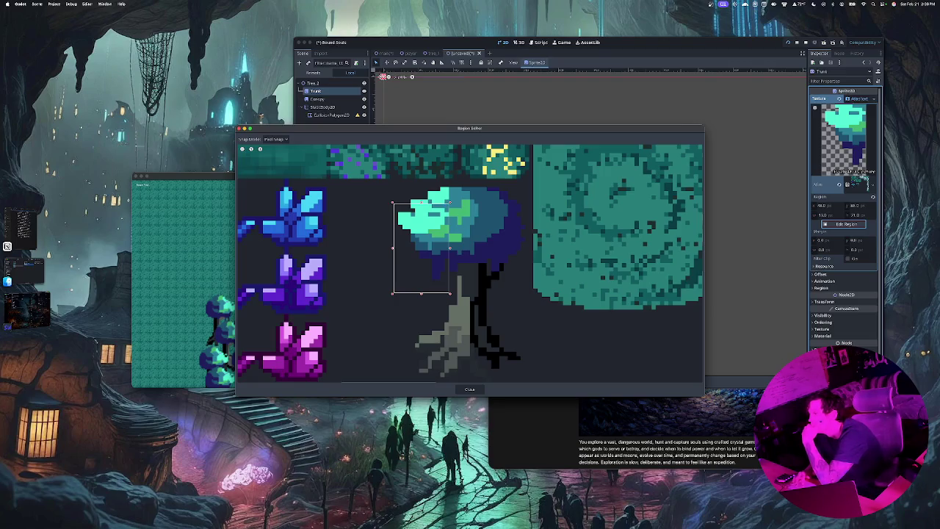
{"action": "left_click_drag", "start_coordinate": [393, 203], "coordinate": [397, 185]}
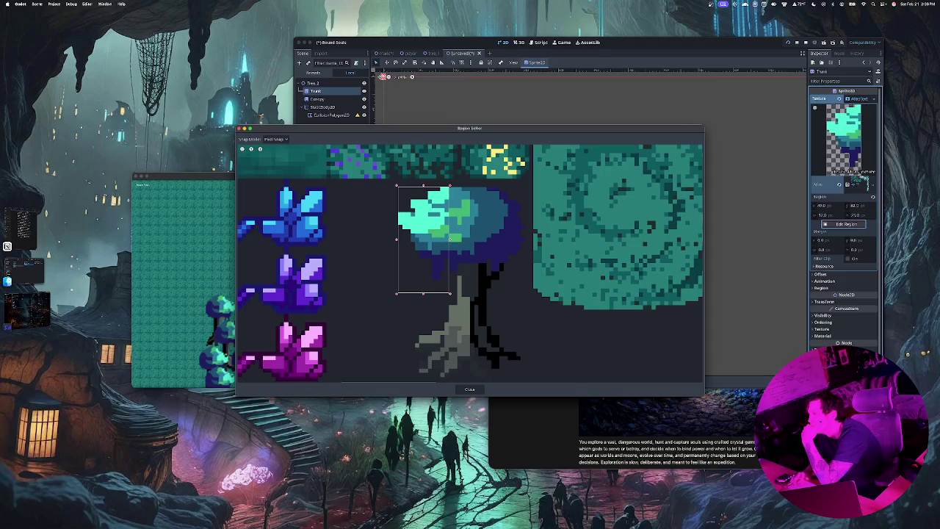
{"action": "left_click_drag", "start_coordinate": [449, 238], "coordinate": [527, 239]}
{"action": "left_click_drag", "start_coordinate": [462, 294], "coordinate": [461, 263]}
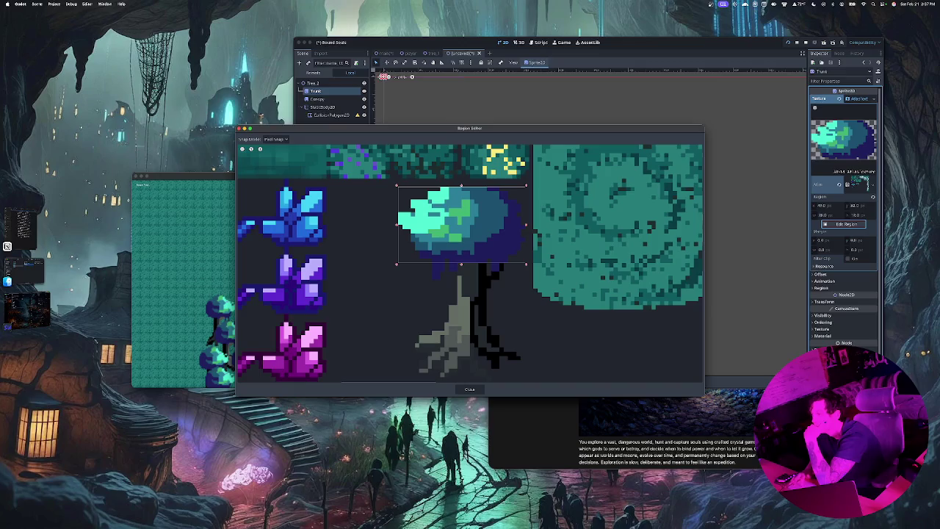
Tighten the region edges to frame only the trunk and close the Region Editor.
{"action": "left_click_drag", "start_coordinate": [461, 263], "coordinate": [460, 370]}
{"action": "scroll", "coordinate": [470, 263], "scroll_direction": "down", "scroll_amount": 5}
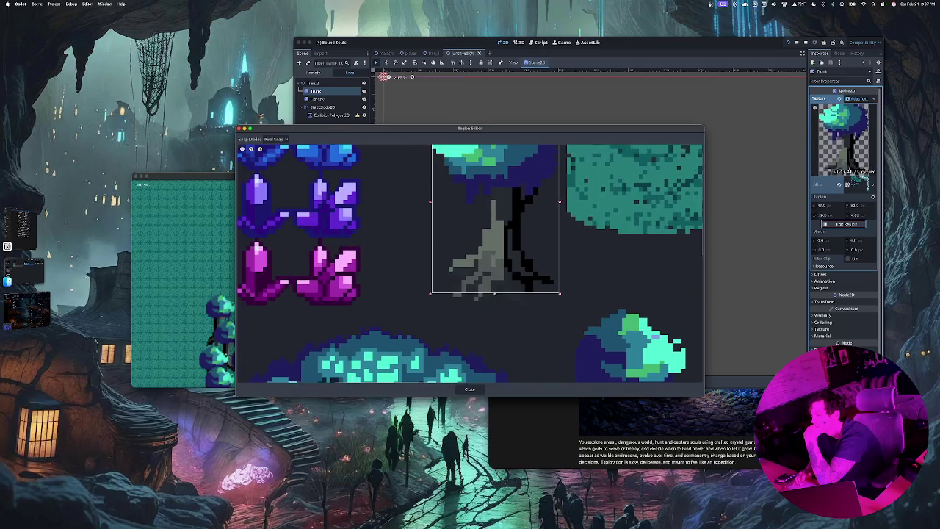
{"action": "left_click_drag", "start_coordinate": [496, 293], "coordinate": [495, 306]}
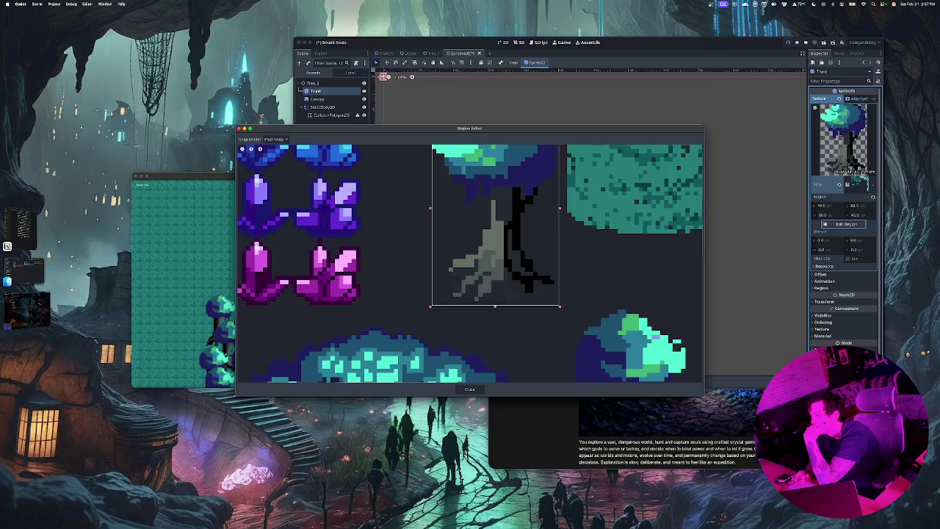
{"action": "scroll", "coordinate": [471, 263], "scroll_direction": "up", "scroll_amount": 5}
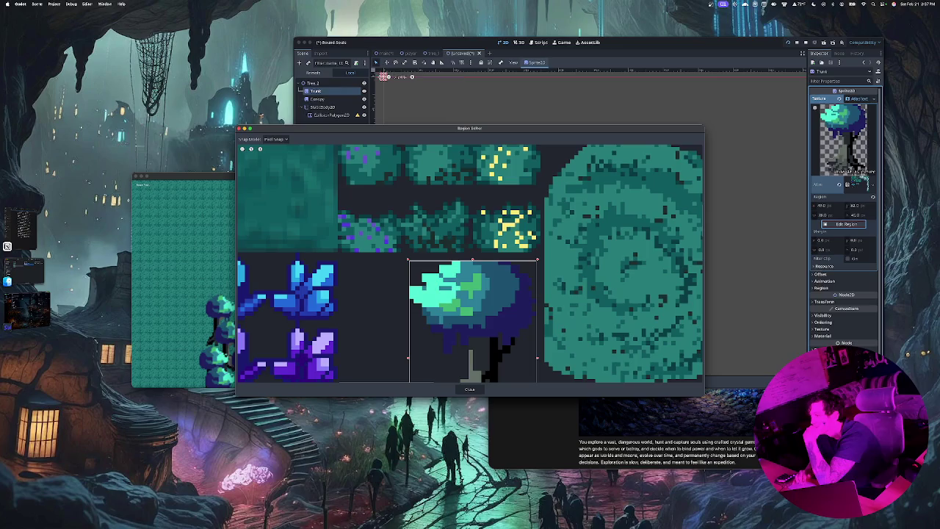
{"action": "left_click_drag", "start_coordinate": [472, 259], "coordinate": [473, 337]}
{"action": "scroll", "coordinate": [471, 263], "scroll_direction": "down", "scroll_amount": 10}
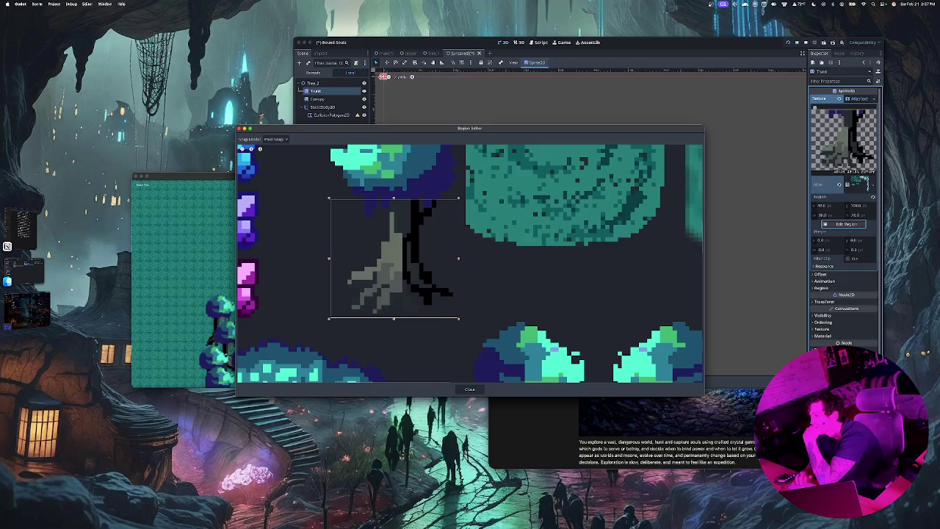
{"action": "left_click_drag", "start_coordinate": [458, 258], "coordinate": [454, 259]}
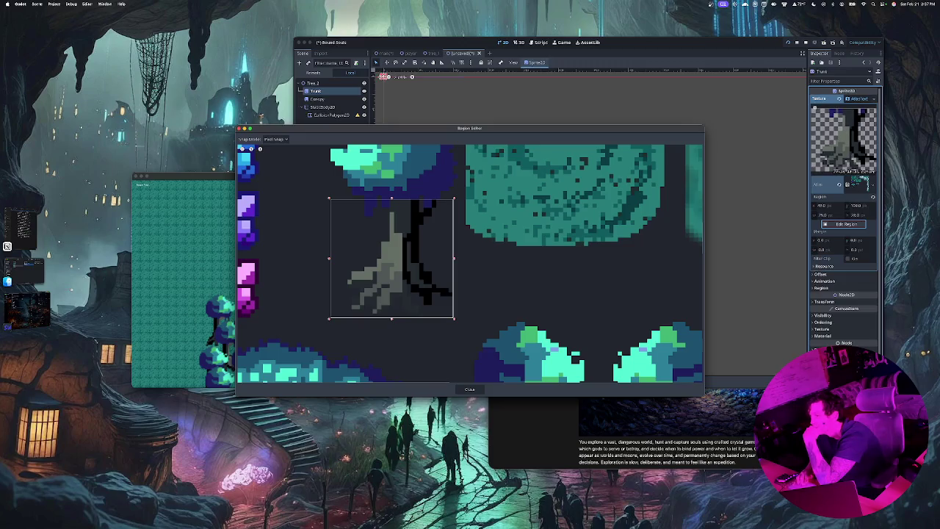
{"action": "left_click_drag", "start_coordinate": [330, 258], "coordinate": [347, 259]}
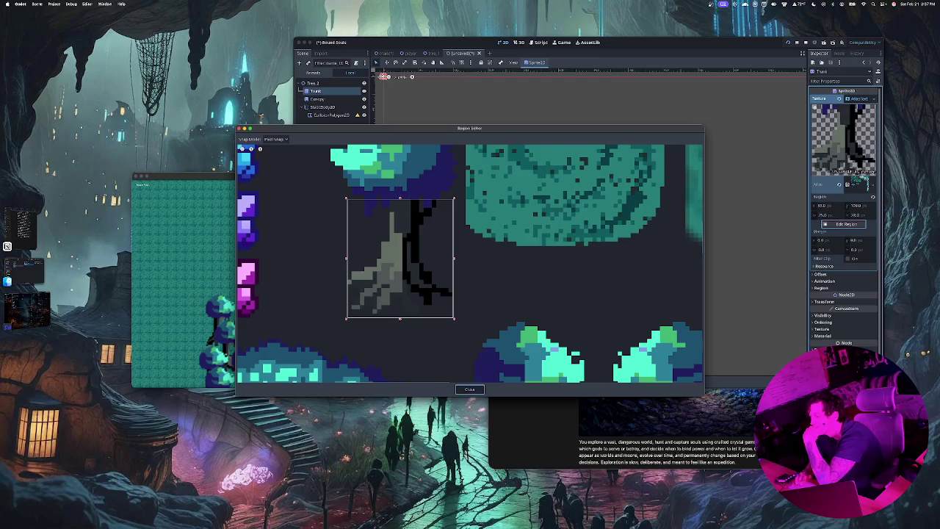
{"action": "left_click", "coordinate": [470, 390]}
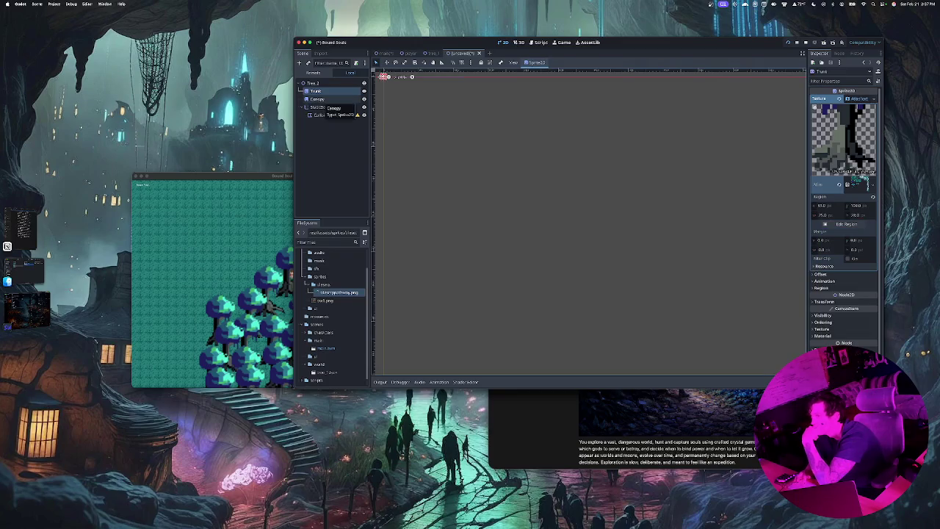
Give Canopy a New AtlasTexture with the sprite sheet as its atlas, and open region editing.
{"action": "left_click", "coordinate": [318, 99]}
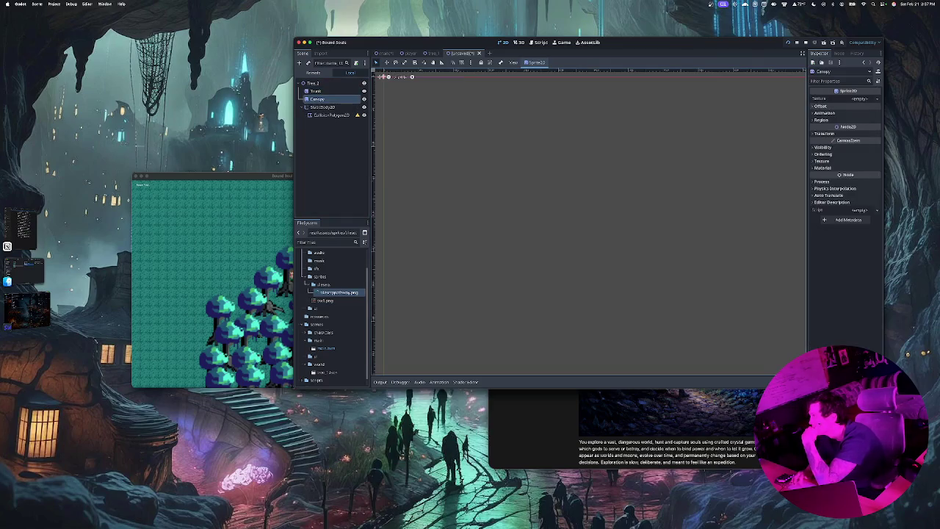
{"action": "left_click", "coordinate": [860, 98]}
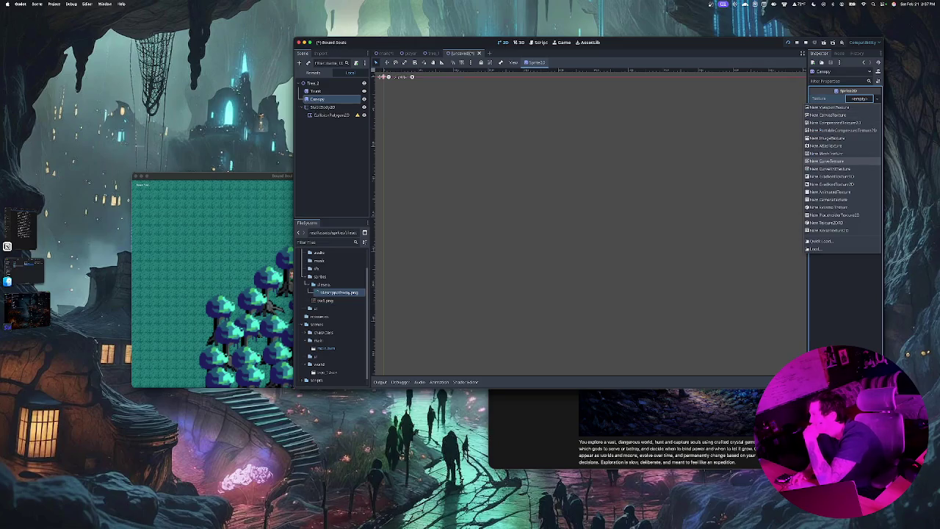
{"action": "left_click", "coordinate": [827, 146]}
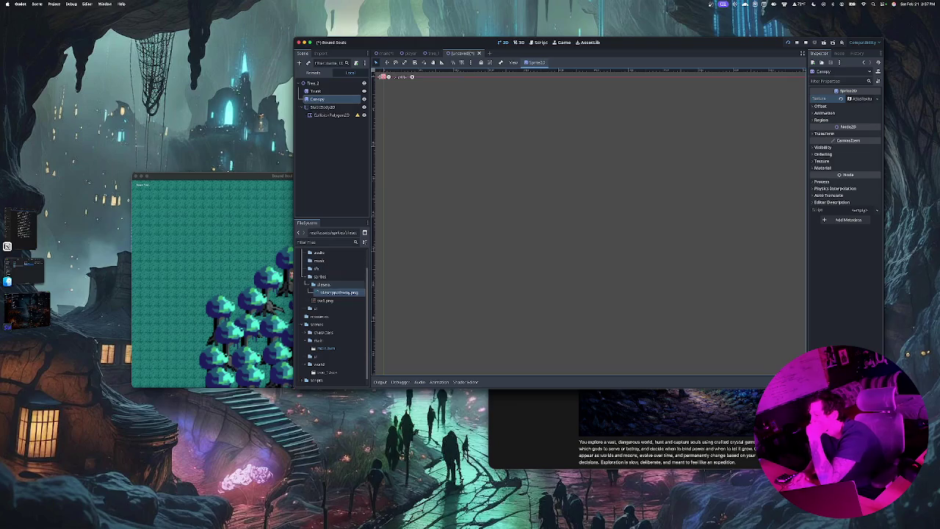
{"action": "mouse_move", "coordinate": [338, 292]}
{"action": "left_mouse_down"}
{"action": "mouse_move", "coordinate": [559, 221]}
{"action": "mouse_move", "coordinate": [870, 92]}
{"action": "mouse_move", "coordinate": [867, 111]}
{"action": "mouse_move", "coordinate": [851, 98]}
{"action": "mouse_move", "coordinate": [856, 119]}
{"action": "mouse_move", "coordinate": [856, 101]}
{"action": "left_mouse_up"}
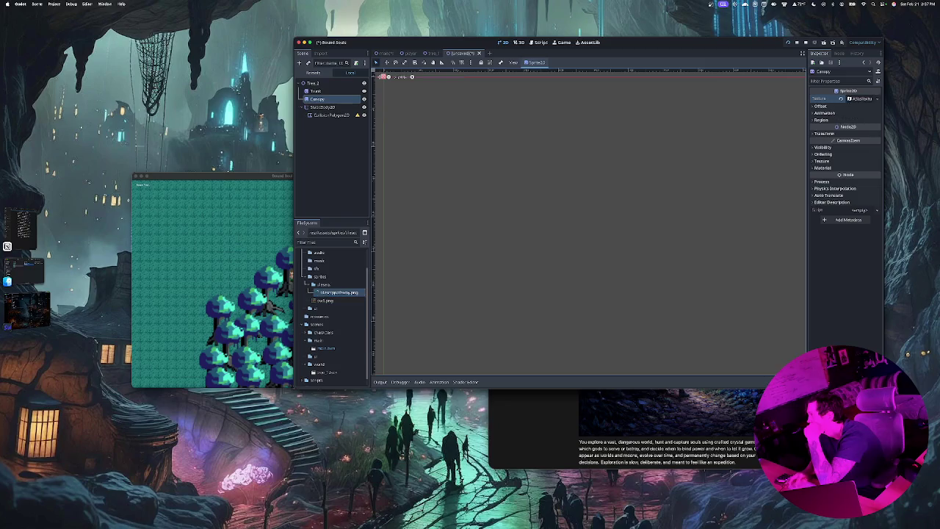
{"action": "left_click", "coordinate": [860, 98]}
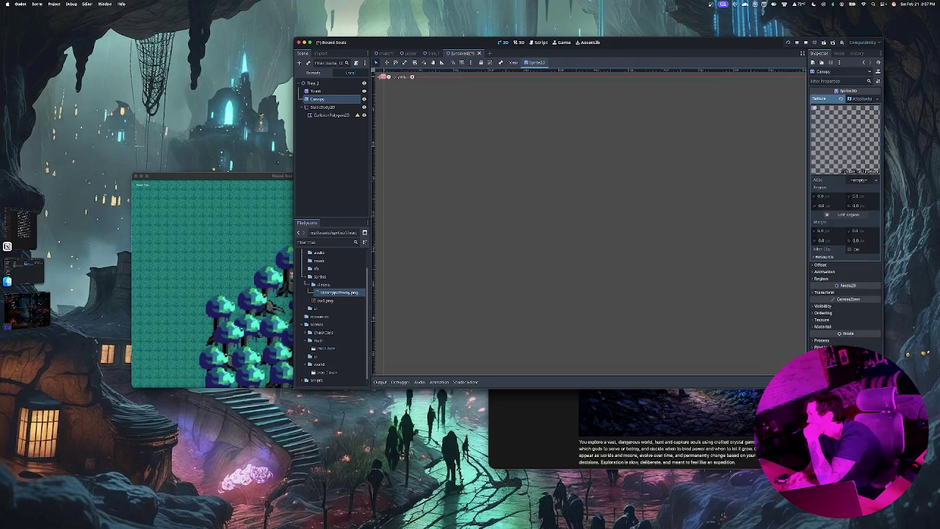
{"action": "mouse_move", "coordinate": [867, 168]}
{"action": "left_mouse_down"}
{"action": "mouse_move", "coordinate": [856, 181]}
{"action": "mouse_move", "coordinate": [865, 182]}
{"action": "left_mouse_up"}
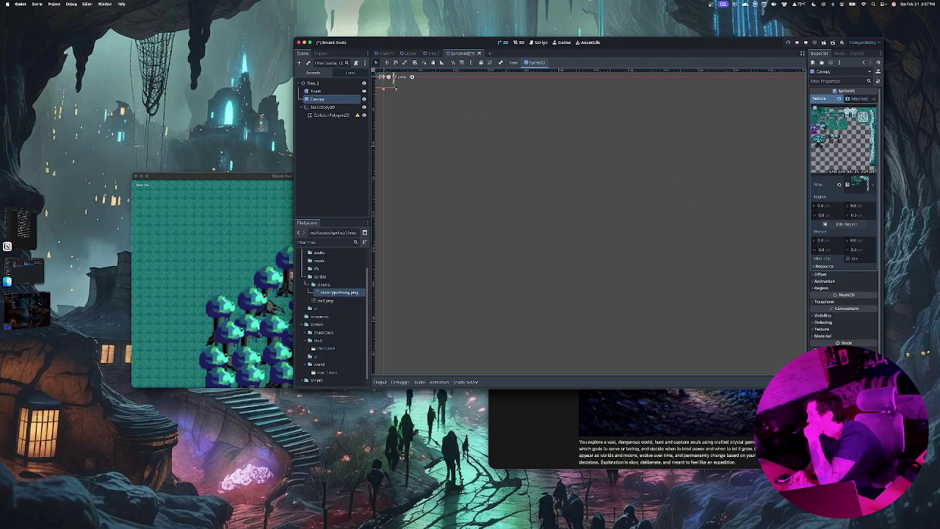
{"action": "left_click", "coordinate": [845, 224]}
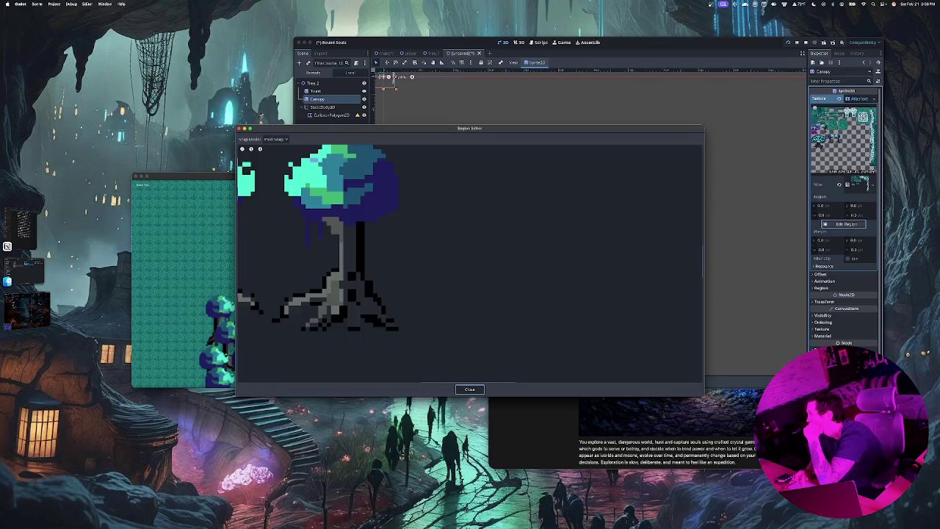
Draw Canopy's region around the tree, trim it to just the leafy top, and close.
{"action": "scroll", "coordinate": [600, 367], "scroll_direction": "down", "scroll_amount": 3}
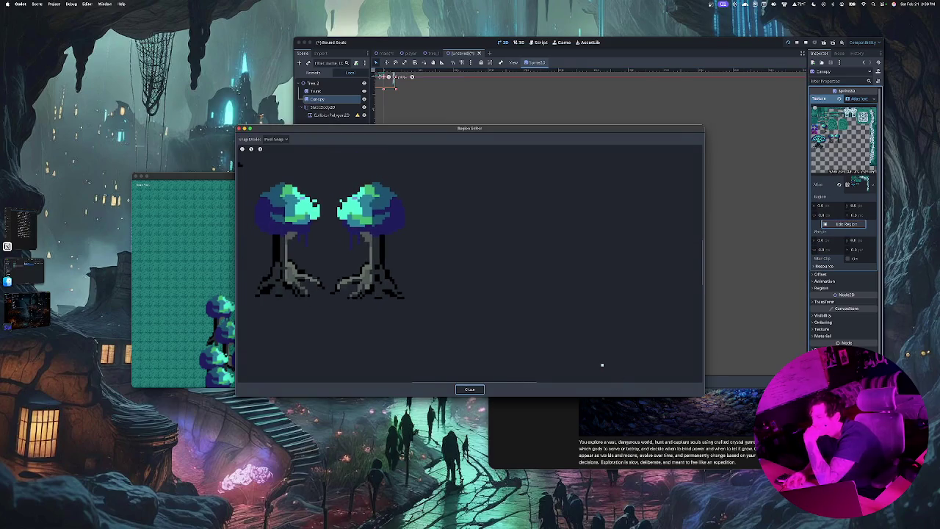
{"action": "scroll", "coordinate": [601, 367], "scroll_direction": "right", "scroll_amount": 5}
{"action": "scroll", "coordinate": [470, 294], "scroll_direction": "down", "scroll_amount": 5}
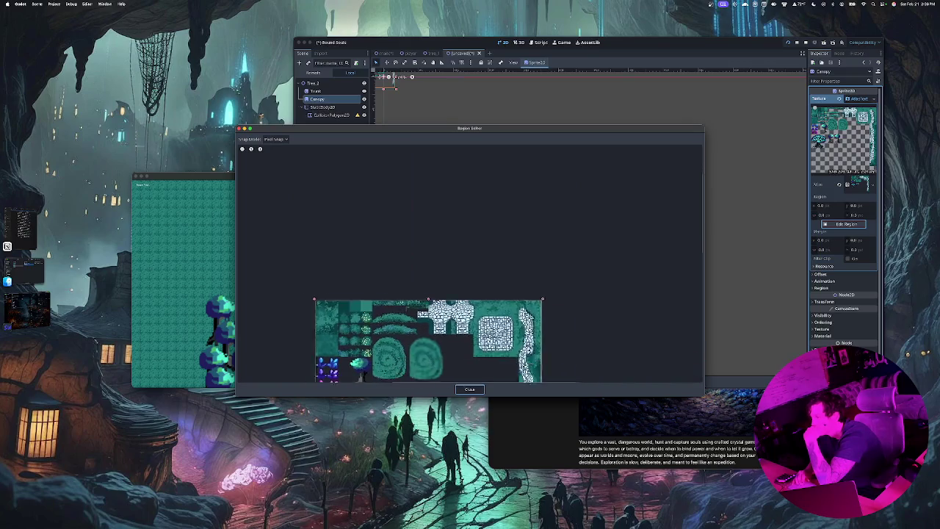
{"action": "left_click_drag", "start_coordinate": [298, 292], "coordinate": [336, 294]}
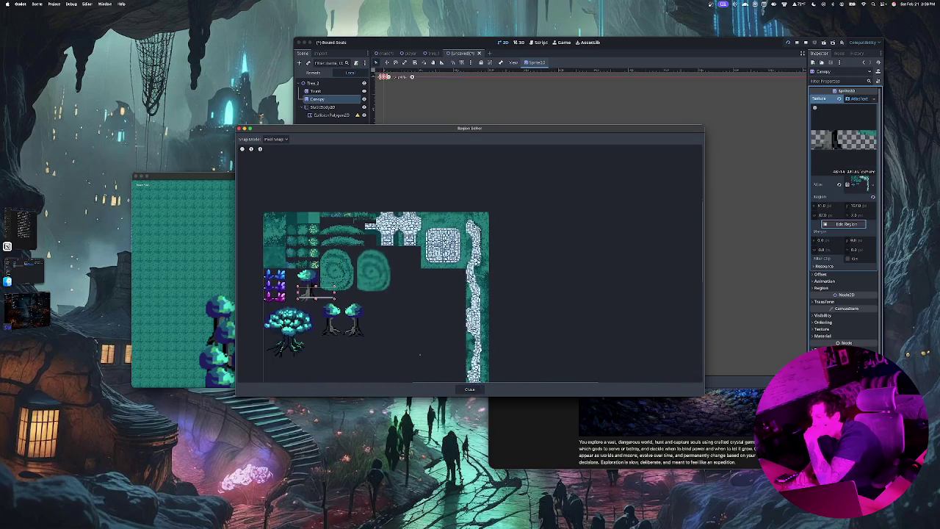
{"action": "scroll", "coordinate": [420, 354], "scroll_direction": "left", "scroll_amount": 5}
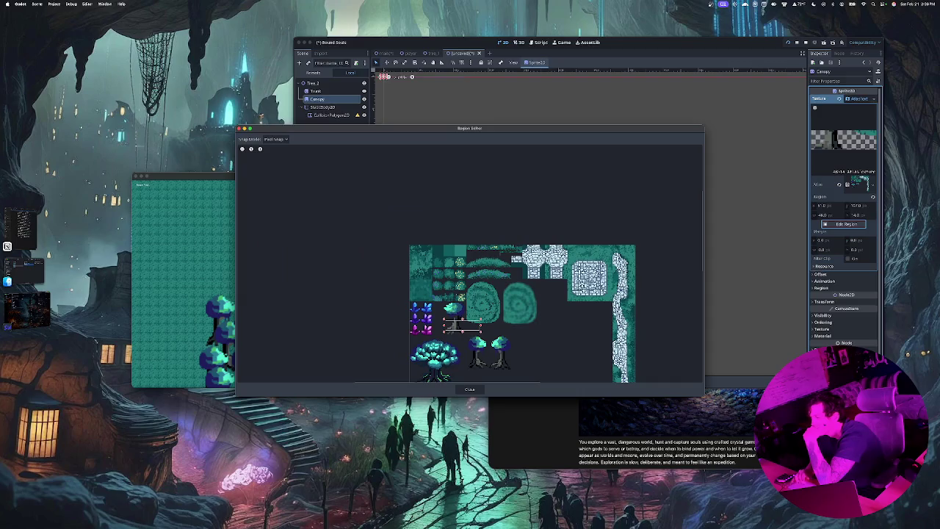
{"action": "scroll", "coordinate": [456, 327], "scroll_direction": "up", "scroll_amount": 5}
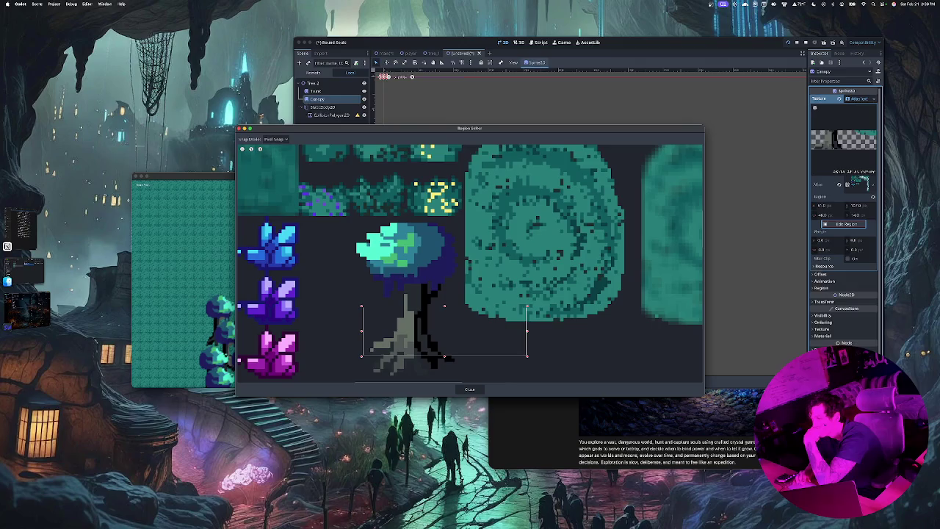
{"action": "left_click_drag", "start_coordinate": [445, 307], "coordinate": [444, 220]}
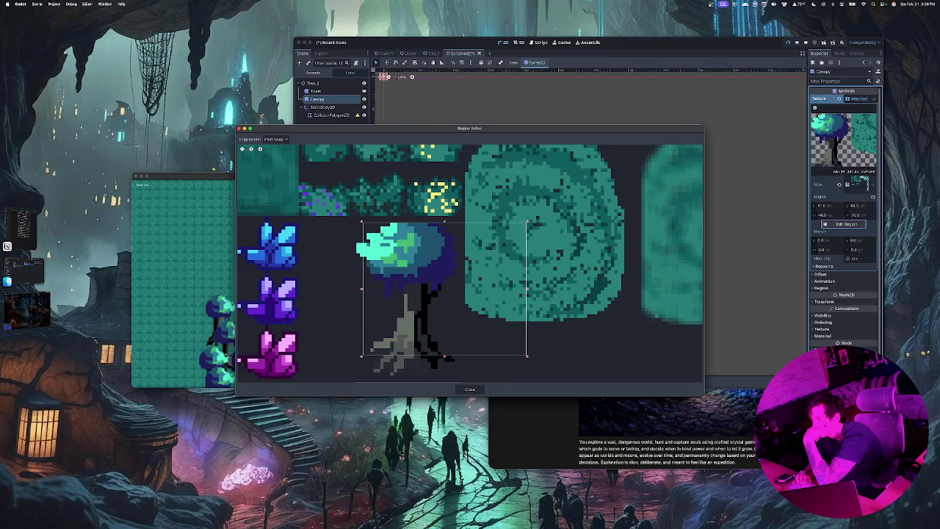
{"action": "left_click_drag", "start_coordinate": [362, 288], "coordinate": [355, 288]}
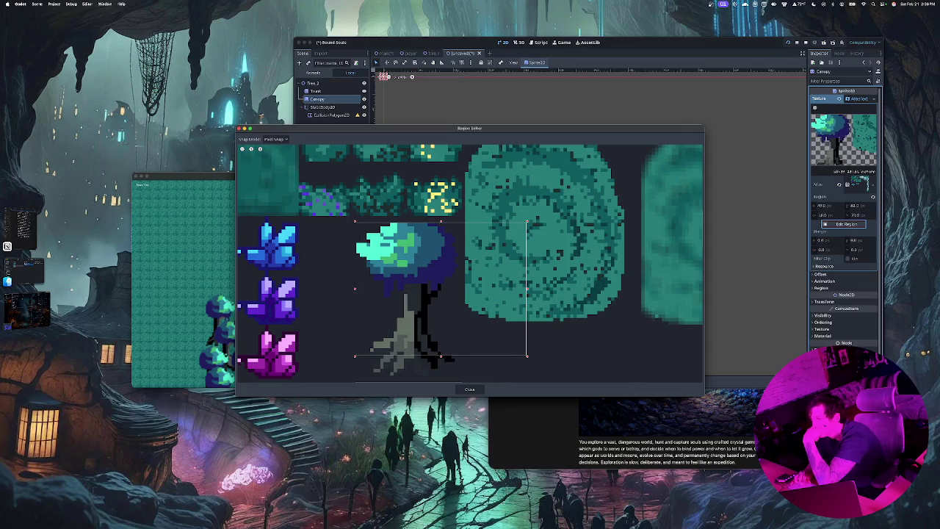
{"action": "left_click_drag", "start_coordinate": [527, 288], "coordinate": [459, 288]}
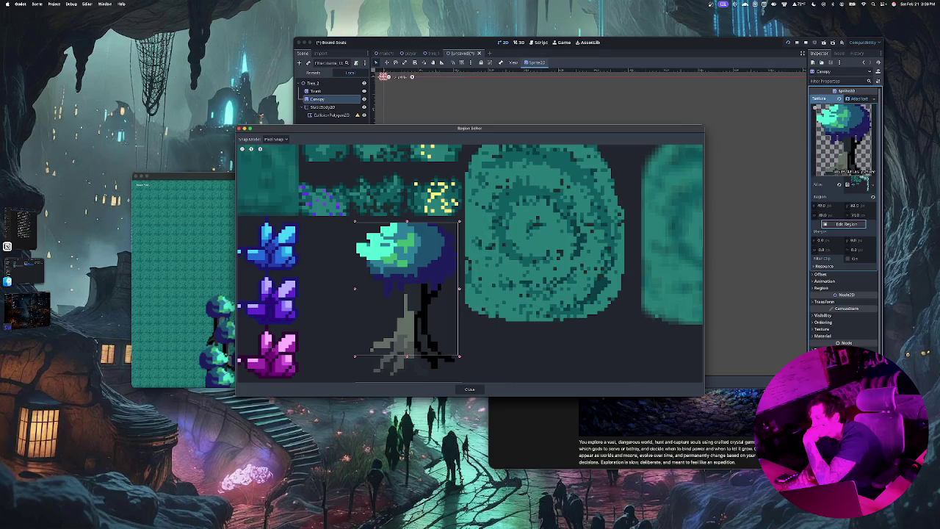
{"action": "mouse_move", "coordinate": [407, 356]}
{"action": "left_mouse_down"}
{"action": "mouse_move", "coordinate": [406, 268]}
{"action": "mouse_move", "coordinate": [407, 285]}
{"action": "left_mouse_up"}
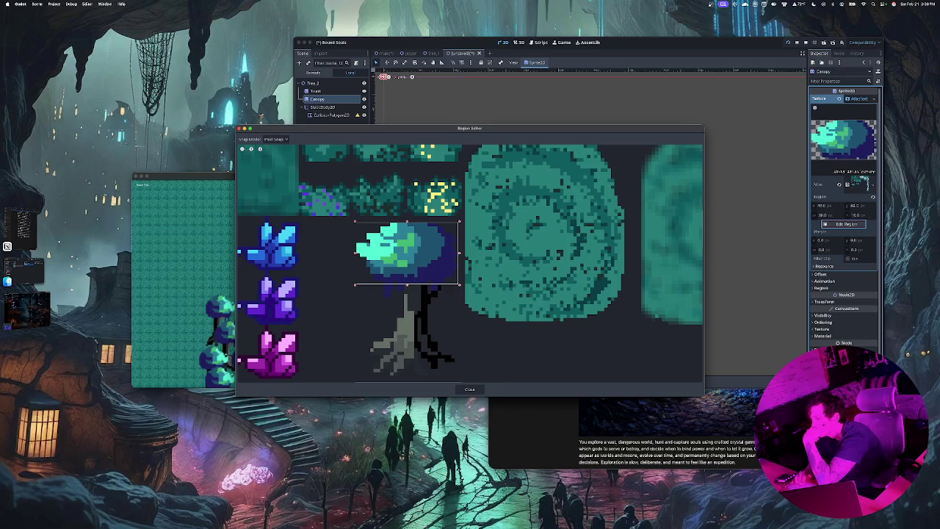
{"action": "left_click", "coordinate": [470, 388]}
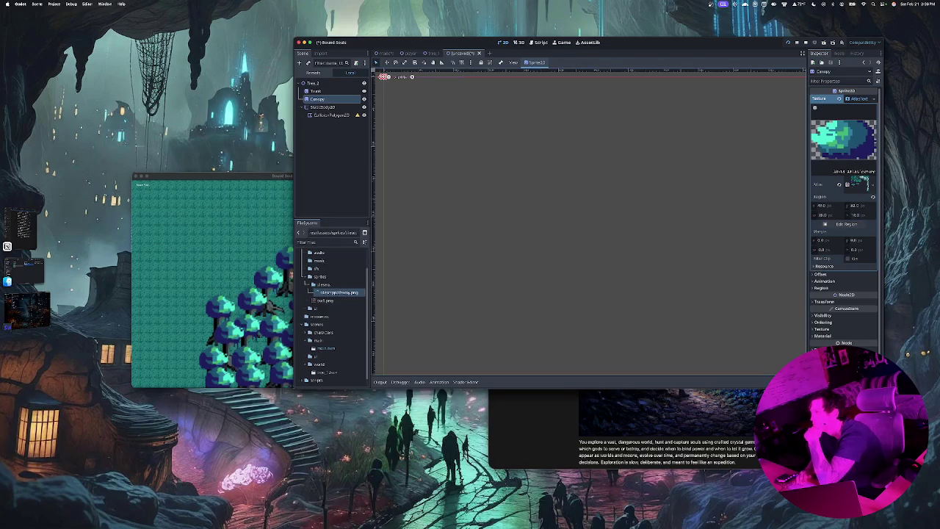
Move the Canopy sprite down and right and edit its Ordering Z Index.
{"action": "left_click_drag", "start_coordinate": [384, 76], "coordinate": [487, 194]}
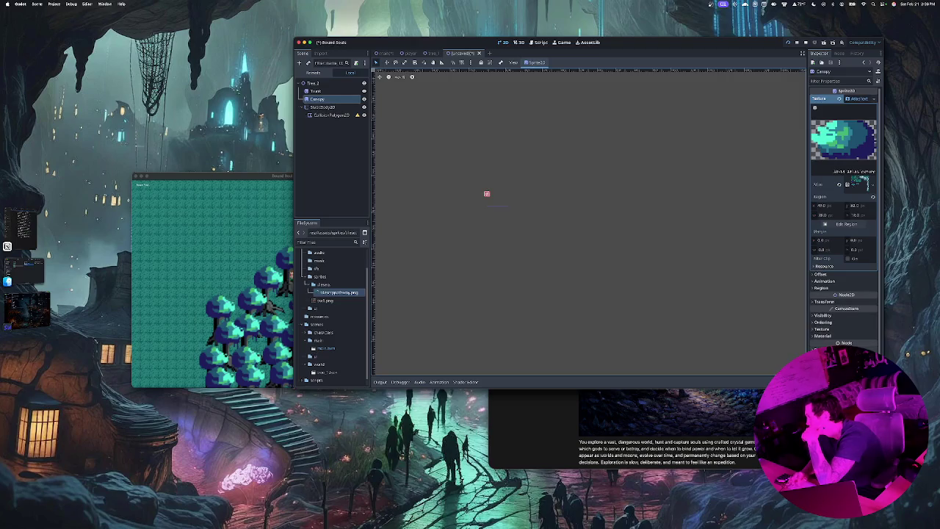
{"action": "left_click", "coordinate": [824, 321]}
{"action": "left_click", "coordinate": [861, 330]}
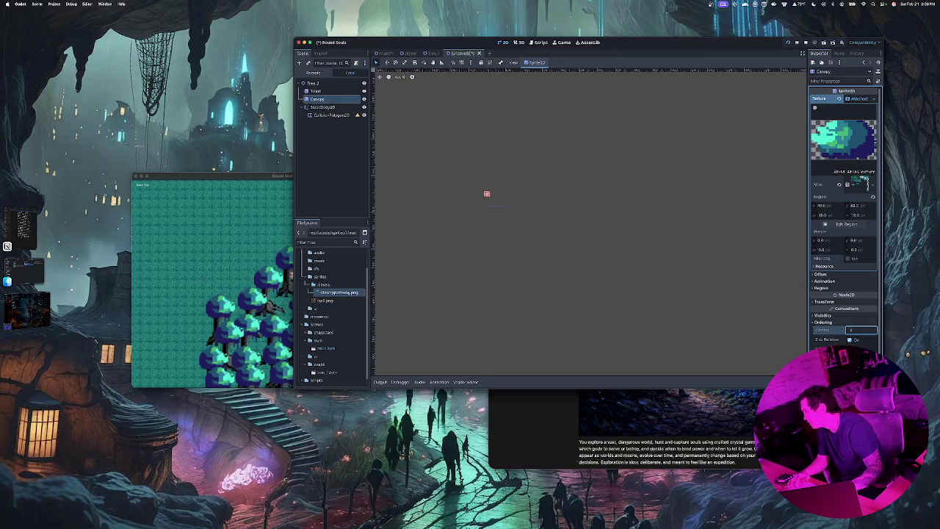
{"action": "left_click", "coordinate": [788, 335]}
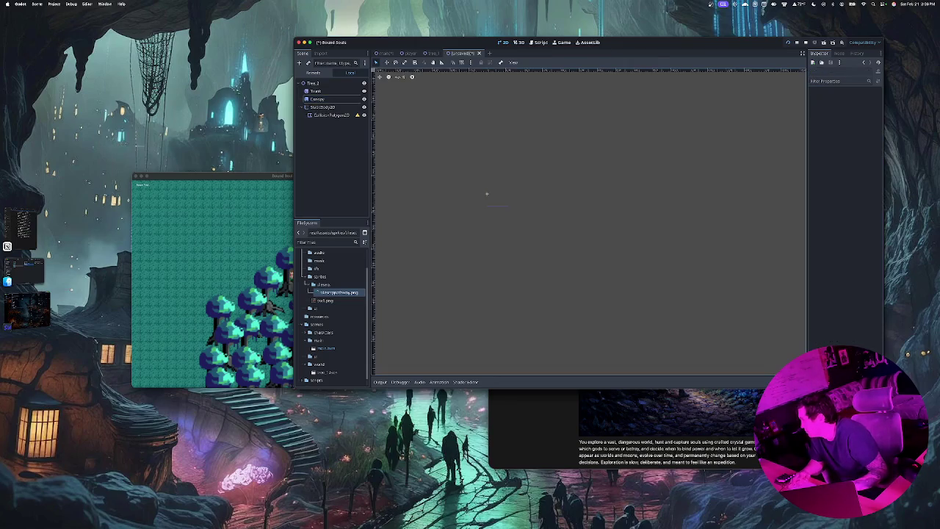
Select Trunk, check its Ordering settings, and start Save Scene As.
{"action": "scroll", "coordinate": [486, 193], "scroll_direction": "left", "scroll_amount": 5}
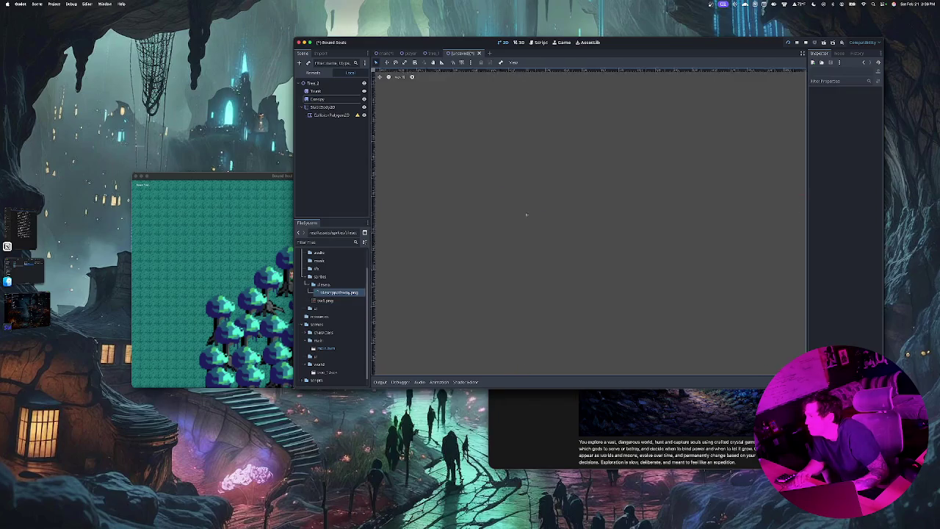
{"action": "scroll", "coordinate": [591, 251], "scroll_direction": "up", "scroll_amount": 5}
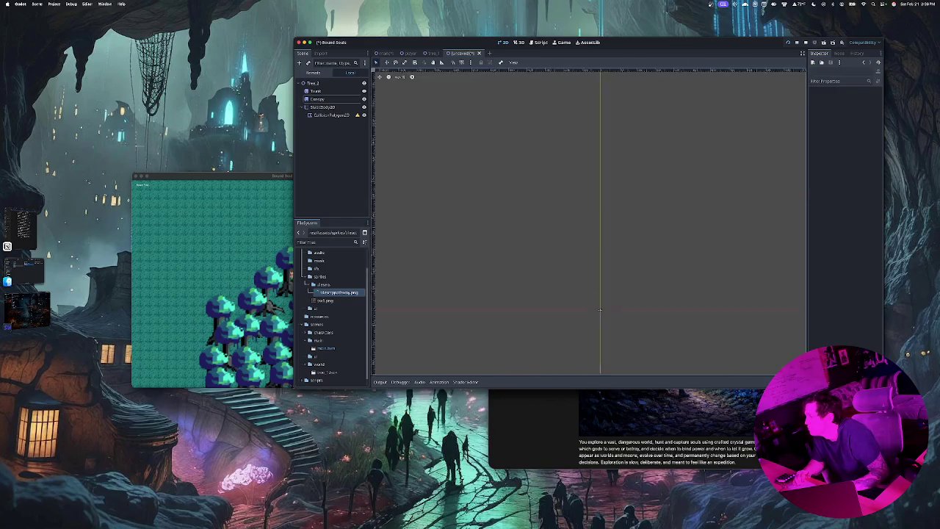
{"action": "left_click_drag", "start_coordinate": [601, 331], "coordinate": [586, 358]}
{"action": "left_click", "coordinate": [586, 358]}
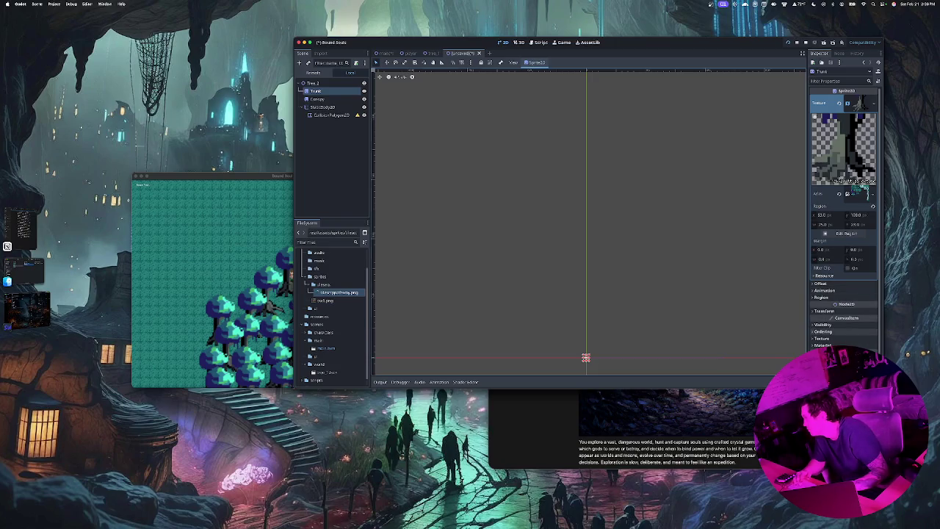
{"action": "left_click", "coordinate": [823, 332]}
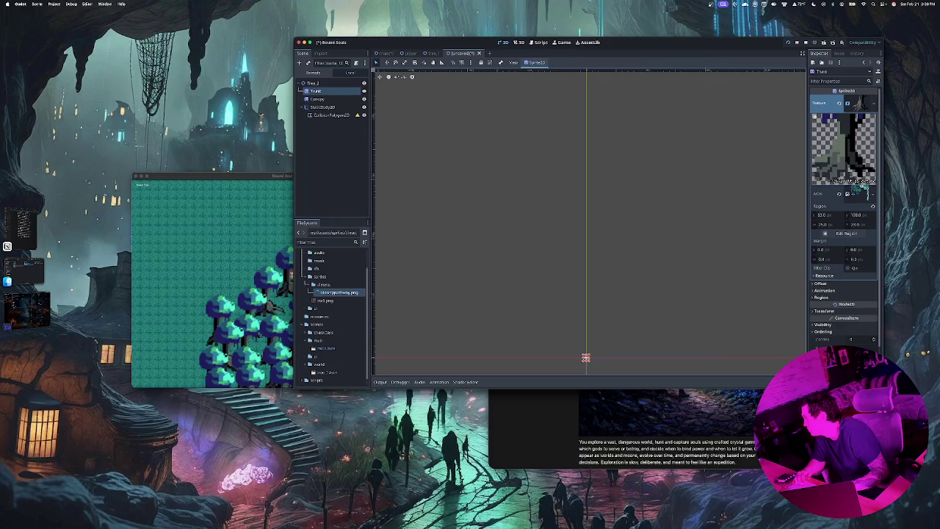
{"action": "key", "text": "ctrl+s"}
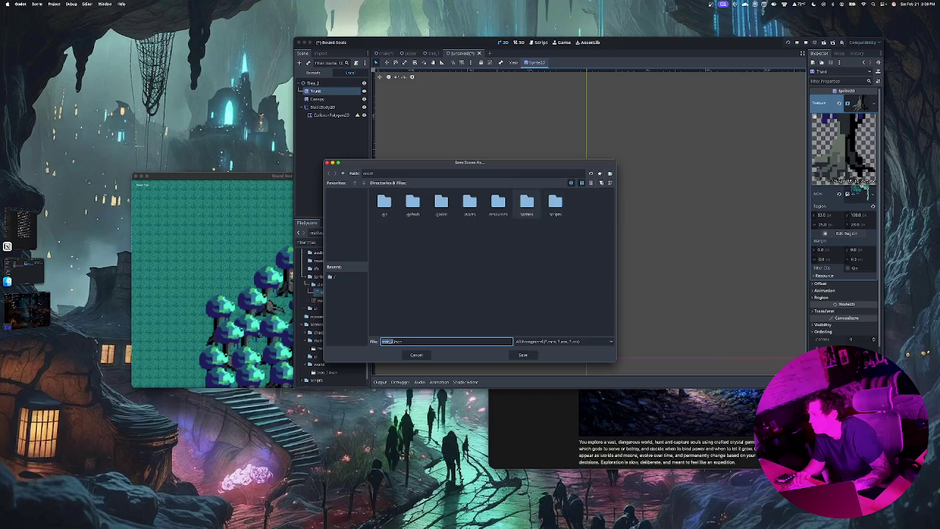
Save the scene as tree_2.tscn in the res://scenes/world folder.
{"action": "left_click", "coordinate": [527, 203]}
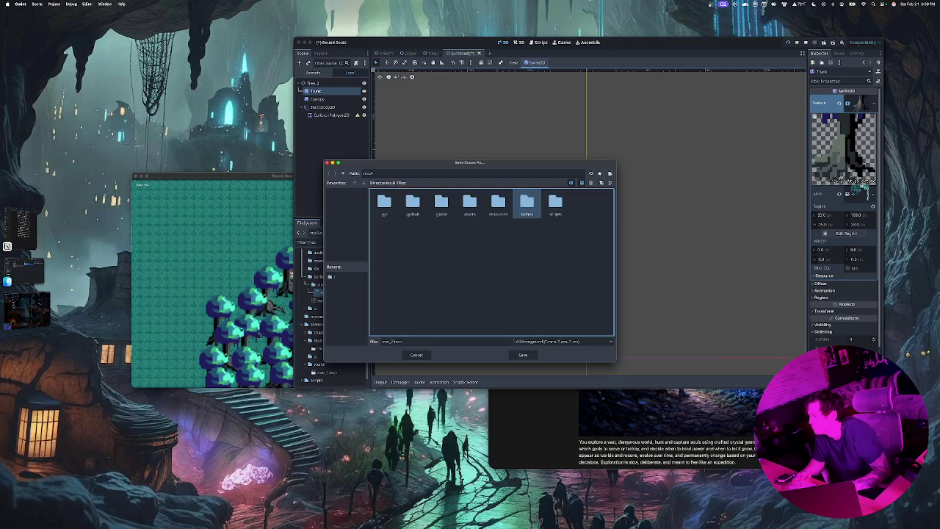
{"action": "double_click", "coordinate": [527, 204]}
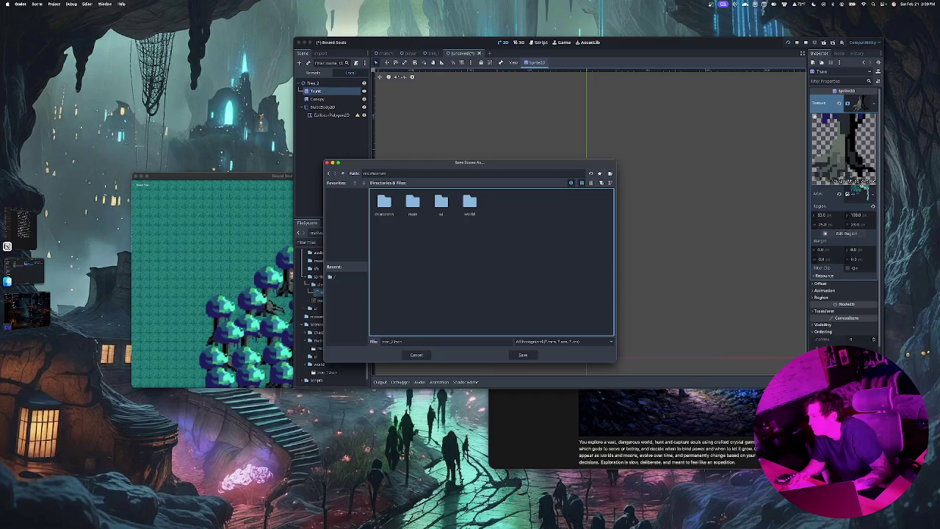
{"action": "double_click", "coordinate": [470, 203]}
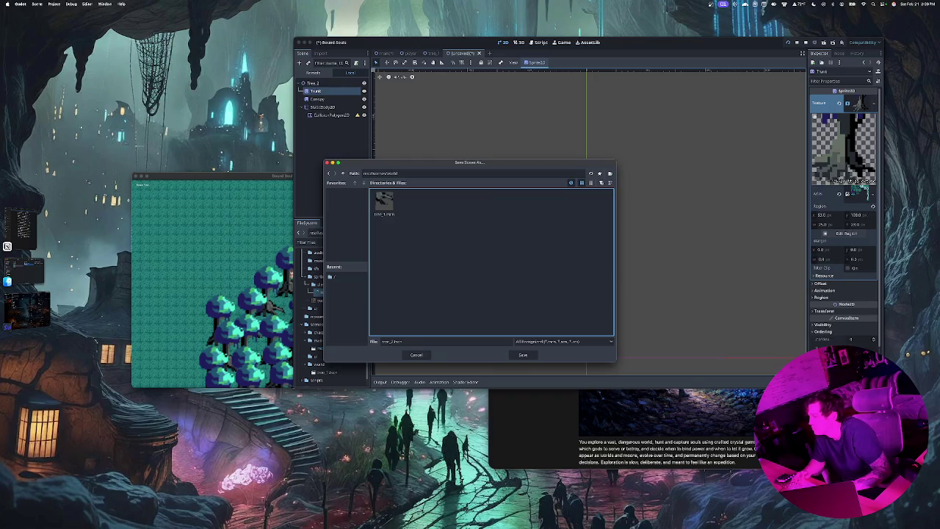
{"action": "left_click", "coordinate": [523, 355]}
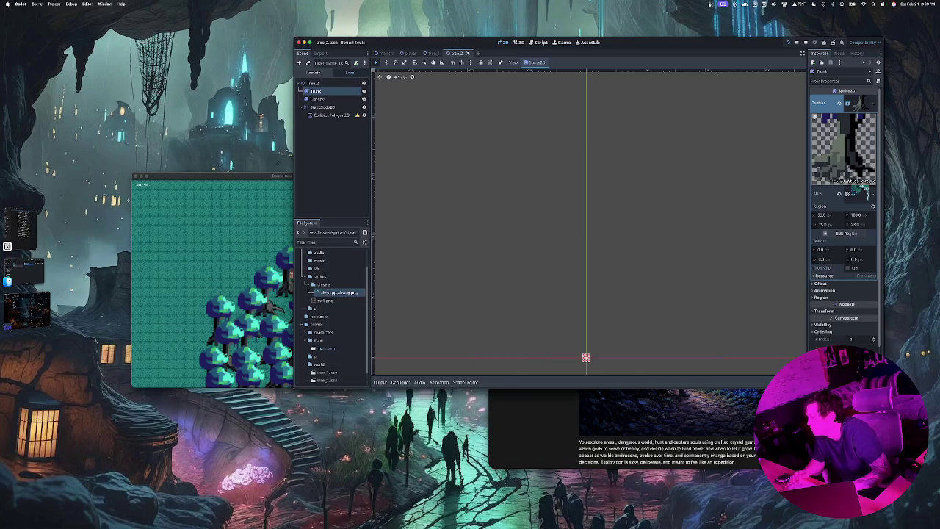
Position the canopy just above the trunk and save tree_2.
{"action": "scroll", "coordinate": [558, 309], "scroll_direction": "up", "scroll_amount": 3}
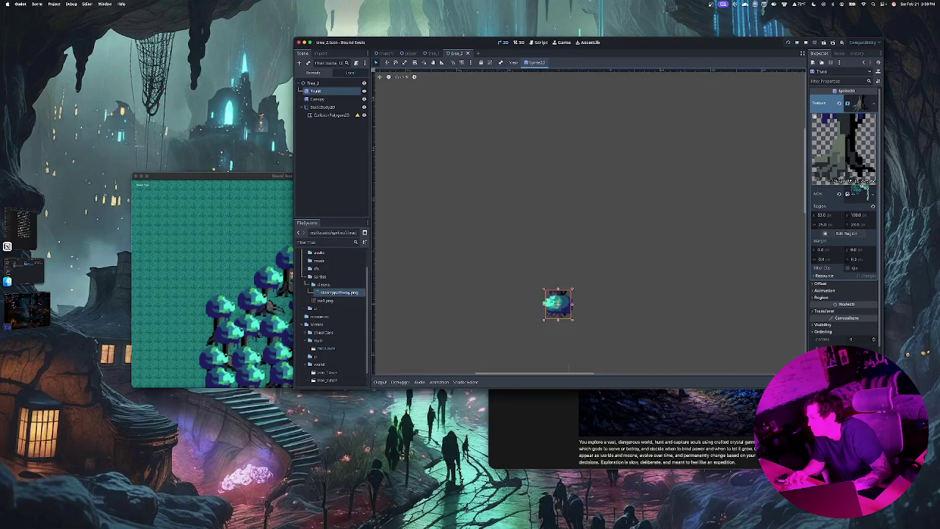
{"action": "mouse_move", "coordinate": [543, 273]}
{"action": "left_mouse_down"}
{"action": "mouse_move", "coordinate": [557, 200]}
{"action": "mouse_move", "coordinate": [538, 237]}
{"action": "left_mouse_up"}
{"action": "key", "text": "Escape"}
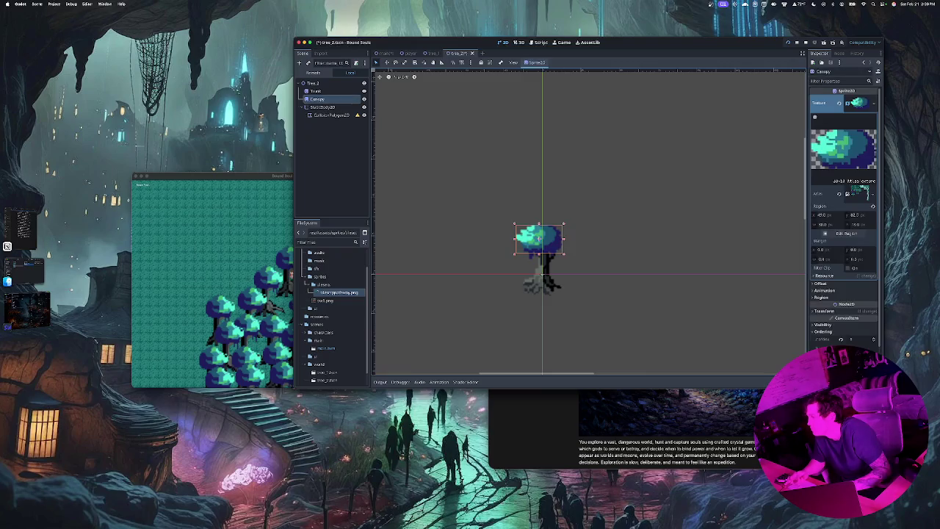
{"action": "left_click_drag", "start_coordinate": [540, 239], "coordinate": [540, 238]}
{"action": "key", "text": "Escape"}
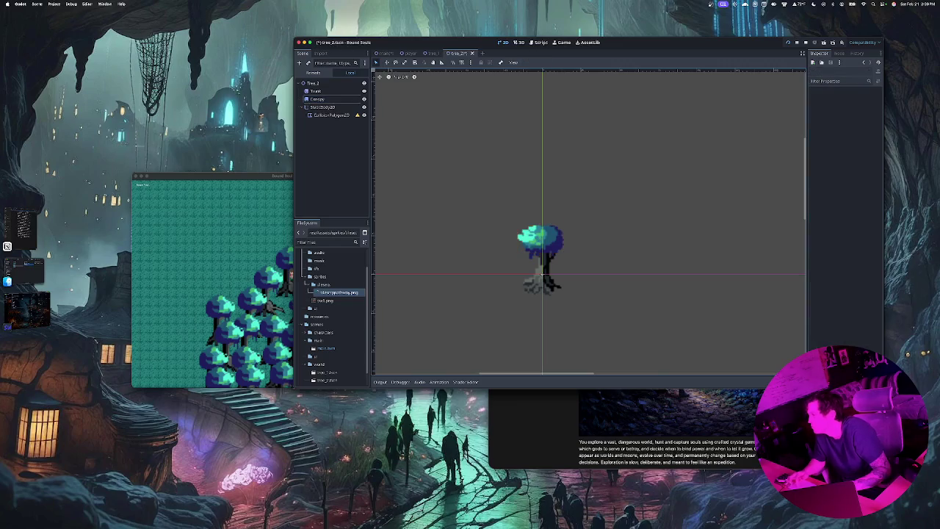
{"action": "key", "text": "super+s"}
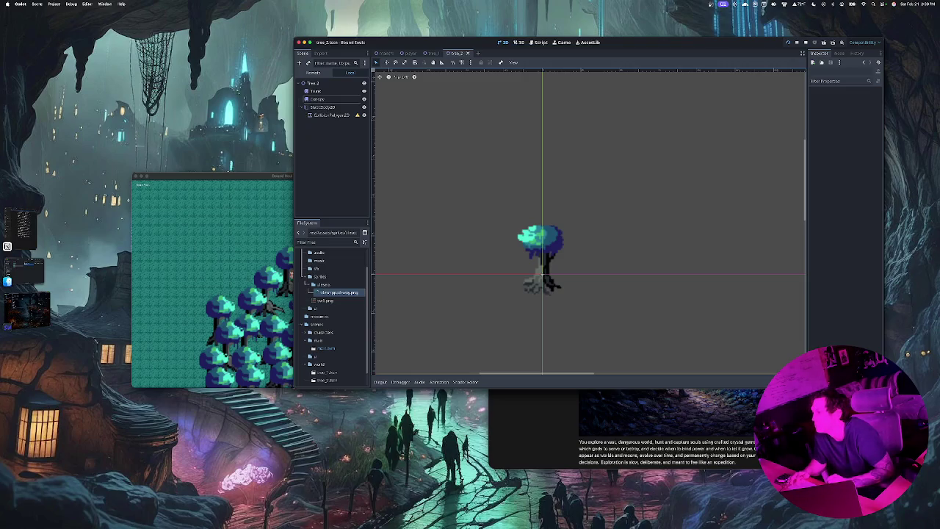
Delete the CollisionPolygon2D from the StaticBody2D.
{"action": "left_click", "coordinate": [331, 115]}
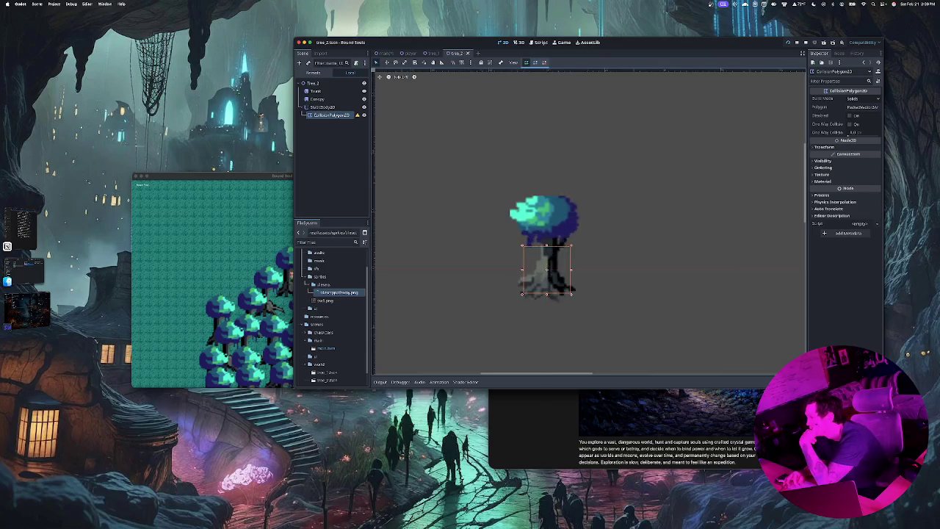
{"action": "scroll", "coordinate": [532, 284], "scroll_direction": "up", "scroll_amount": 4}
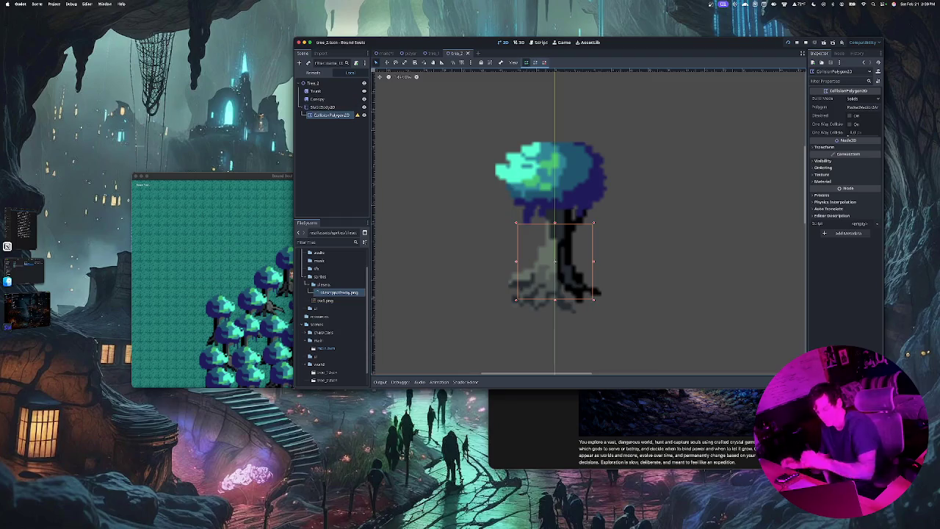
{"action": "key", "text": "Delete"}
{"action": "key", "text": "Return"}
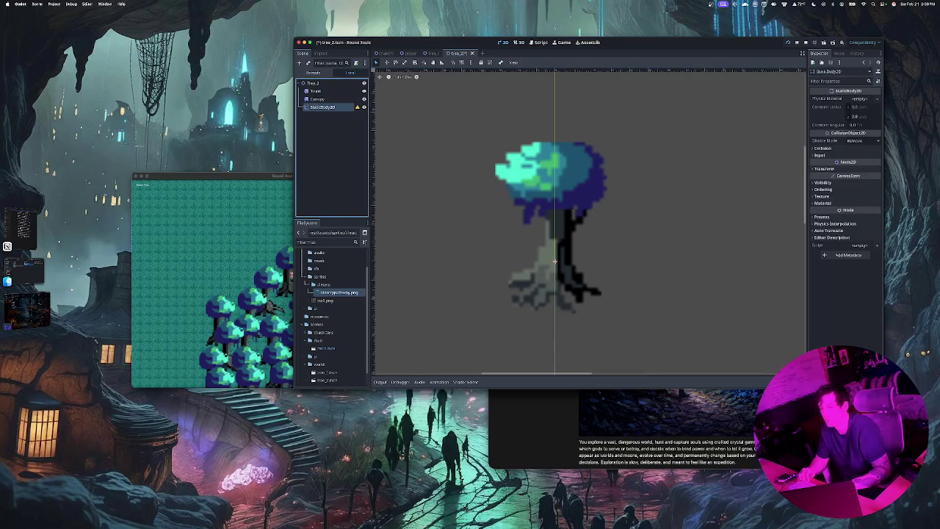
Add a CollisionShape2D under StaticBody2D and give it a new CircleShape2D.
{"action": "key", "text": "super+a"}
{"action": "type", "text": "sprite"}
{"action": "key", "text": "super+a"}
{"action": "type", "text": "co"}
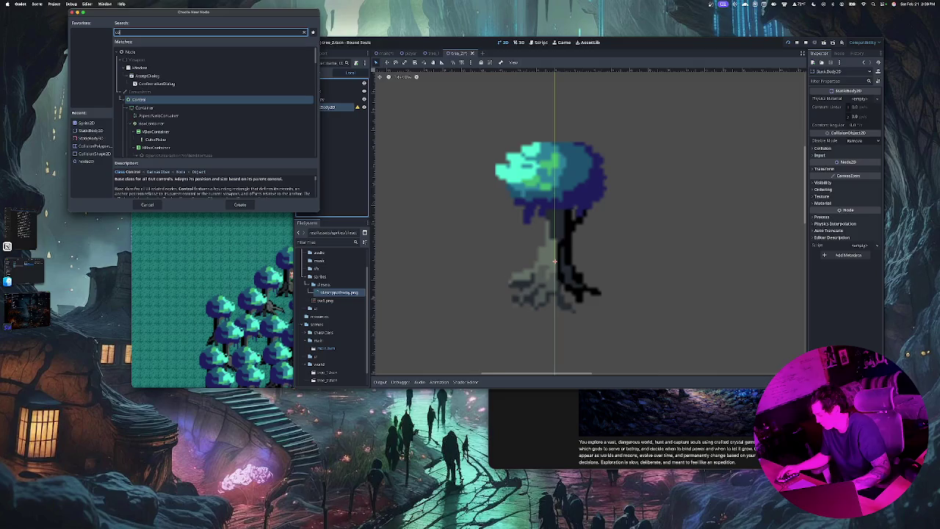
{"action": "type", "text": "llisionshape"}
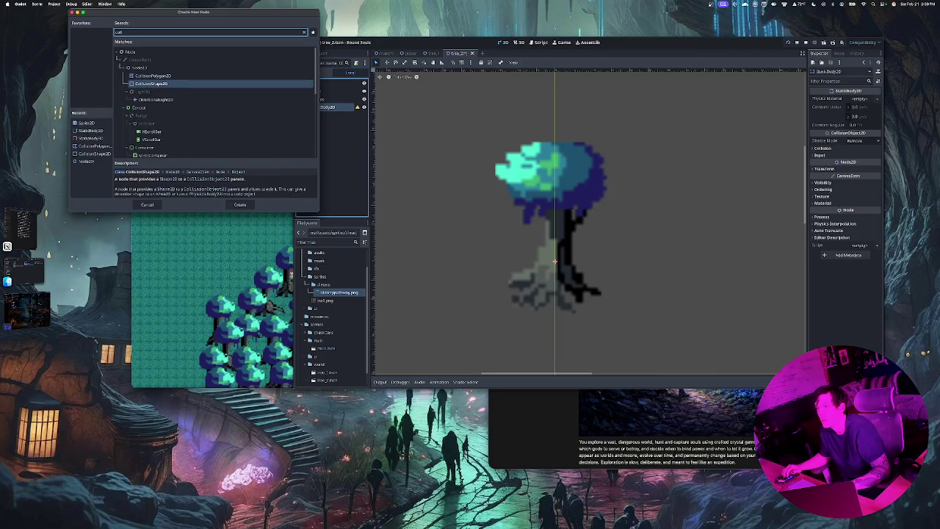
{"action": "key", "text": "Return"}
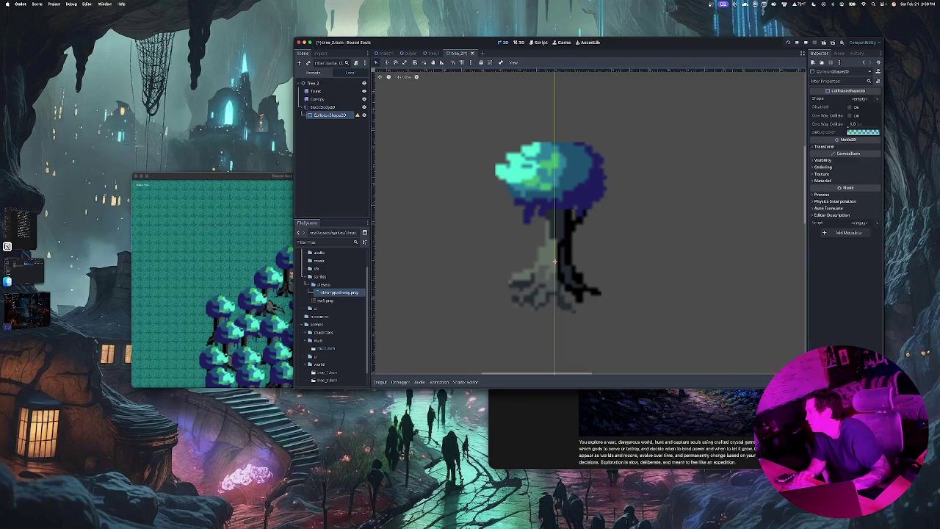
{"action": "left_click", "coordinate": [860, 99]}
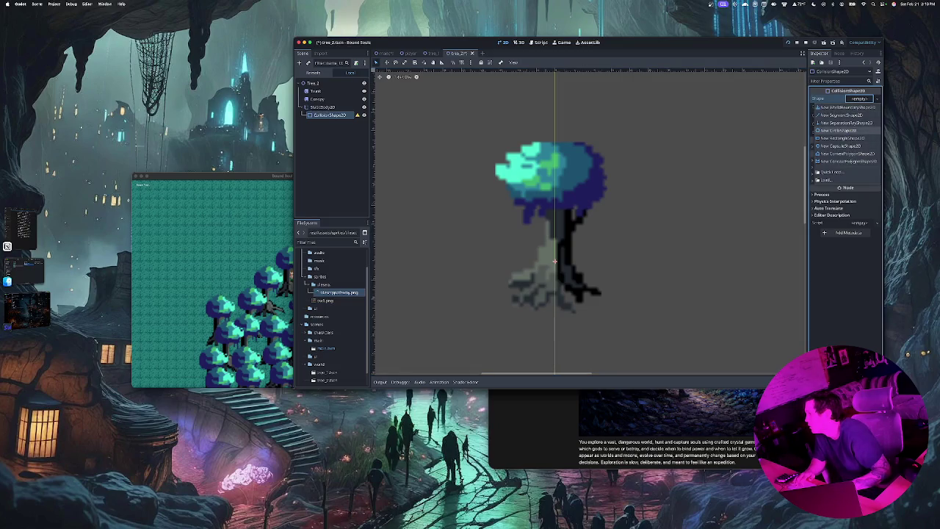
{"action": "left_click", "coordinate": [837, 130]}
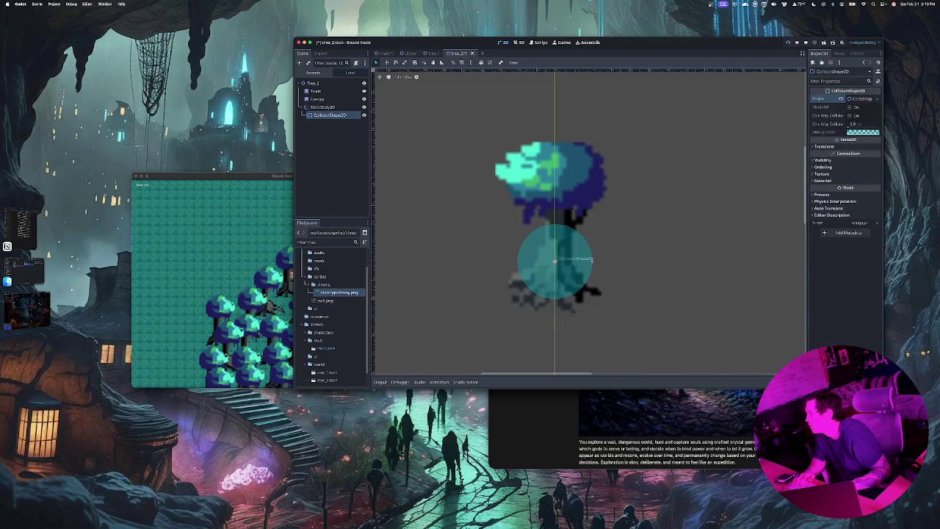
Shrink the circle, move it onto the trunk base, save tree_2, and return to main.
{"action": "mouse_move", "coordinate": [592, 258]}
{"action": "left_mouse_down"}
{"action": "mouse_move", "coordinate": [555, 269]}
{"action": "mouse_move", "coordinate": [569, 273]}
{"action": "left_mouse_up"}
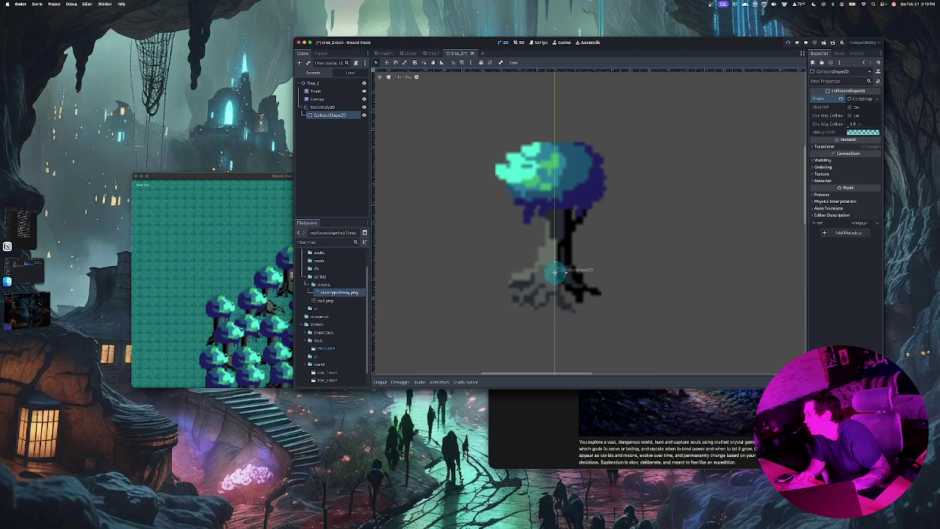
{"action": "left_click_drag", "start_coordinate": [569, 272], "coordinate": [574, 273]}
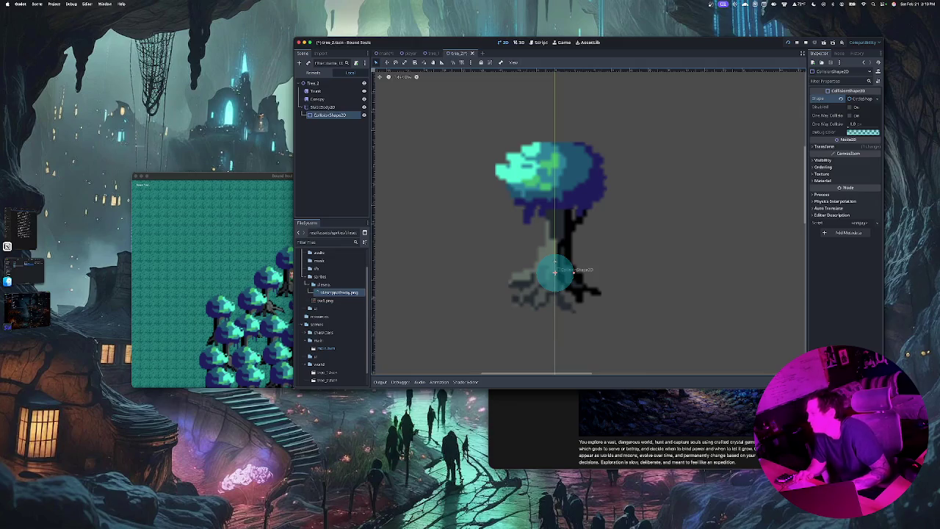
{"action": "key", "text": "ctrl+z"}
{"action": "key", "text": "ctrl+shift+z"}
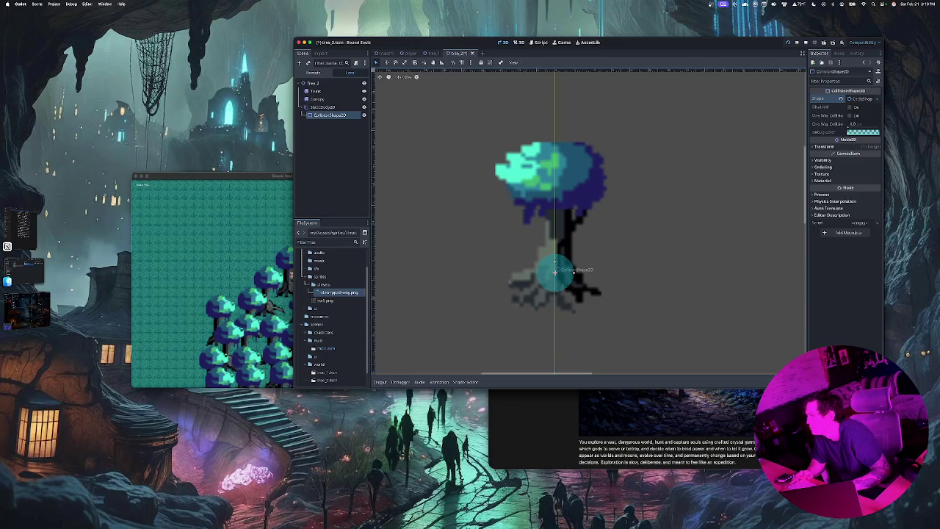
{"action": "left_click_drag", "start_coordinate": [555, 273], "coordinate": [557, 277]}
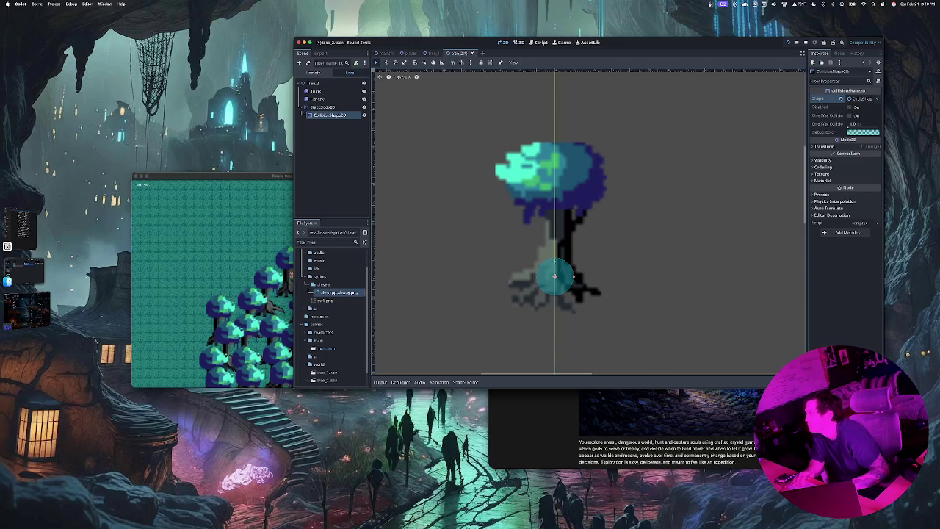
{"action": "key", "text": "ctrl+s"}
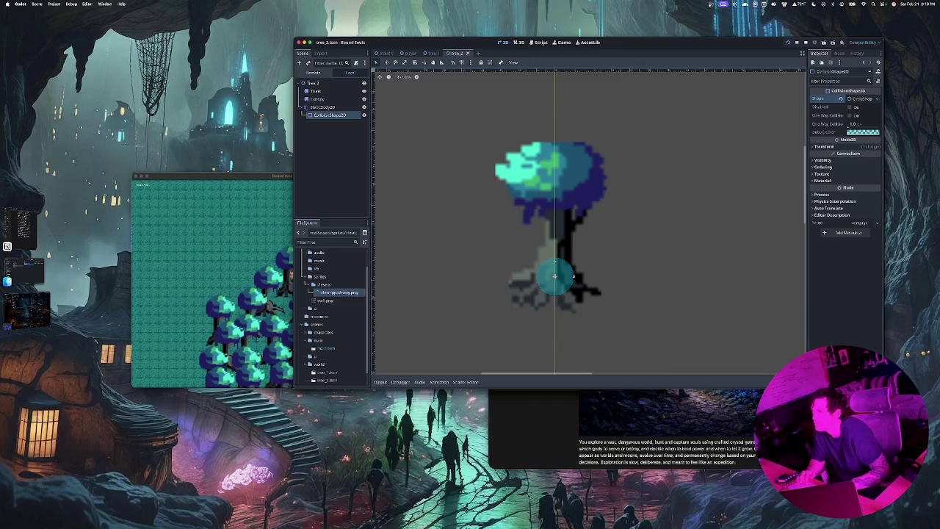
{"action": "key", "text": "ctrl+z"}
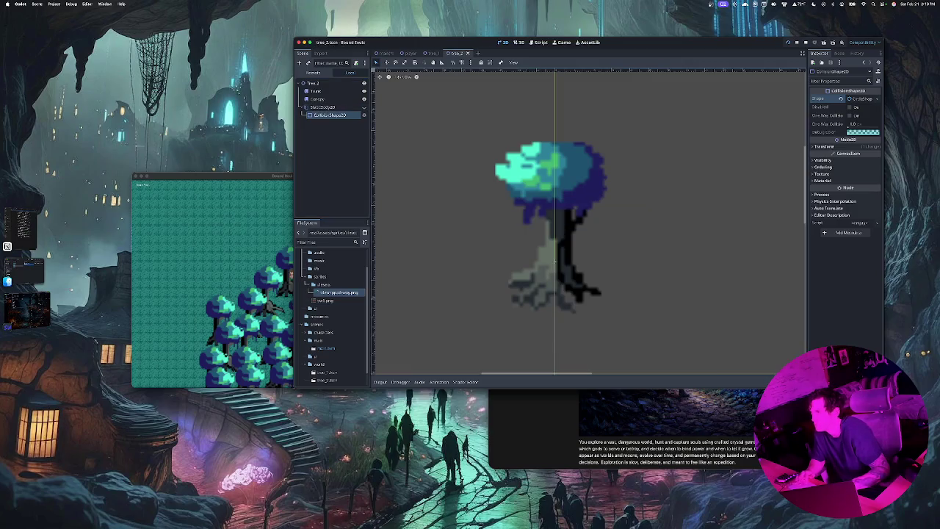
{"action": "left_click", "coordinate": [385, 53]}
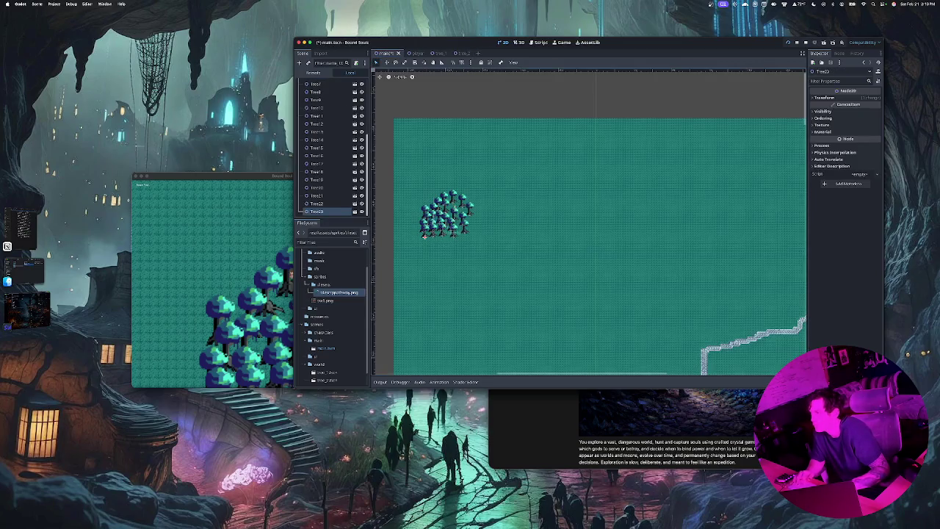
Drop a test tree_2 instance into main, delete it, then show the collision shape's Transform in tree_2.
{"action": "scroll", "coordinate": [443, 246], "scroll_direction": "up", "scroll_amount": 3}
{"action": "left_click_drag", "start_coordinate": [327, 380], "coordinate": [420, 236]}
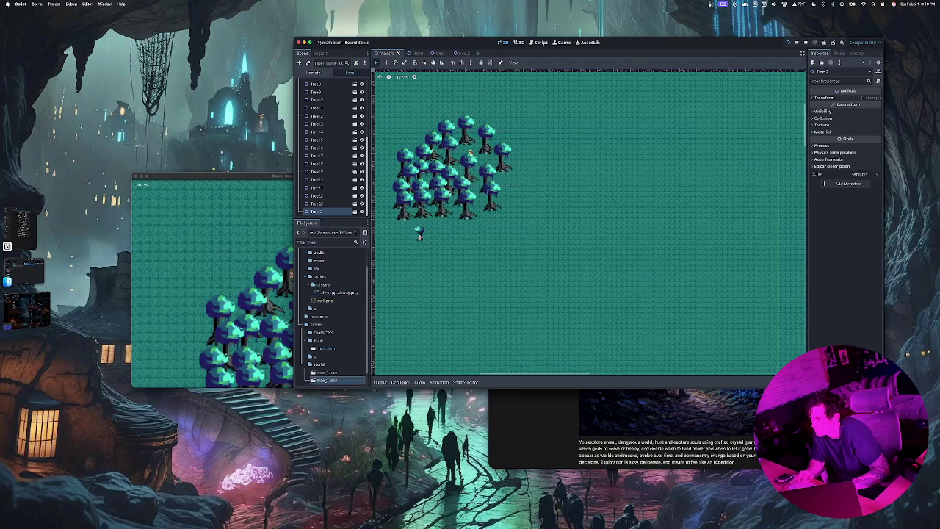
{"action": "key", "text": "Delete"}
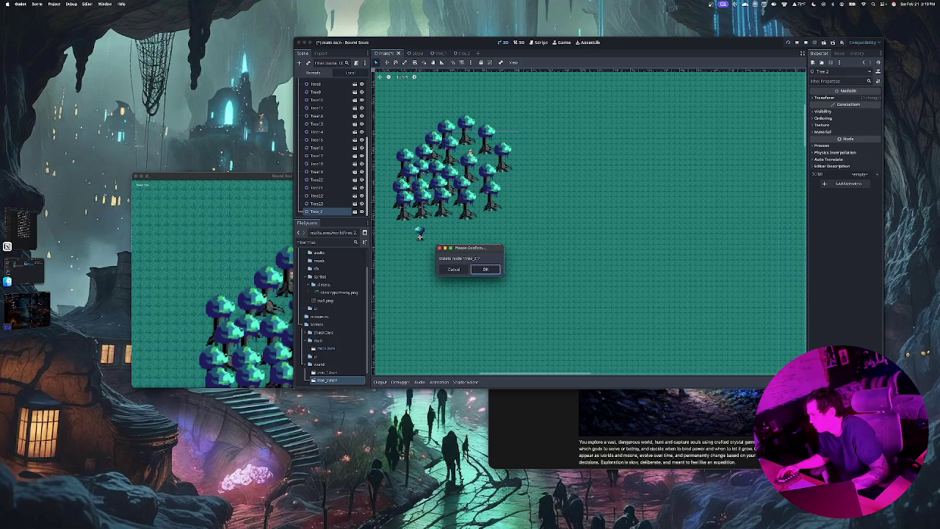
{"action": "key", "text": "Return"}
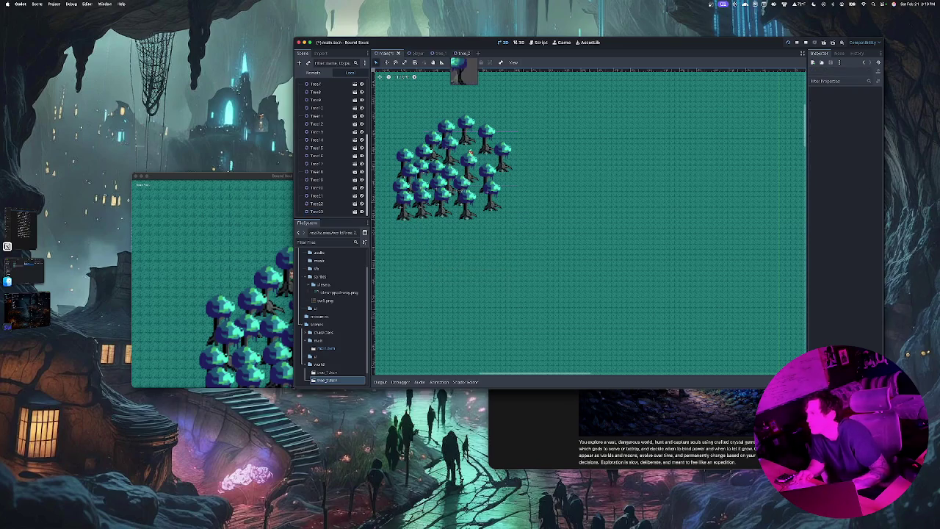
{"action": "left_click", "coordinate": [457, 53]}
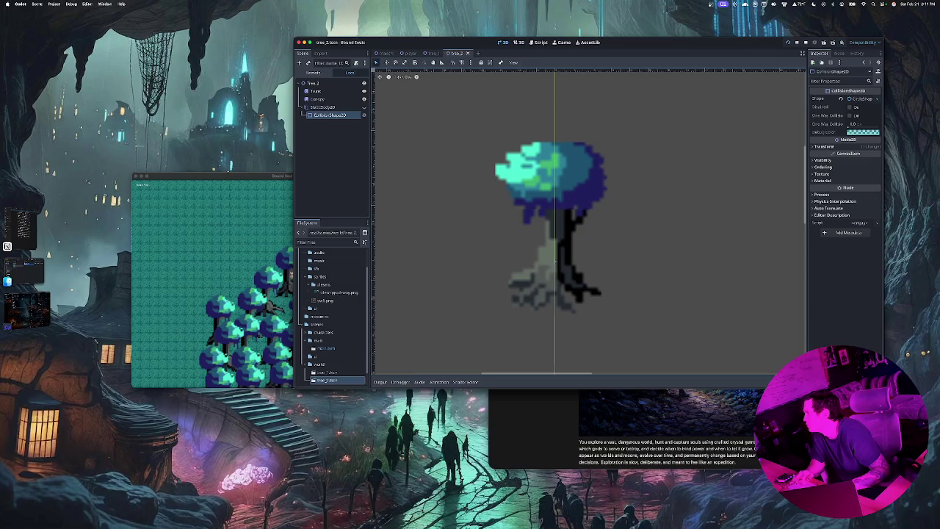
{"action": "left_click", "coordinate": [824, 147]}
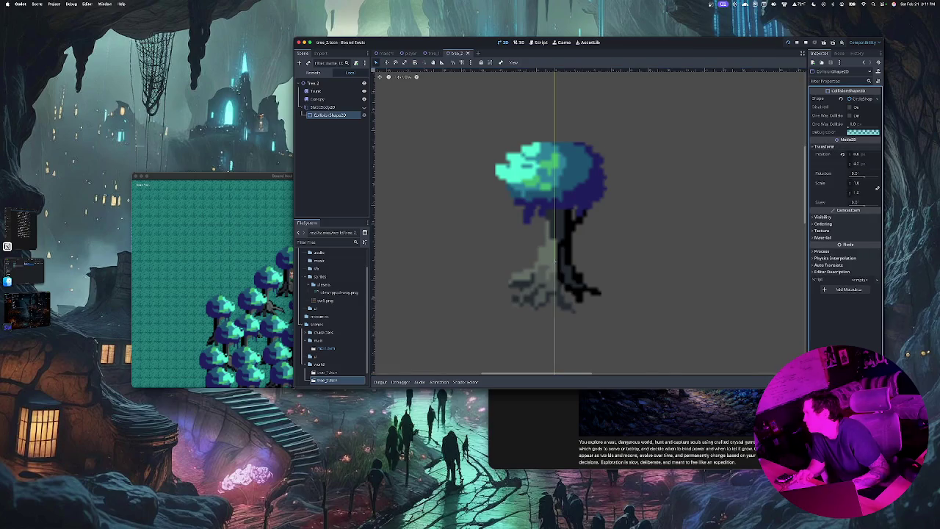
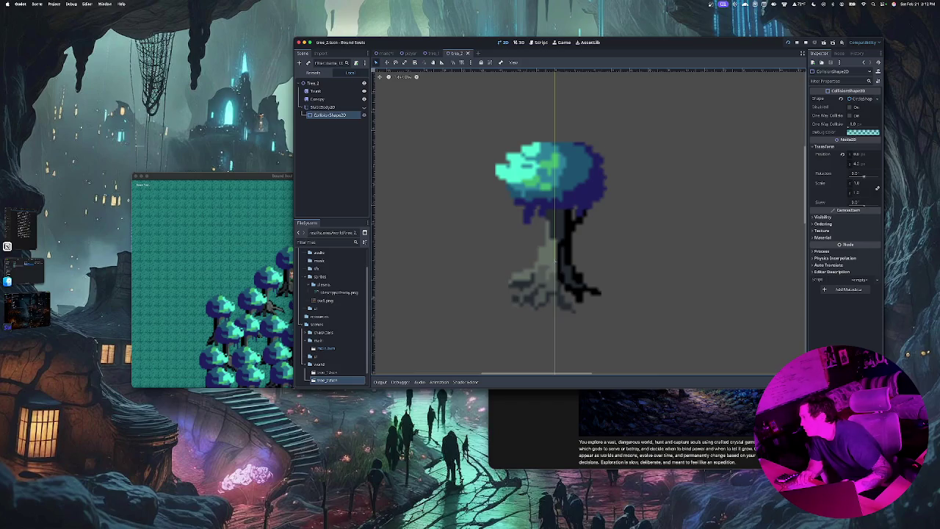
Set the tree_2 collision shape's scale to 2.0, save, and run the game.
{"action": "left_click", "coordinate": [860, 183]}
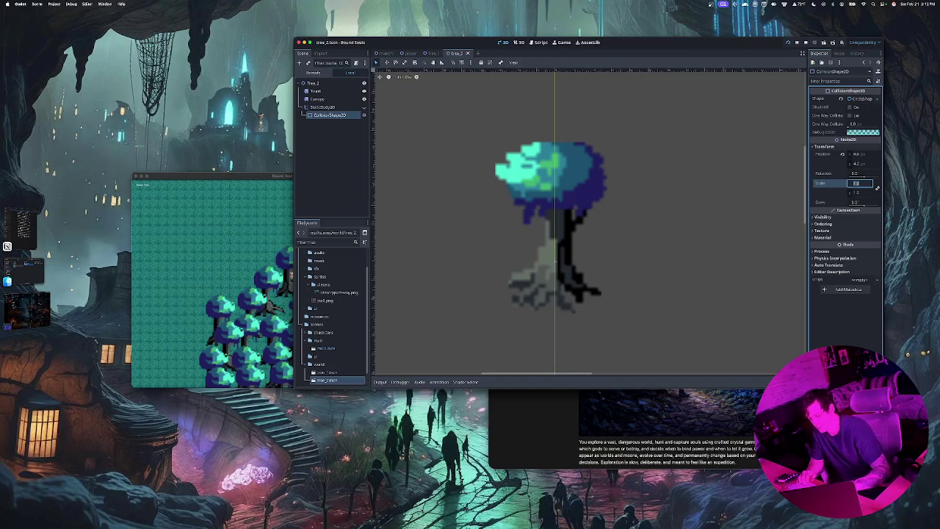
{"action": "type", "text": "2"}
{"action": "key", "text": "Return"}
{"action": "key", "text": "ctrl+s"}
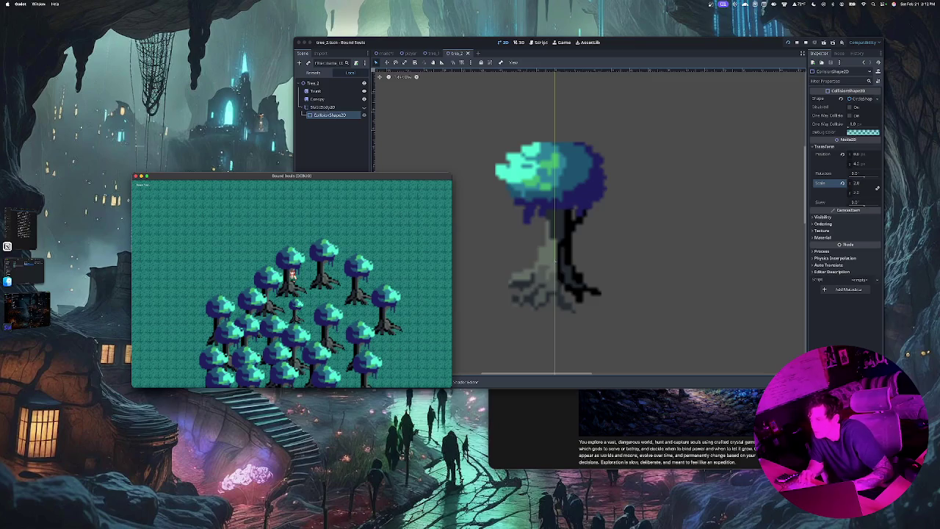
{"action": "key", "text": "super+Tab"}
In the main scene, drop a test tree_2 instance below the grove, then delete it.
{"action": "left_click", "coordinate": [383, 52]}
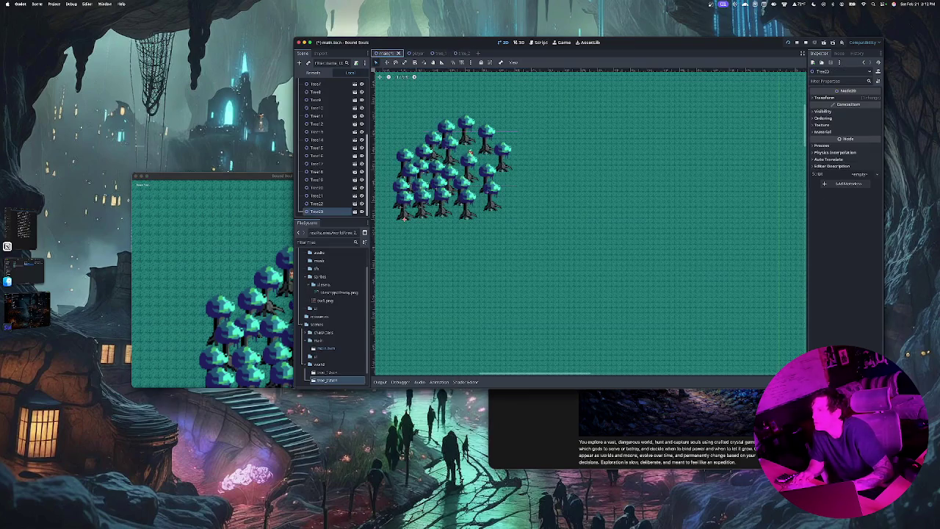
{"action": "mouse_move", "coordinate": [327, 379]}
{"action": "left_mouse_down"}
{"action": "mouse_move", "coordinate": [466, 221]}
{"action": "mouse_move", "coordinate": [446, 230]}
{"action": "left_mouse_up"}
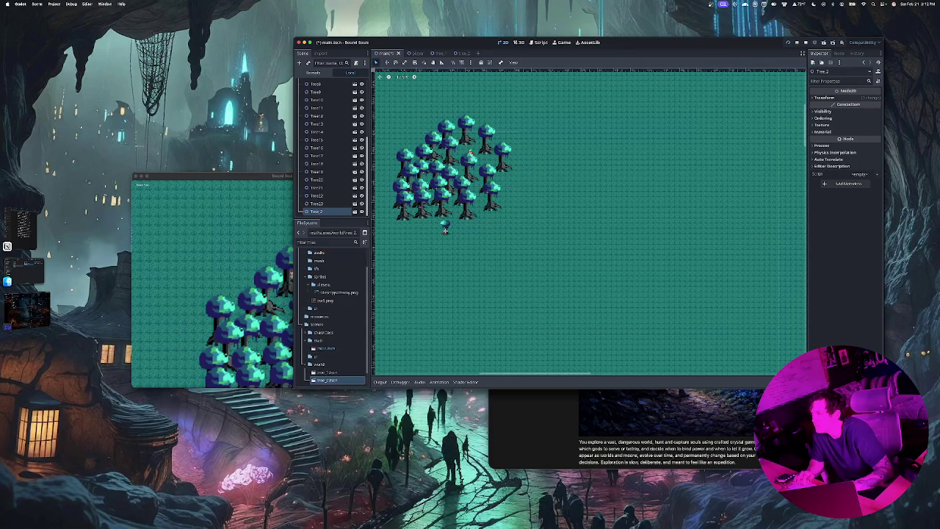
{"action": "left_click", "coordinate": [445, 230]}
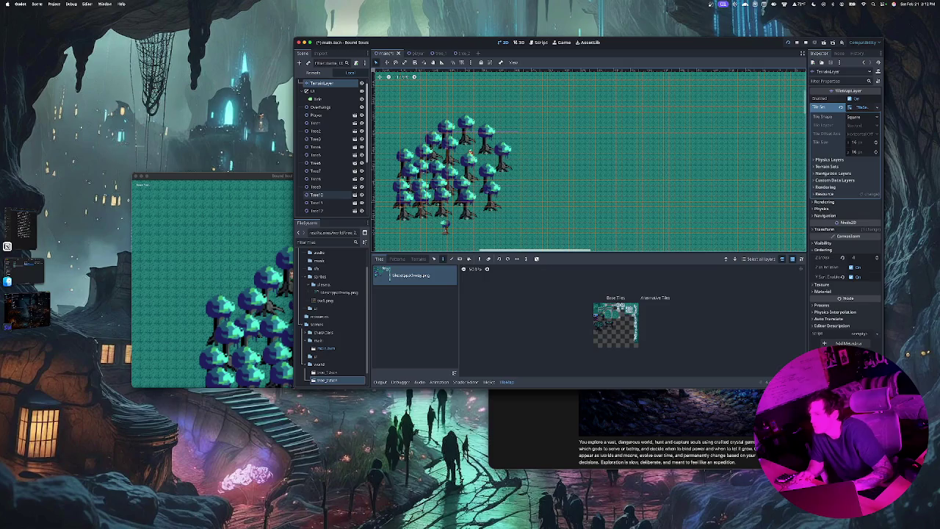
{"action": "scroll", "coordinate": [327, 203], "scroll_direction": "down", "scroll_amount": 5}
{"action": "left_click", "coordinate": [323, 210]}
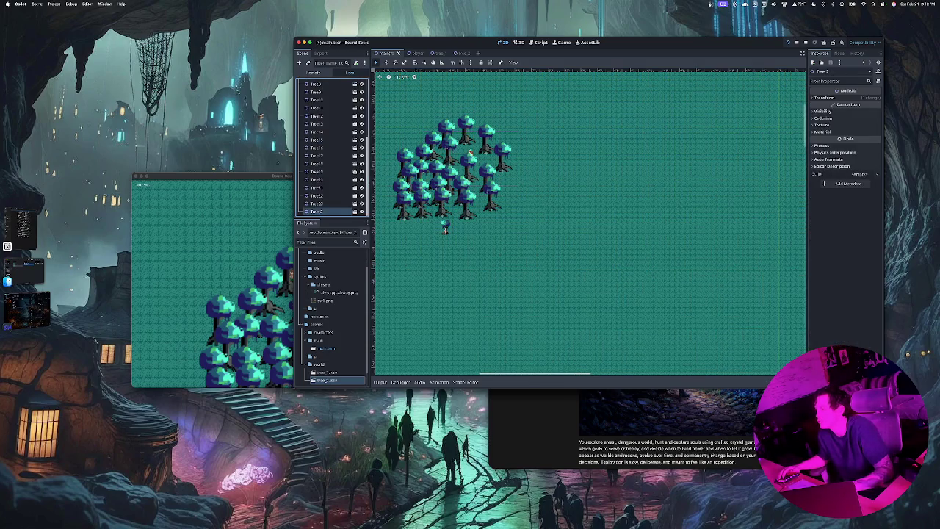
{"action": "key", "text": "Delete"}
{"action": "key", "text": "Return"}
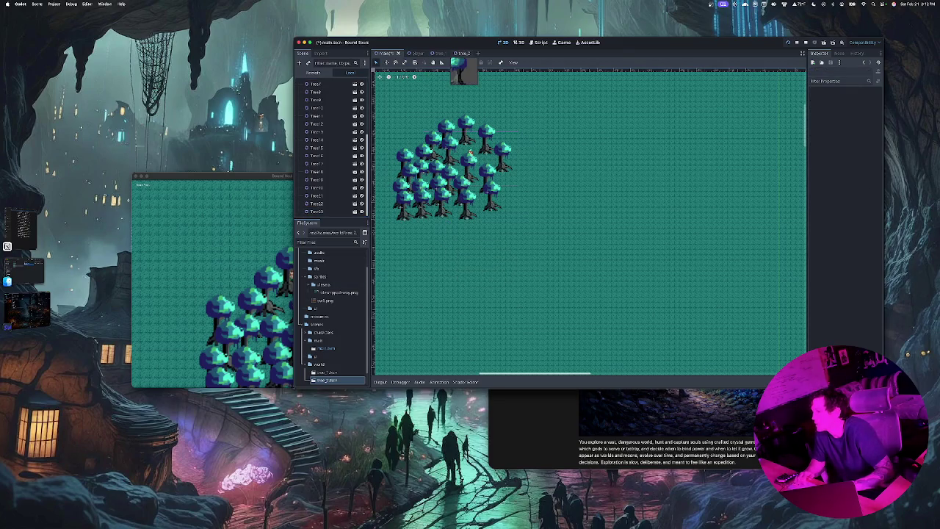
Reopen the tree_2 scene and reset the collision shape's scale to 1.0.
{"action": "left_click", "coordinate": [463, 54]}
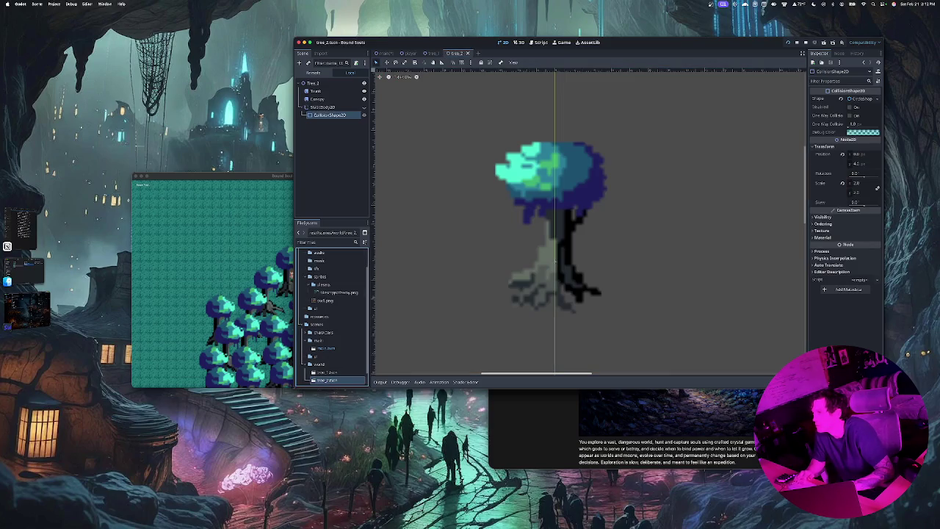
{"action": "double_click", "coordinate": [327, 372]}
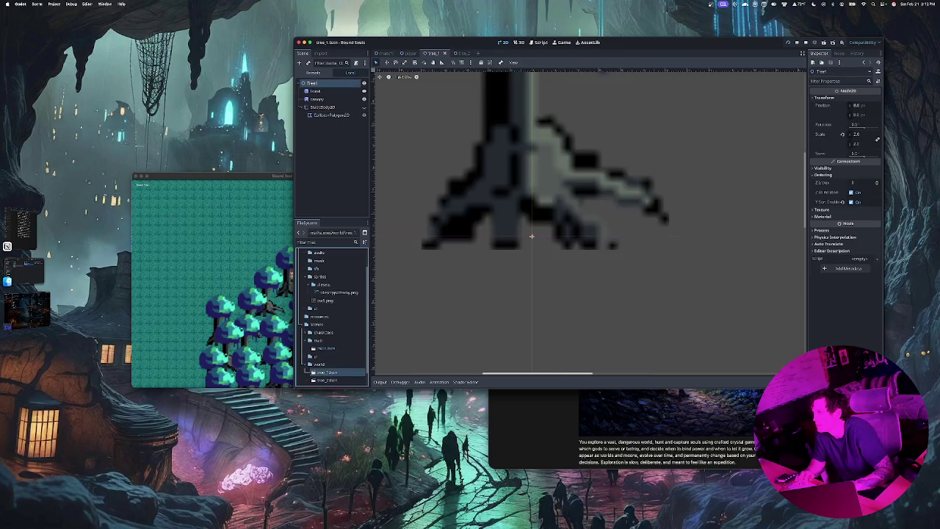
{"action": "double_click", "coordinate": [327, 380]}
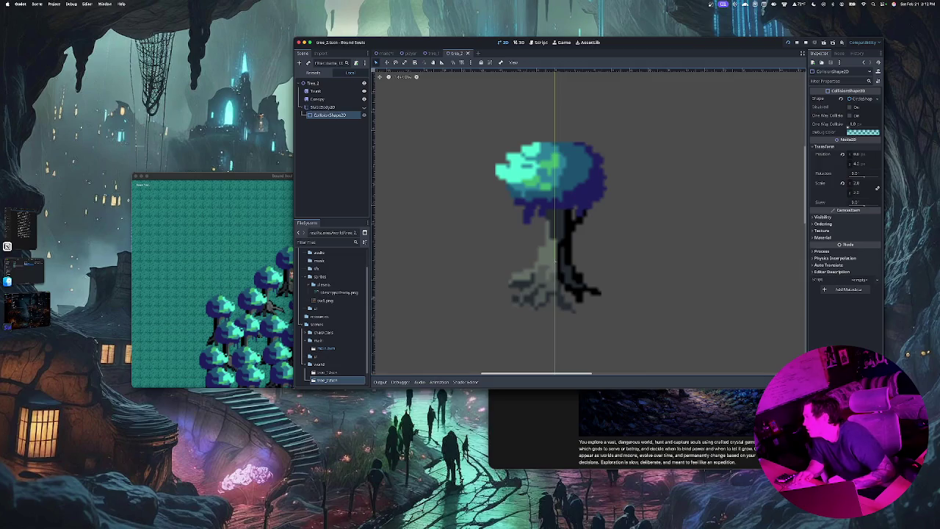
{"action": "left_click", "coordinate": [860, 183]}
{"action": "type", "text": "1"}
{"action": "key", "text": "Return"}
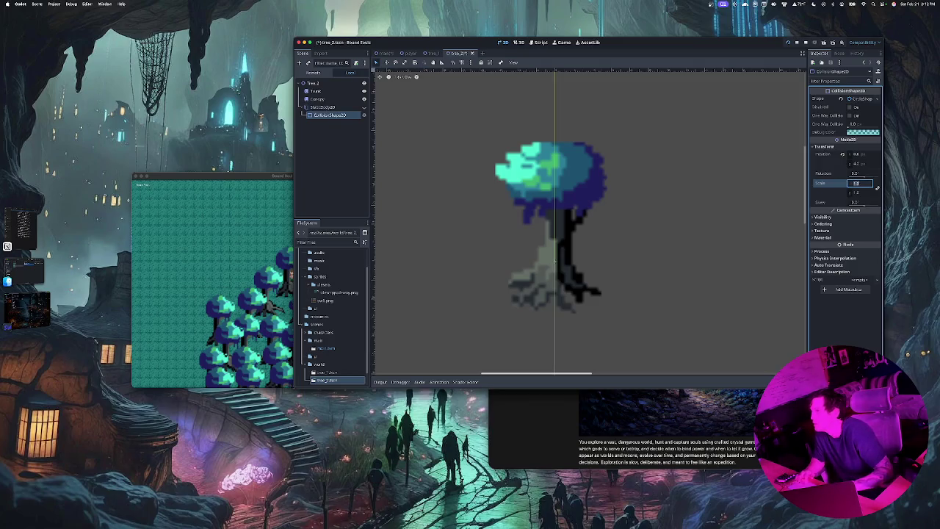
Set the root Tree_2 node's Transform scale to 2.0.
{"action": "left_click", "coordinate": [316, 91]}
{"action": "left_click", "coordinate": [313, 83]}
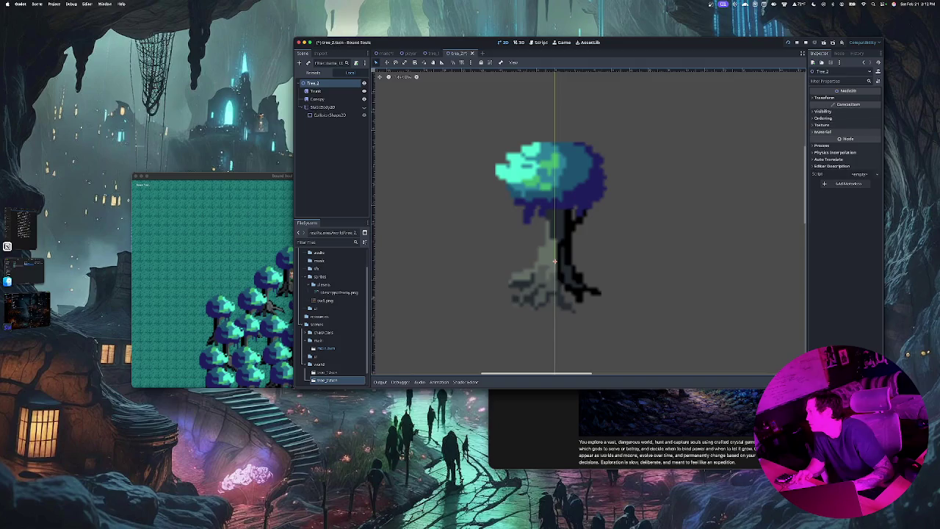
{"action": "left_click", "coordinate": [825, 97]}
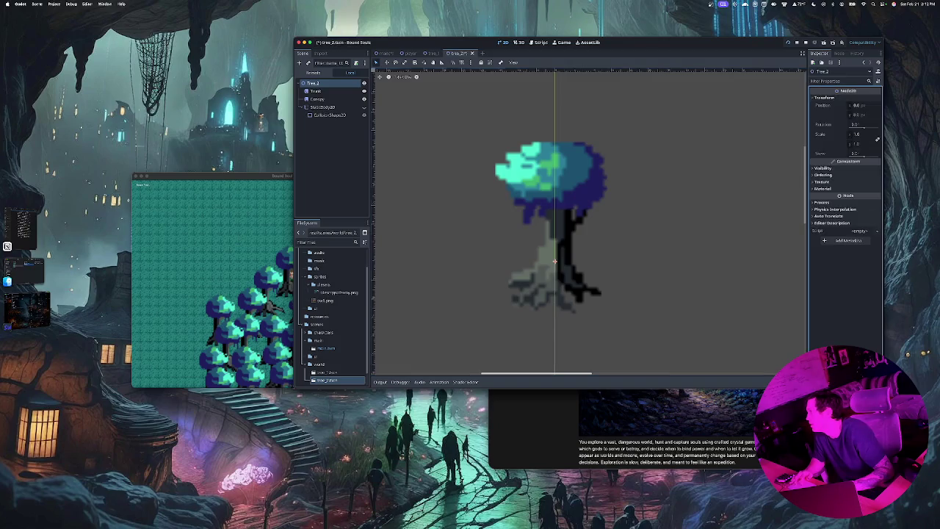
{"action": "left_click", "coordinate": [860, 135]}
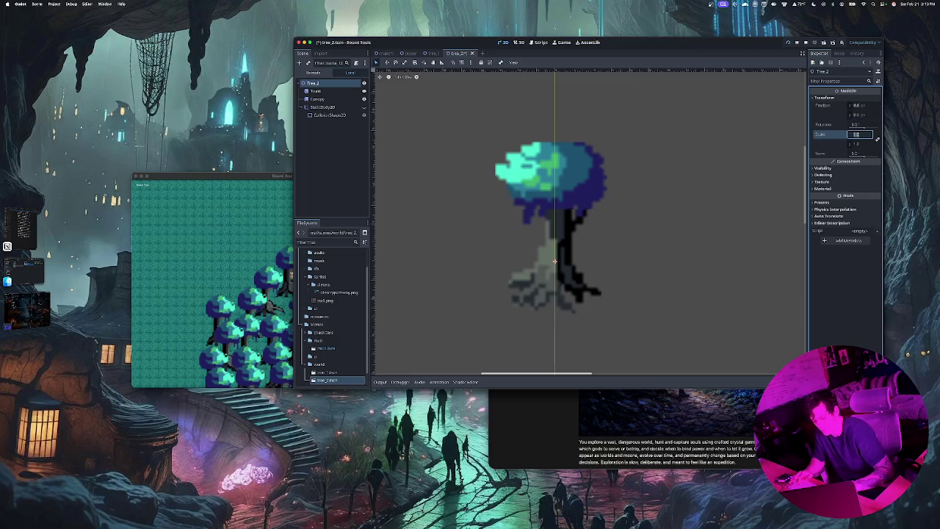
{"action": "type", "text": "2"}
{"action": "key", "text": "Return"}
Save and run the game to check the larger trees, then return to the main scene.
{"action": "key", "text": "super+b"}
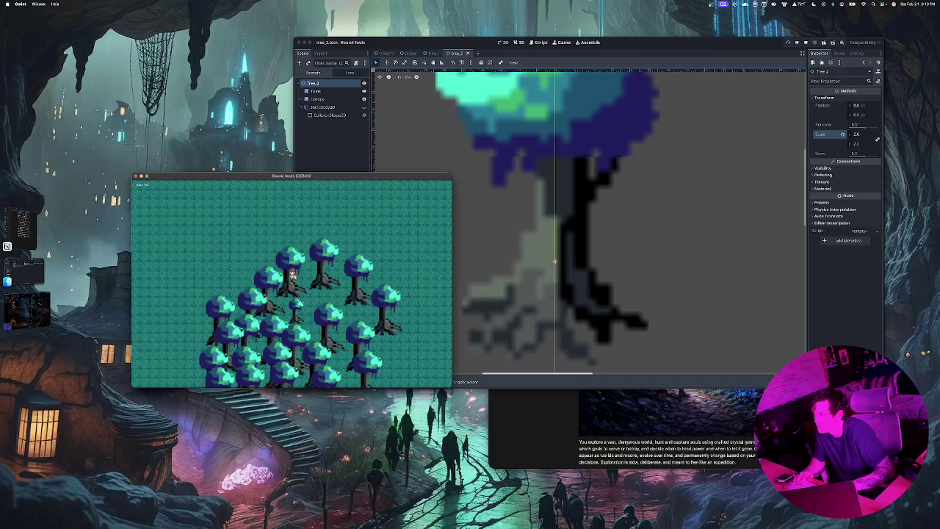
{"action": "left_click", "coordinate": [535, 140]}
{"action": "scroll", "coordinate": [535, 140], "scroll_direction": "down", "scroll_amount": 3}
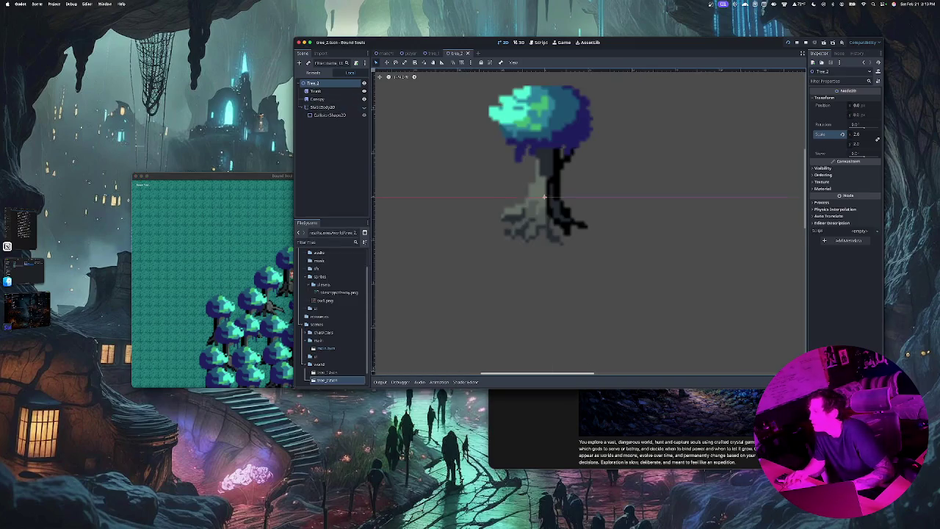
{"action": "scroll", "coordinate": [535, 140], "scroll_direction": "down", "scroll_amount": 3}
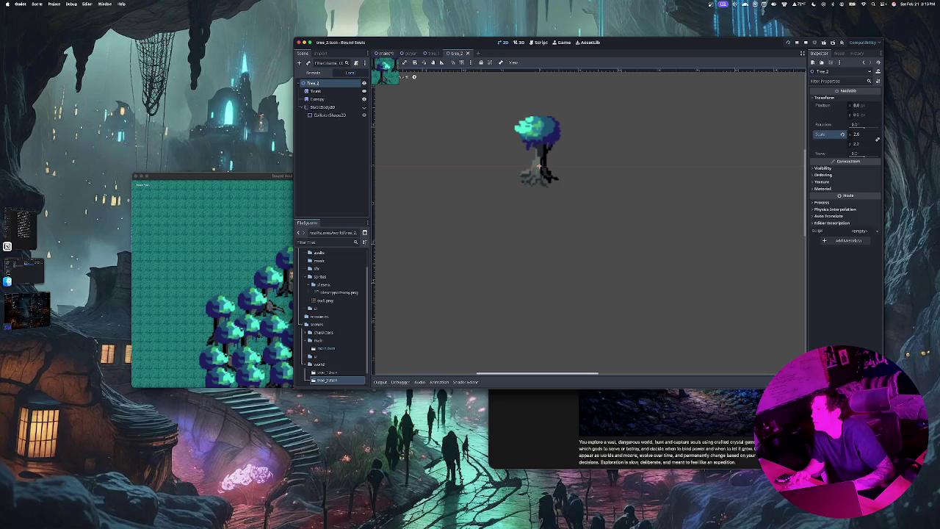
{"action": "left_click", "coordinate": [384, 53]}
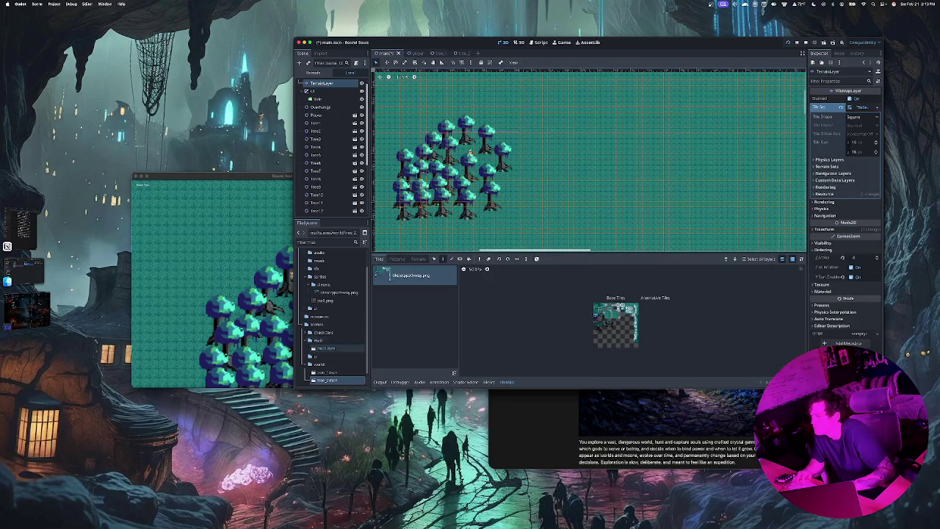
Drag ten tree_2 instances around the grove's lower and right edges, then save the main scene.
{"action": "mouse_move", "coordinate": [325, 380]}
{"action": "left_mouse_down"}
{"action": "mouse_move", "coordinate": [411, 240]}
{"action": "mouse_move", "coordinate": [507, 222]}
{"action": "left_mouse_up"}
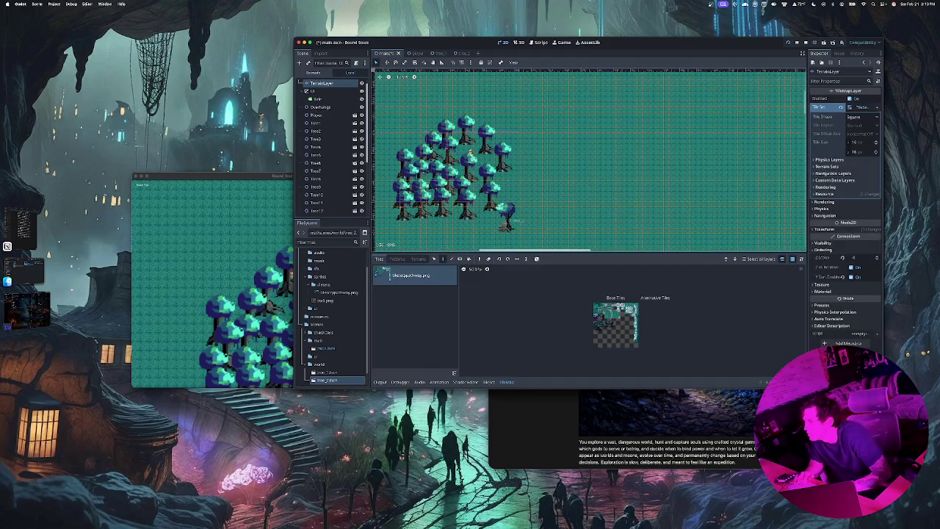
{"action": "mouse_move", "coordinate": [327, 379]}
{"action": "left_mouse_down"}
{"action": "mouse_move", "coordinate": [496, 156]}
{"action": "mouse_move", "coordinate": [441, 240]}
{"action": "mouse_move", "coordinate": [457, 222]}
{"action": "left_mouse_up"}
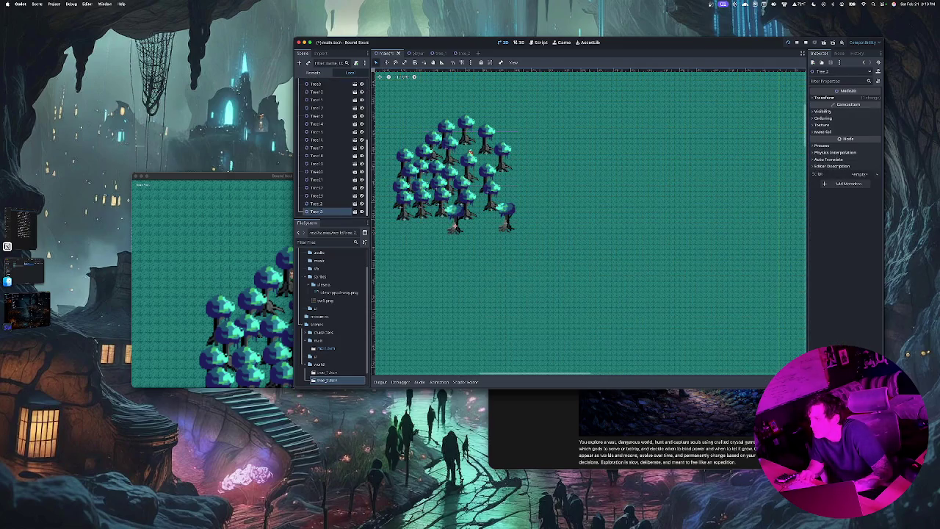
{"action": "mouse_move", "coordinate": [327, 380]}
{"action": "left_mouse_down"}
{"action": "mouse_move", "coordinate": [357, 335]}
{"action": "mouse_move", "coordinate": [430, 264]}
{"action": "mouse_move", "coordinate": [424, 241]}
{"action": "left_mouse_up"}
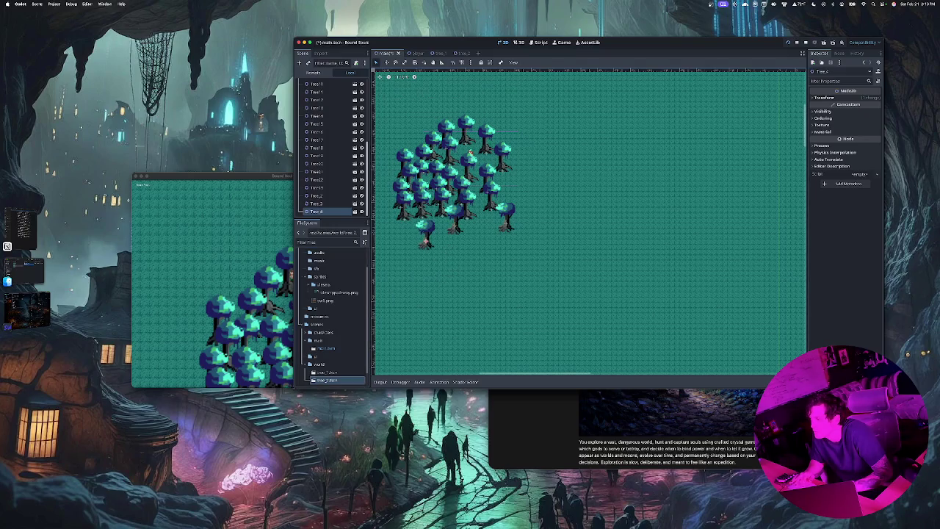
{"action": "mouse_move", "coordinate": [327, 380]}
{"action": "left_mouse_down"}
{"action": "mouse_move", "coordinate": [398, 286]}
{"action": "mouse_move", "coordinate": [452, 241]}
{"action": "left_mouse_up"}
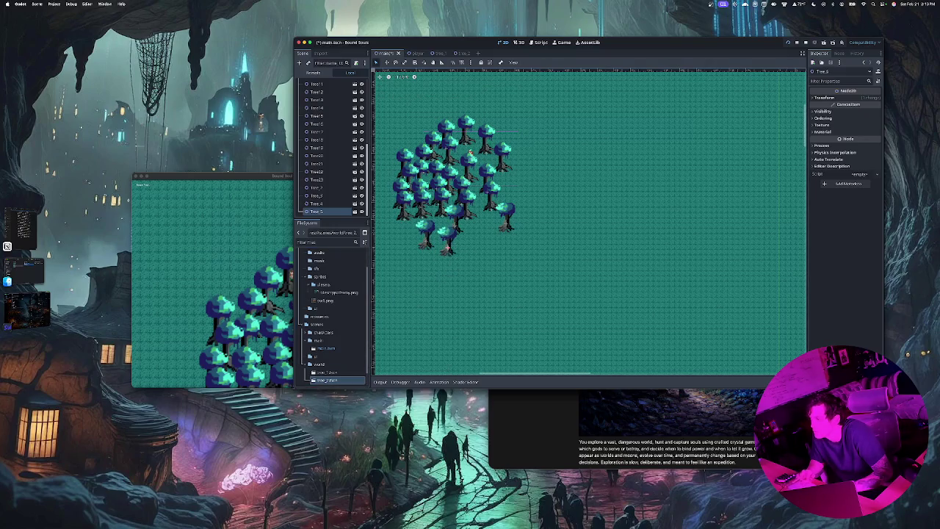
{"action": "mouse_move", "coordinate": [327, 379]}
{"action": "left_mouse_down"}
{"action": "mouse_move", "coordinate": [411, 330]}
{"action": "mouse_move", "coordinate": [477, 247]}
{"action": "left_mouse_up"}
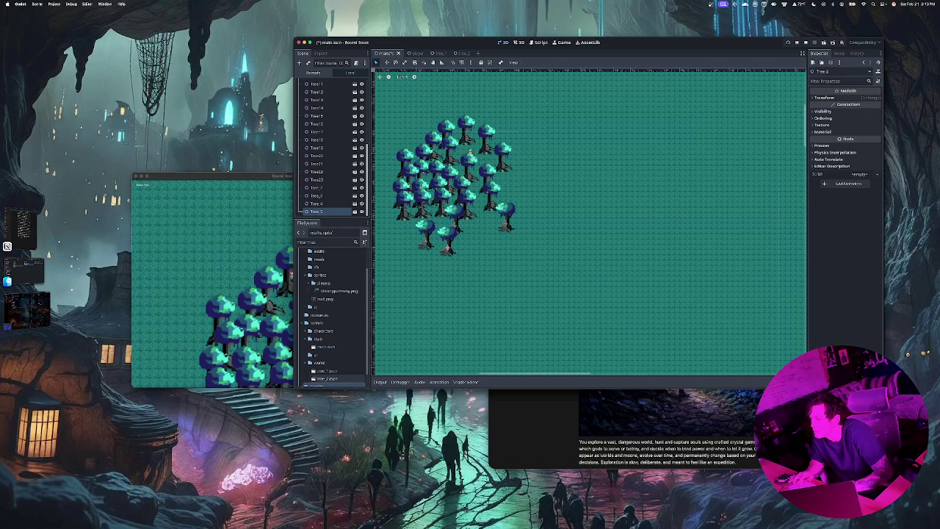
{"action": "left_click_drag", "start_coordinate": [327, 378], "coordinate": [463, 249]}
{"action": "mouse_move", "coordinate": [326, 379]}
{"action": "left_mouse_down"}
{"action": "mouse_move", "coordinate": [380, 327]}
{"action": "mouse_move", "coordinate": [504, 249]}
{"action": "left_mouse_up"}
{"action": "mouse_move", "coordinate": [326, 379]}
{"action": "left_mouse_down"}
{"action": "mouse_move", "coordinate": [532, 179]}
{"action": "mouse_move", "coordinate": [518, 193]}
{"action": "left_mouse_up"}
{"action": "mouse_move", "coordinate": [326, 379]}
{"action": "left_mouse_down"}
{"action": "mouse_move", "coordinate": [396, 286]}
{"action": "mouse_move", "coordinate": [404, 245]}
{"action": "left_mouse_up"}
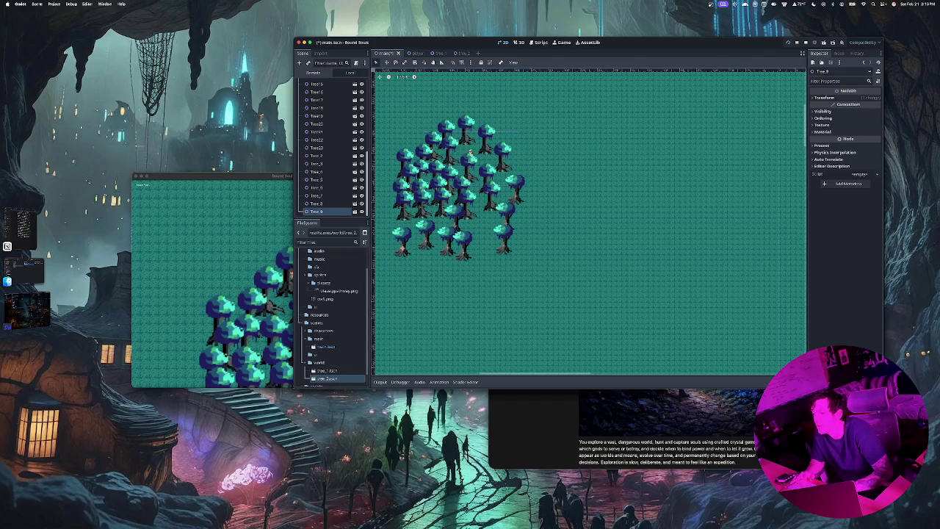
{"action": "mouse_move", "coordinate": [327, 379]}
{"action": "left_mouse_down"}
{"action": "mouse_move", "coordinate": [419, 294]}
{"action": "mouse_move", "coordinate": [430, 269]}
{"action": "left_mouse_up"}
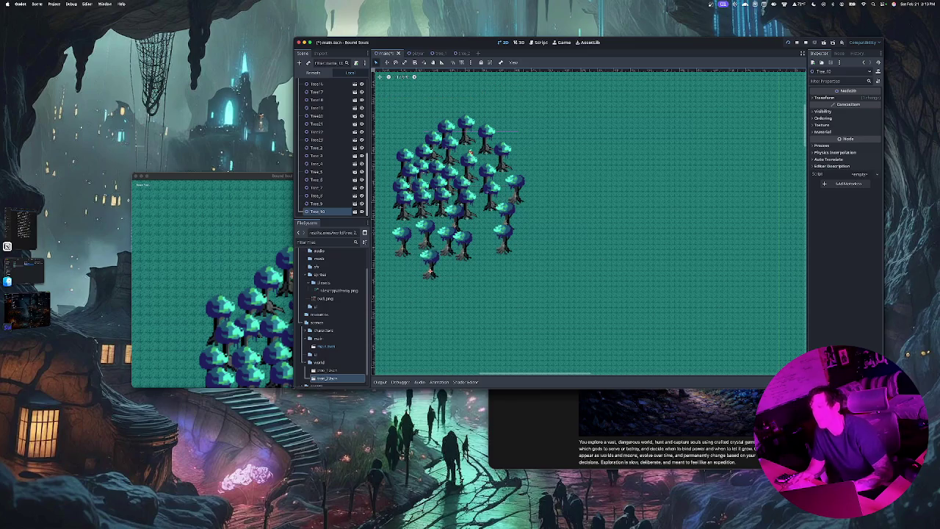
{"action": "key", "text": "ctrl+s"}
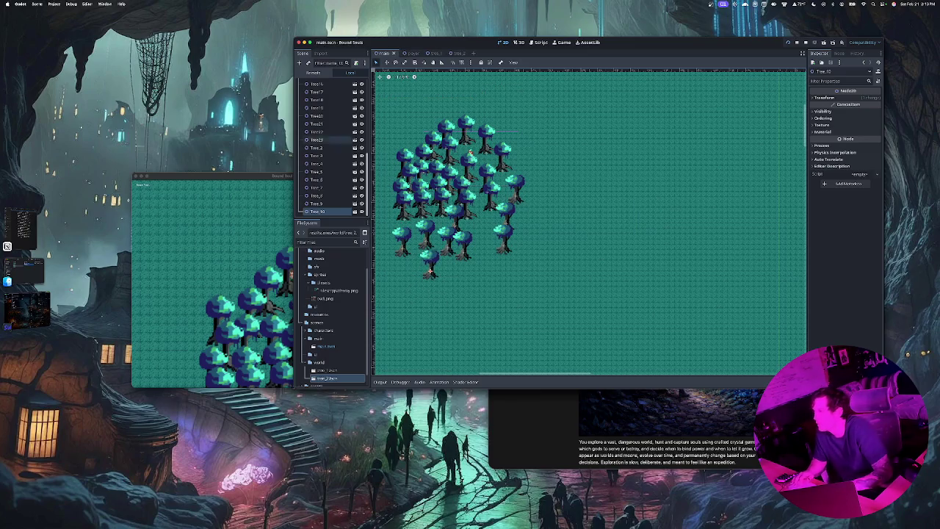
Run the game and walk the player around the trees with the arrow keys.
{"action": "key", "text": "super+b"}
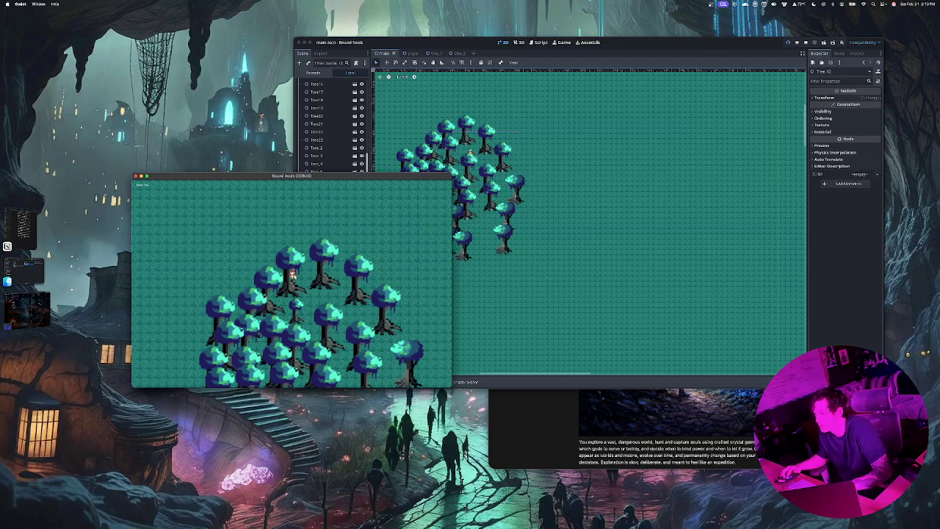
{"action": "key", "text": "Left"}
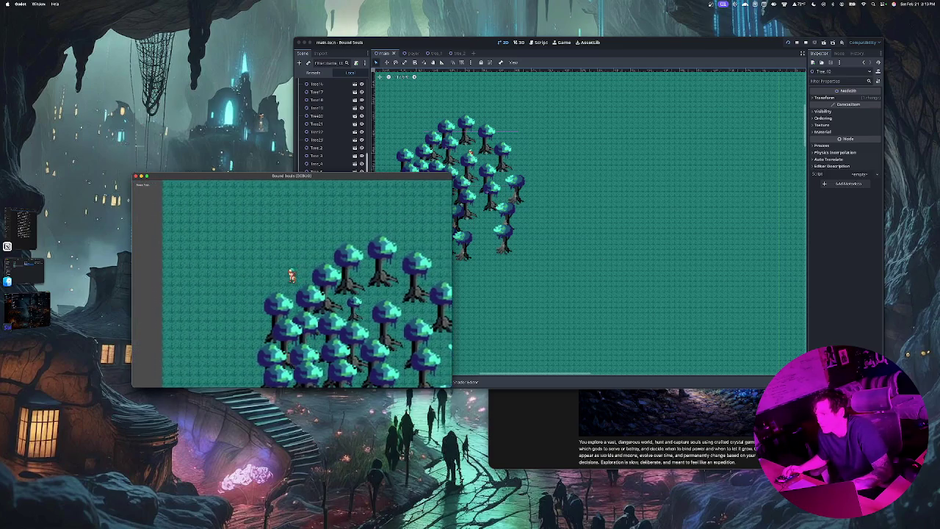
{"action": "key", "text": "Left"}
{"action": "key", "text": "Down"}
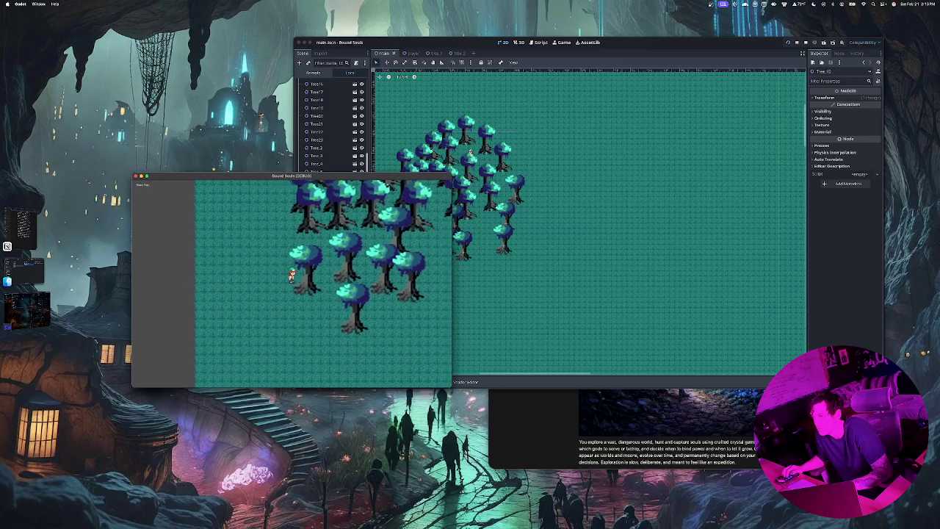
{"action": "key", "text": "Right"}
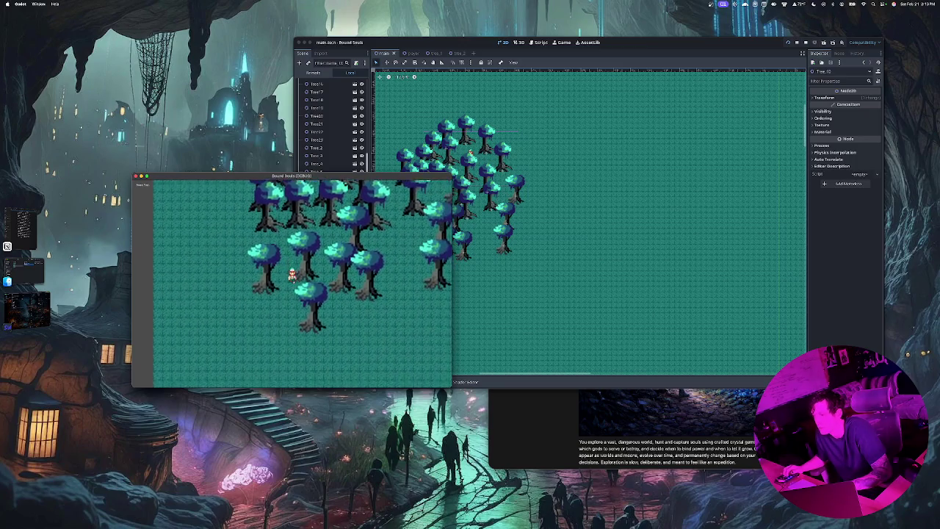
{"action": "key", "text": "Right"}
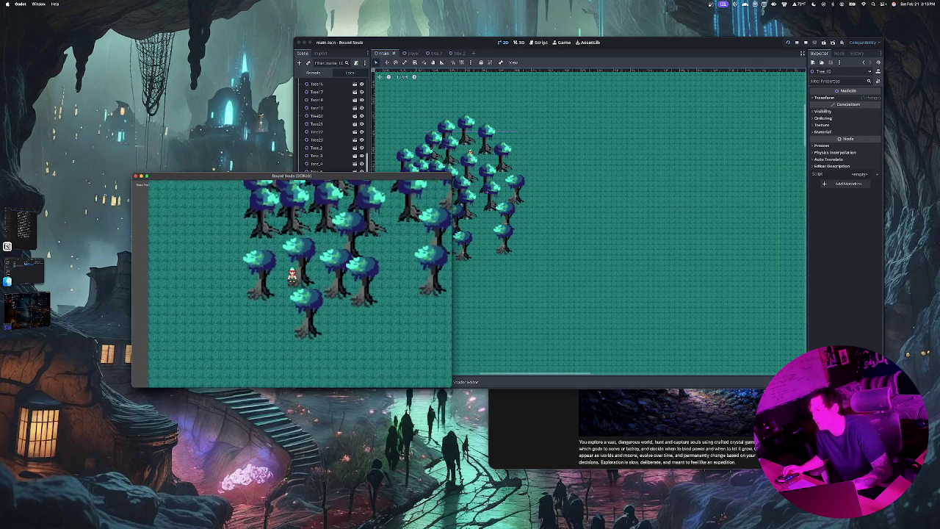
{"action": "key", "text": "Right"}
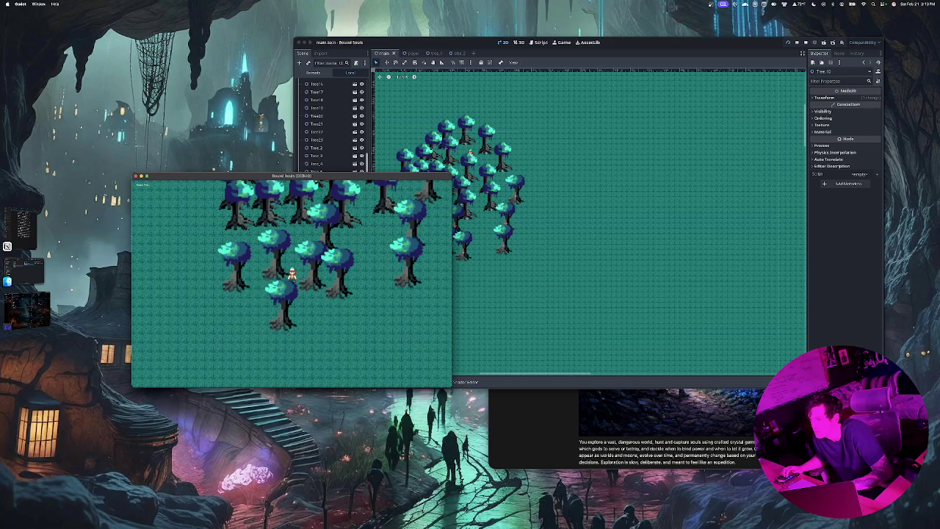
{"action": "key", "text": "Up"}
{"action": "key", "text": "Left"}
{"action": "key", "text": "Down"}
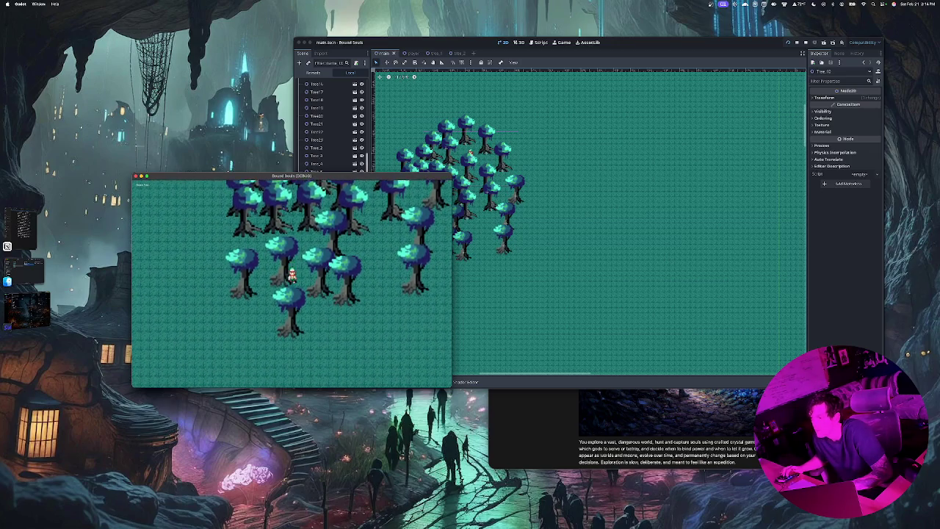
{"action": "key", "text": "Left"}
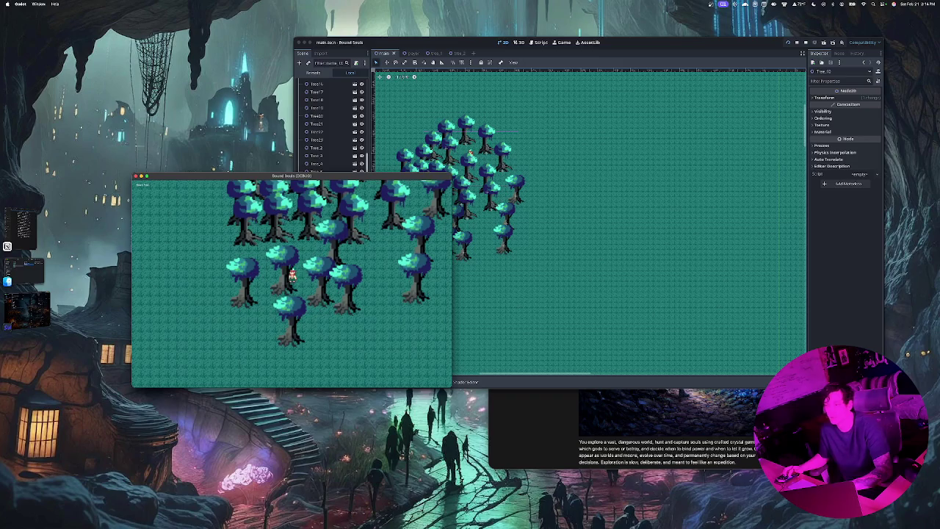
{"action": "key", "text": "Down"}
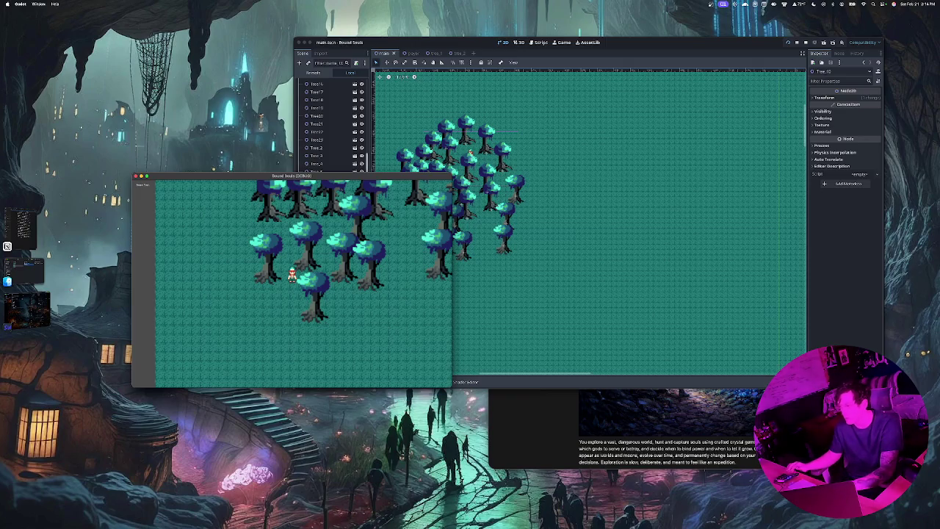
{"action": "key", "text": "Up"}
{"action": "key", "text": "Right"}
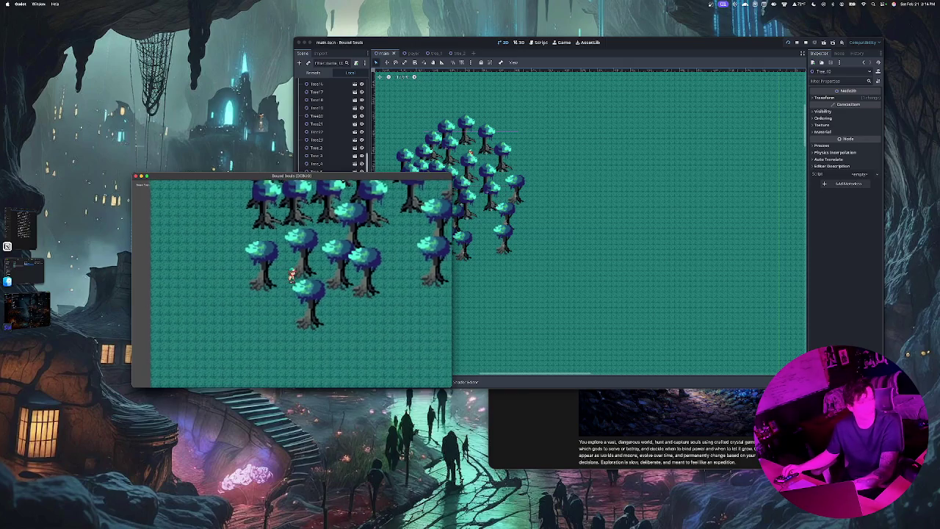
{"action": "key", "text": "Up"}
{"action": "key", "text": "Right"}
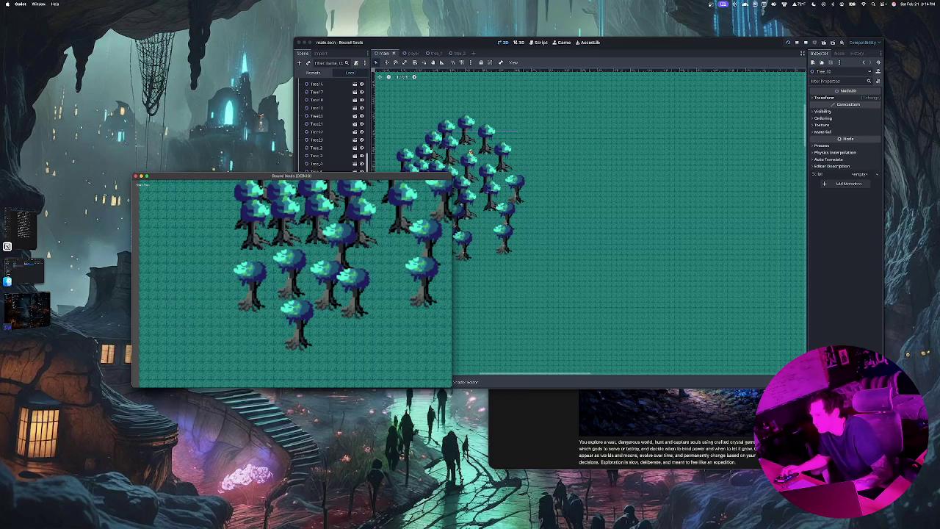
Walk the player left and right with A and D, then return to the editor.
{"action": "key", "text": "a"}
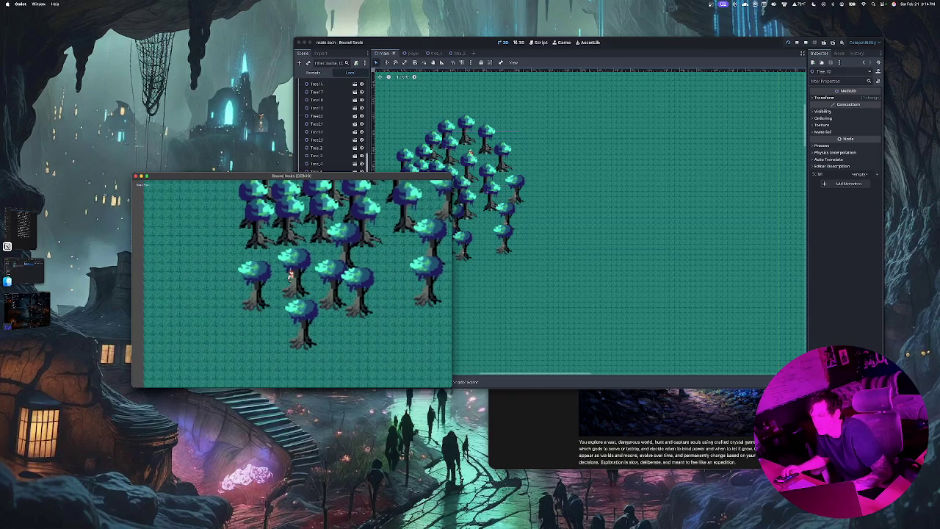
{"action": "key", "text": "a"}
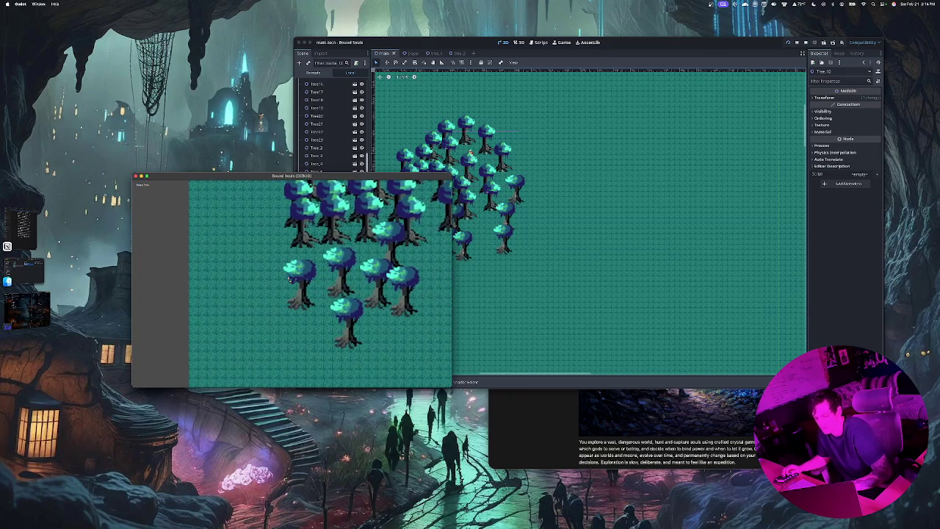
{"action": "key", "text": "d"}
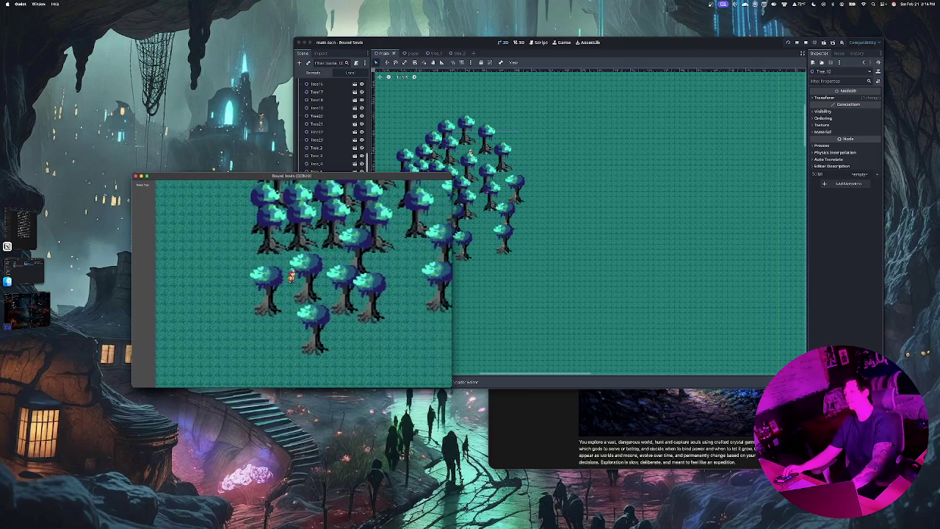
{"action": "key", "text": "d"}
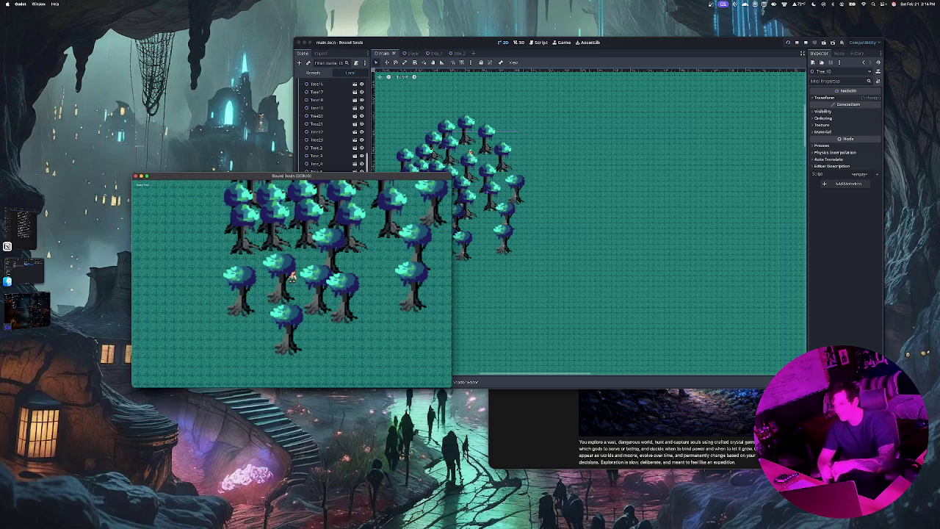
{"action": "key", "text": "super+Tab"}
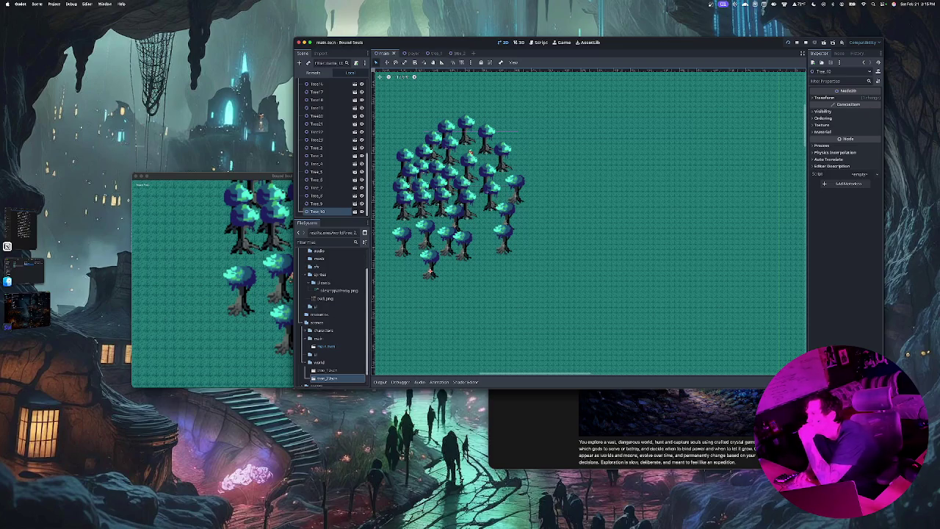
Search the Add Node dialog for 'coll', then cancel without adding a node.
{"action": "left_click", "coordinate": [299, 63]}
{"action": "type", "text": "coll"}
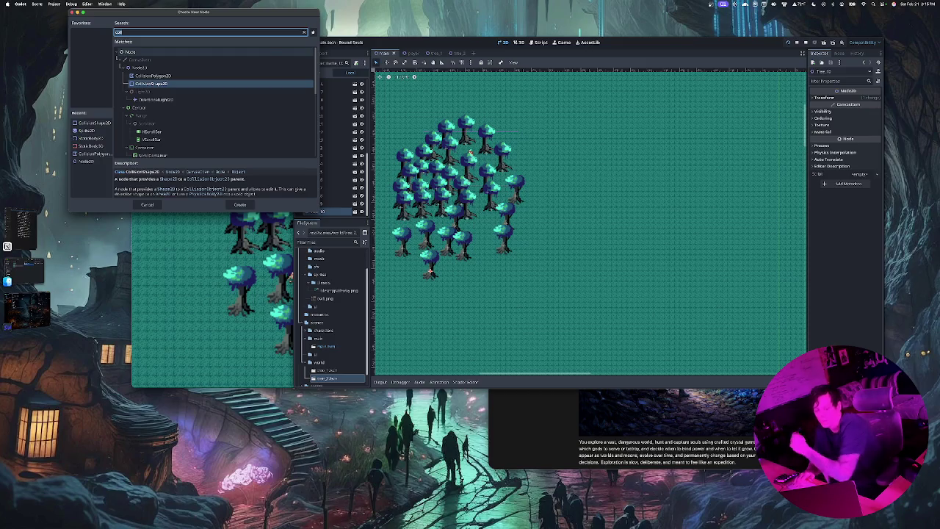
{"action": "key", "text": "Escape"}
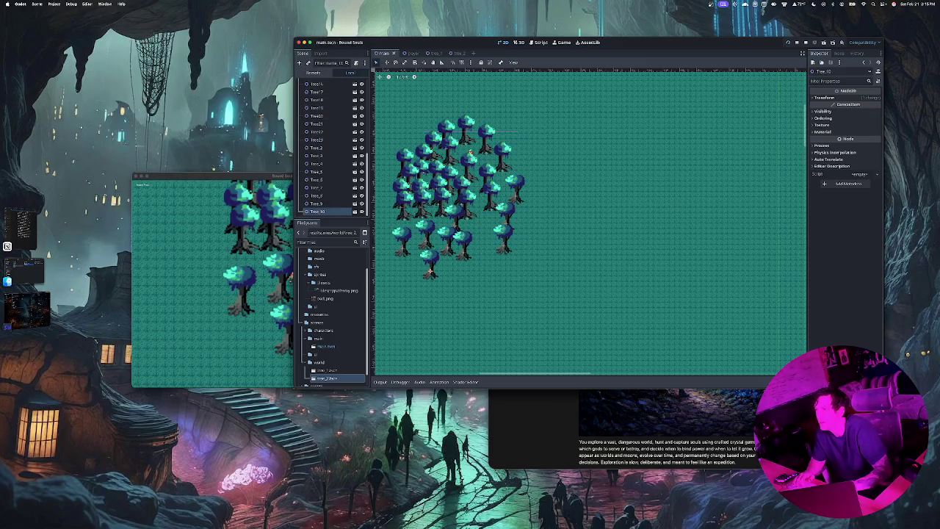
Select the TerrainLayer node to show its tile set and layer properties.
{"action": "left_click", "coordinate": [37, 4]}
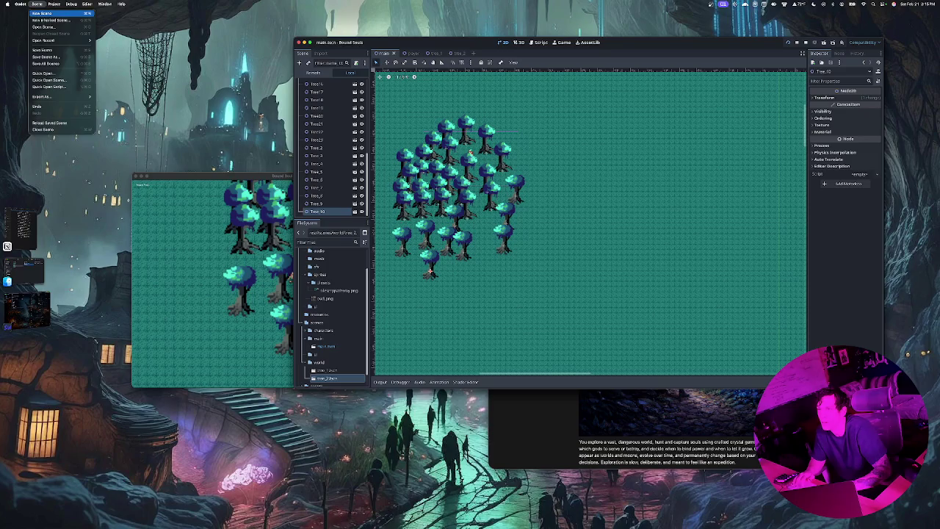
{"action": "left_click", "coordinate": [37, 3]}
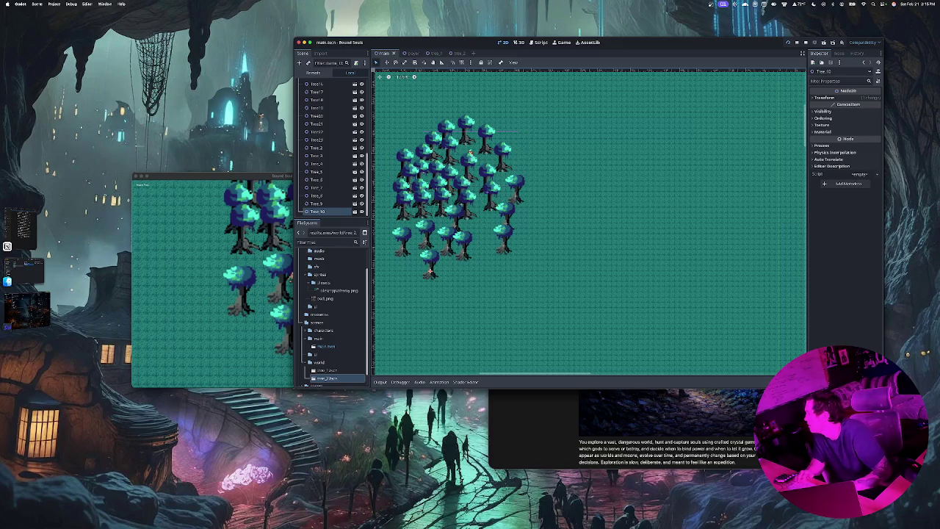
{"action": "left_click", "coordinate": [321, 83]}
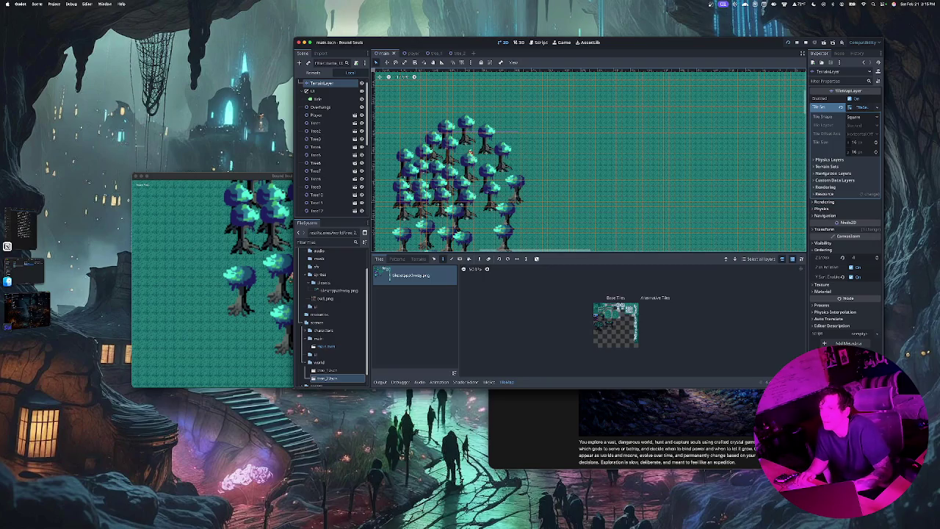
Create a new empty scene via Scene > New Scene, after cancelling a New Inherited Scene attempt.
{"action": "left_click", "coordinate": [37, 4]}
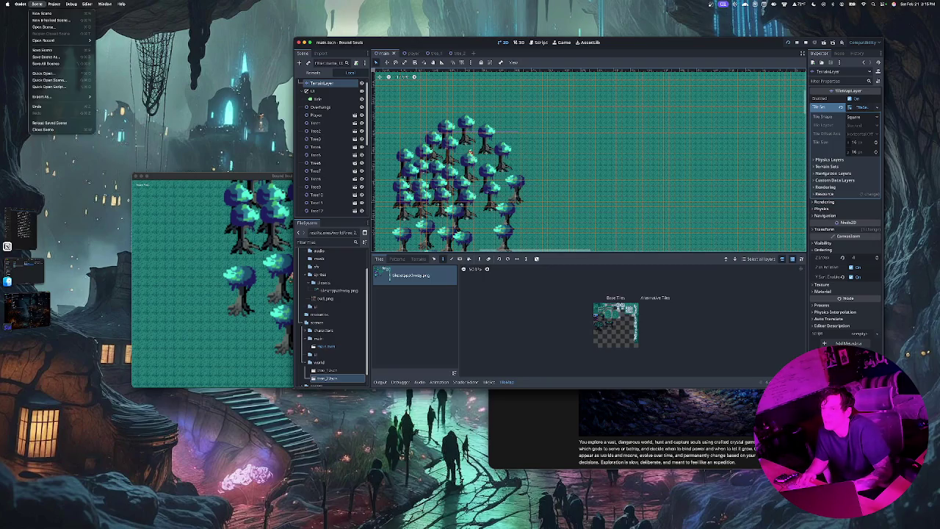
{"action": "key", "text": "Escape"}
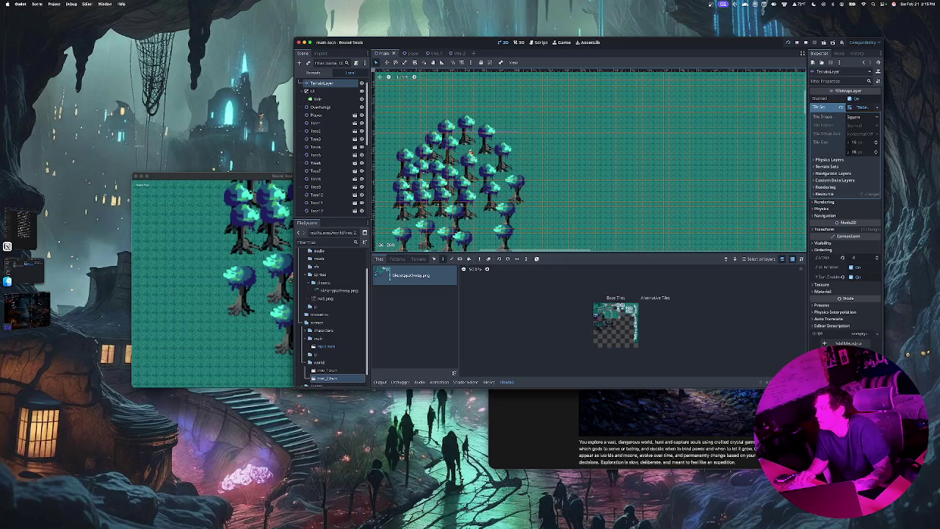
{"action": "key", "text": "super+shift+n"}
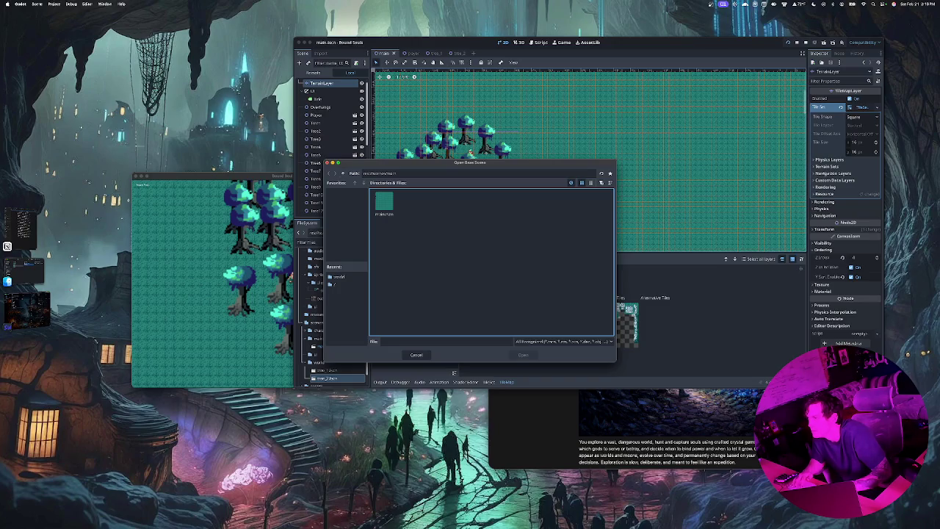
{"action": "key", "text": "Escape"}
{"action": "left_click", "coordinate": [37, 4]}
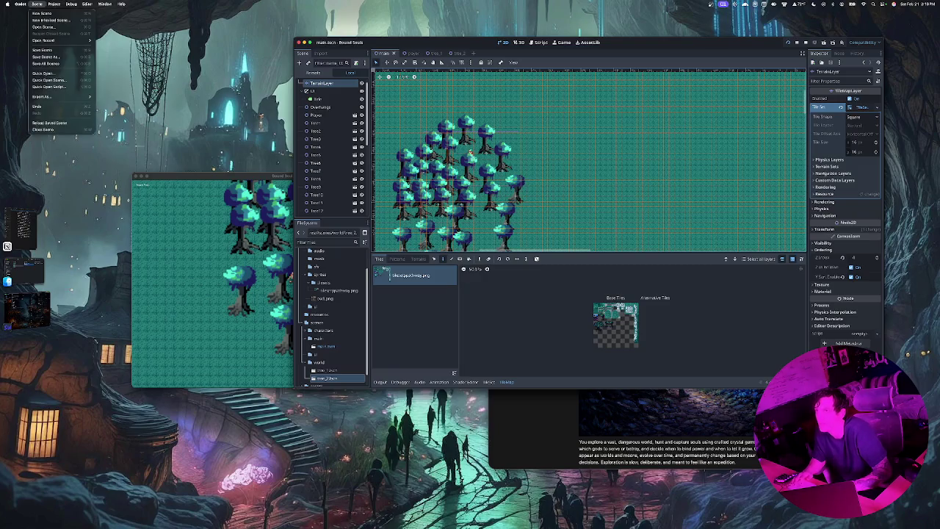
{"action": "left_click", "coordinate": [41, 13]}
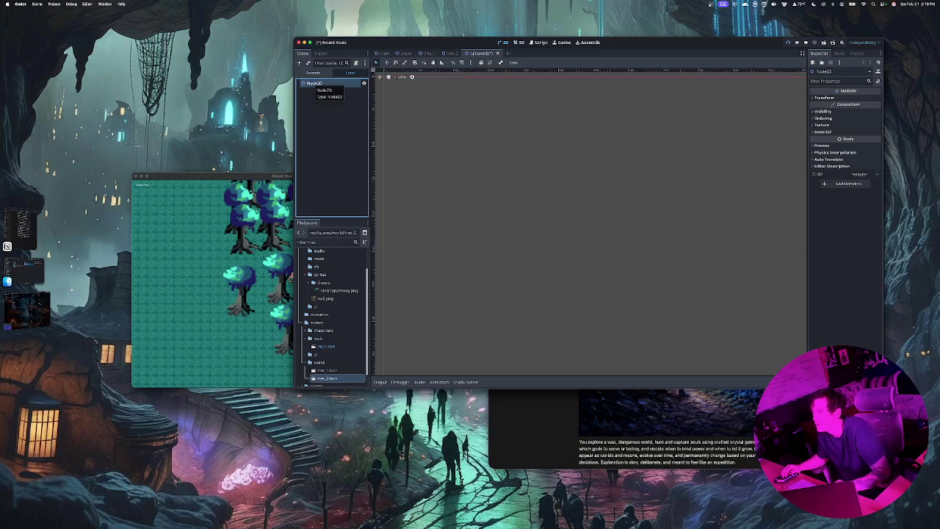
Rename the root node to Tree_2 and add a CollisionShape2D child.
{"action": "key", "text": "F2"}
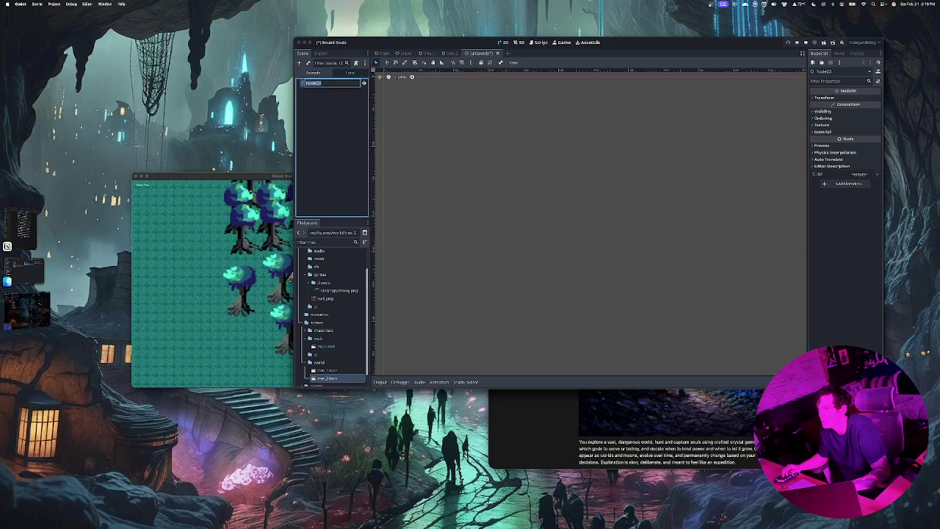
{"action": "key", "text": "BackSpace"}
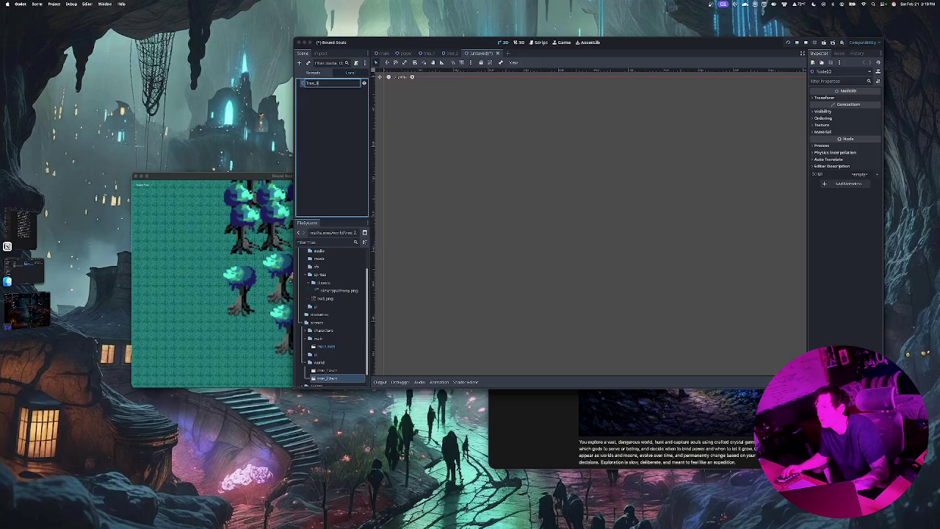
{"action": "key", "text": "Return"}
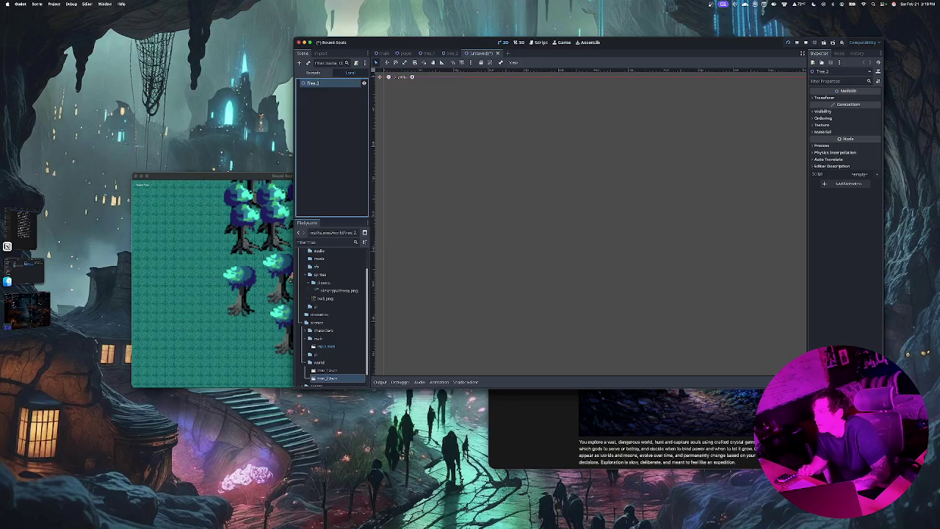
{"action": "key", "text": "super+a"}
{"action": "type", "text": "coll"}
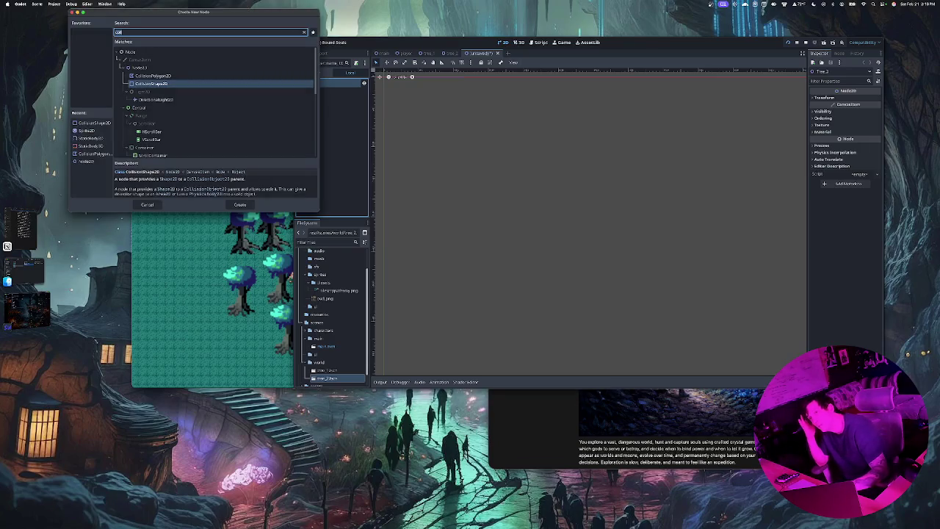
{"action": "key", "text": "Return"}
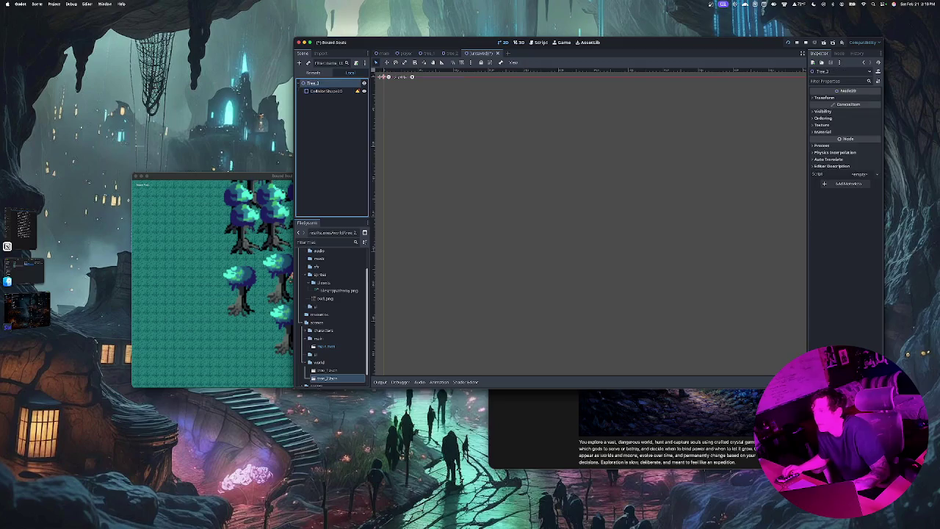
Add a StaticBody2D and nest the CollisionShape2D under it.
{"action": "key", "text": "super+a"}
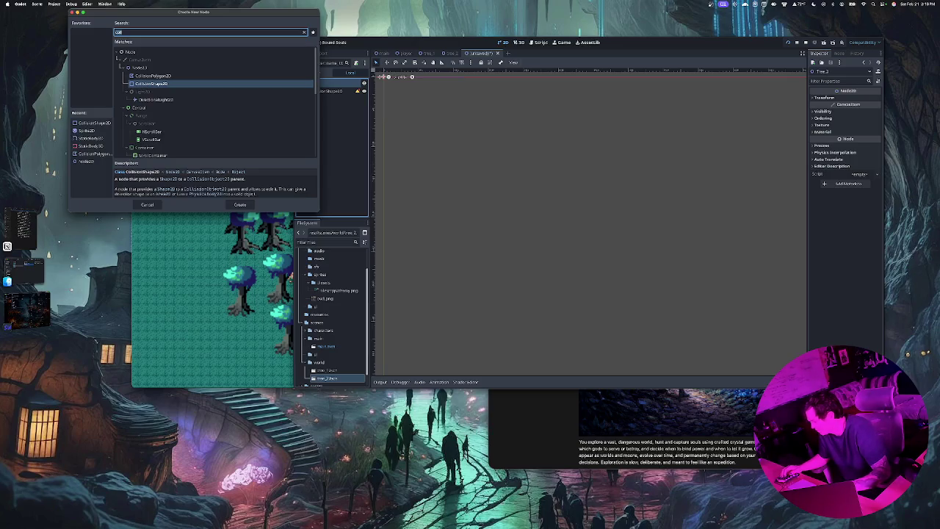
{"action": "key", "text": "BackSpace"}
{"action": "key", "text": "BackSpace"}
{"action": "key", "text": "BackSpace"}
{"action": "type", "text": "static"}
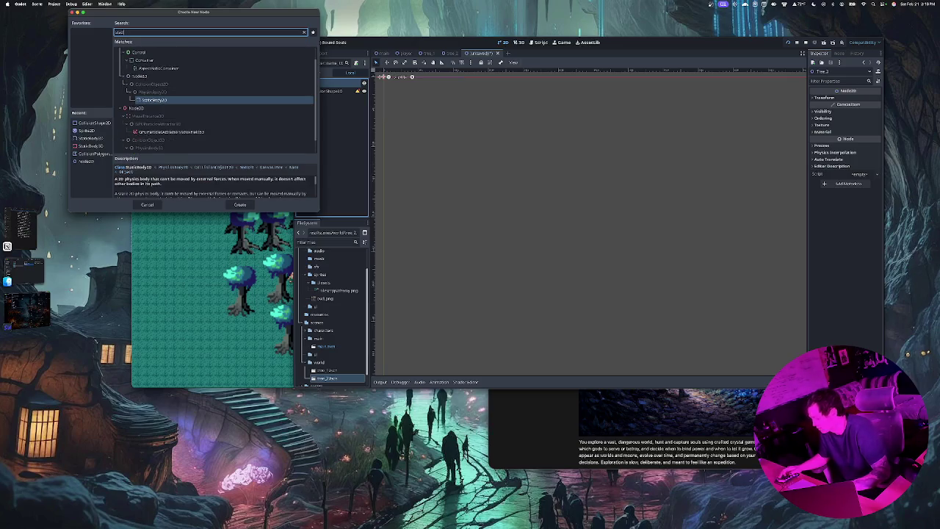
{"action": "key", "text": "Return"}
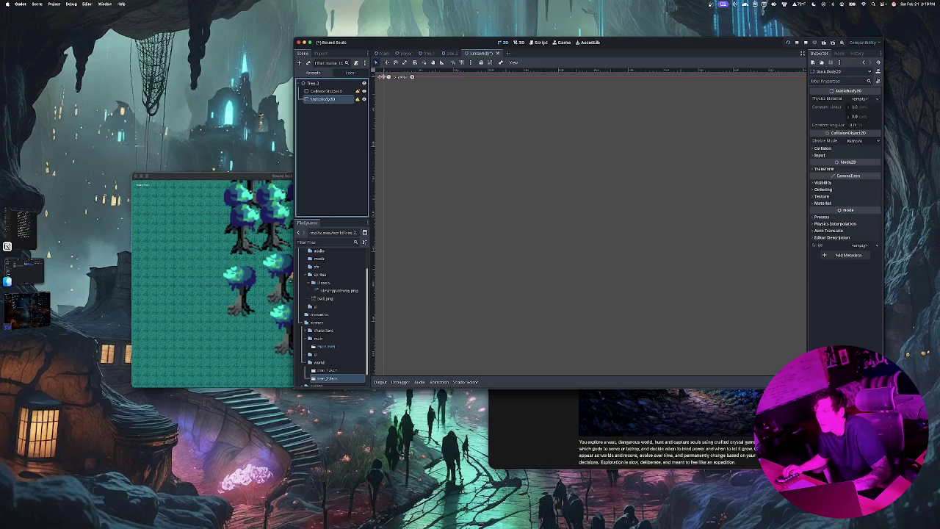
{"action": "mouse_move", "coordinate": [323, 91]}
{"action": "left_mouse_down"}
{"action": "mouse_move", "coordinate": [323, 103]}
{"action": "mouse_move", "coordinate": [323, 92]}
{"action": "left_mouse_up"}
{"action": "left_click", "coordinate": [316, 83]}
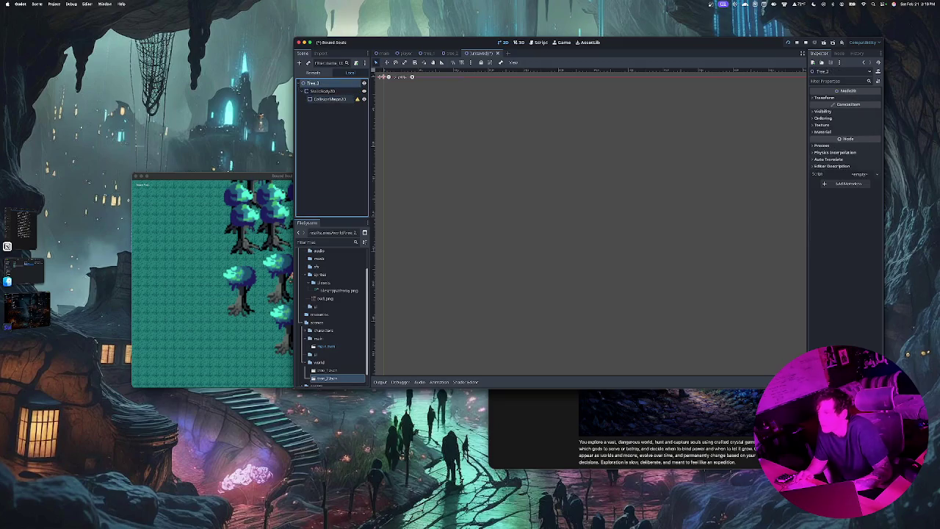
Add two Sprite2D nodes and move them above the StaticBody2D.
{"action": "key", "text": "ctrl+a"}
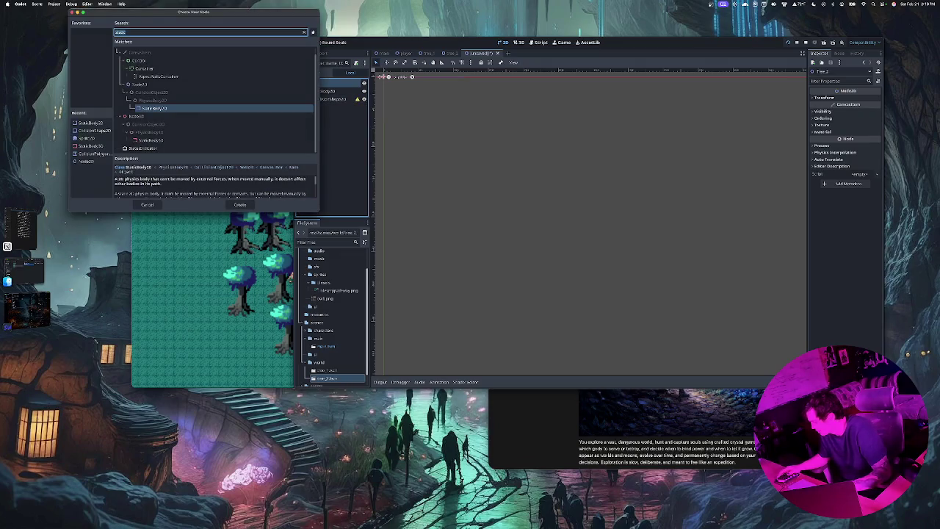
{"action": "type", "text": "st"}
{"action": "key", "text": "BackSpace"}
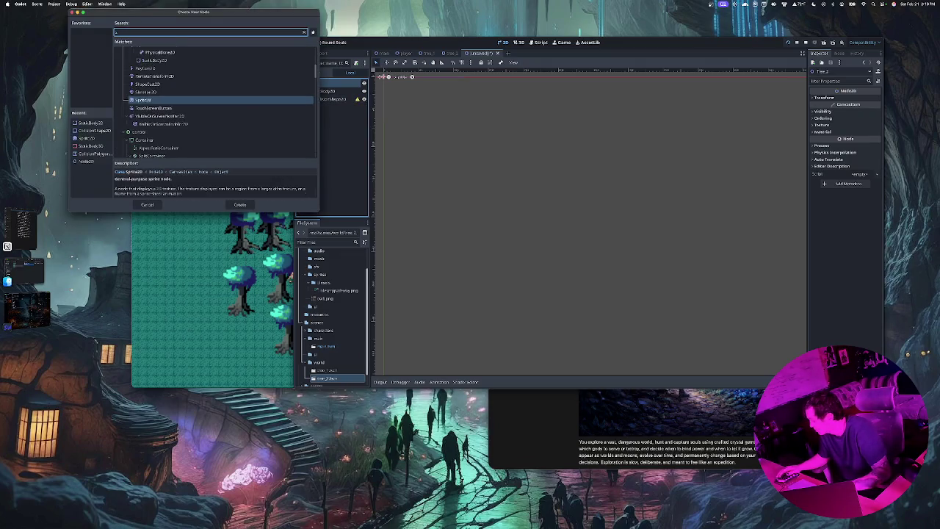
{"action": "type", "text": "pr"}
{"action": "key", "text": "Return"}
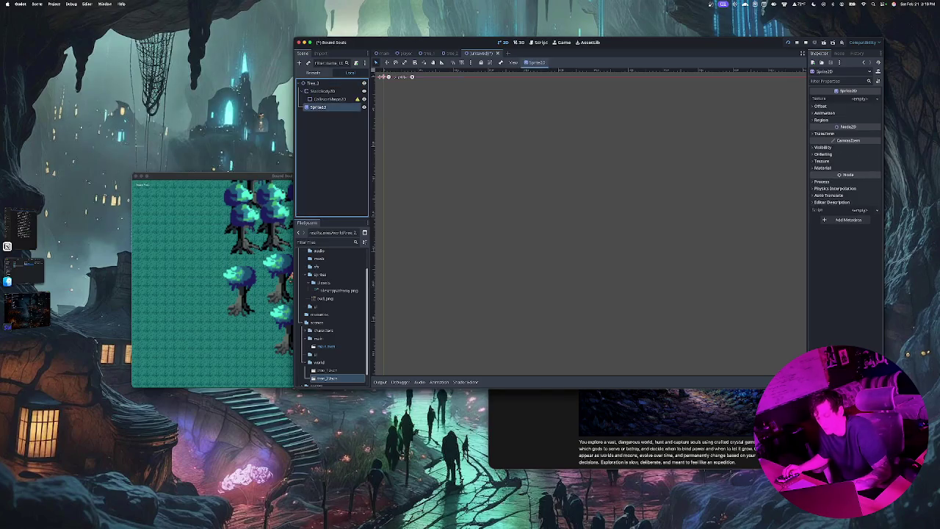
{"action": "key", "text": "ctrl+a"}
{"action": "key", "text": "Return"}
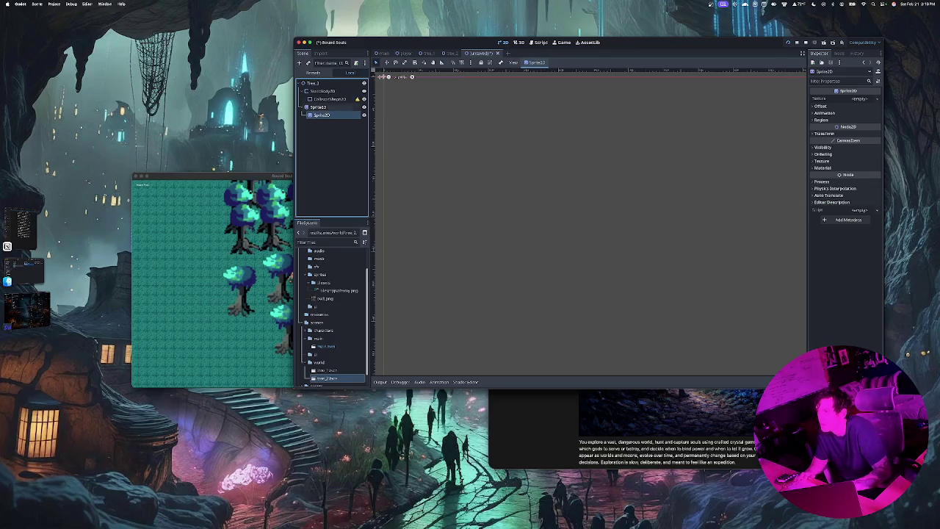
{"action": "mouse_move", "coordinate": [322, 115]}
{"action": "left_mouse_down"}
{"action": "mouse_move", "coordinate": [323, 93]}
{"action": "mouse_move", "coordinate": [329, 107]}
{"action": "mouse_move", "coordinate": [320, 95]}
{"action": "left_mouse_up"}
{"action": "left_click", "coordinate": [319, 91]}
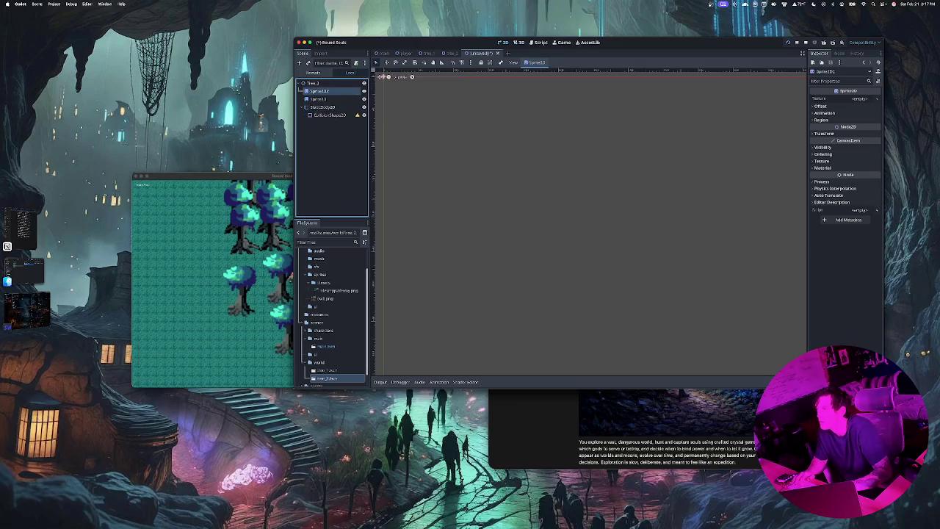
{"action": "left_click", "coordinate": [449, 53]}
{"action": "left_click", "coordinate": [482, 53]}
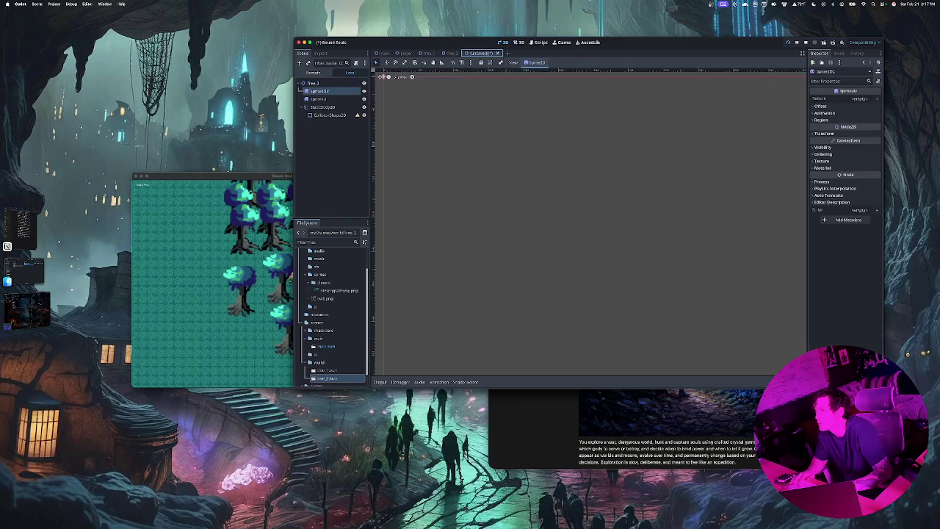
Rename the two sprites Trunk and Canopy.
{"action": "key", "text": "F2"}
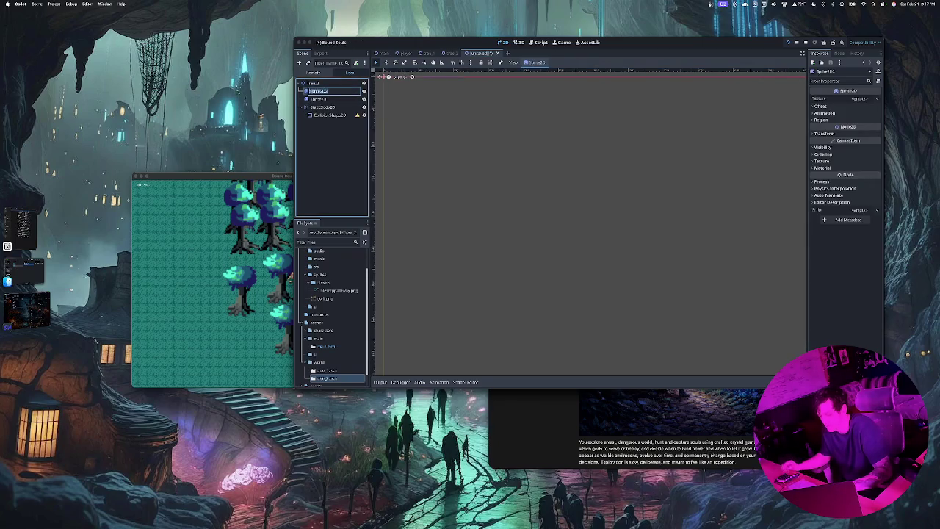
{"action": "type", "text": "Treek"}
{"action": "key", "text": "Return"}
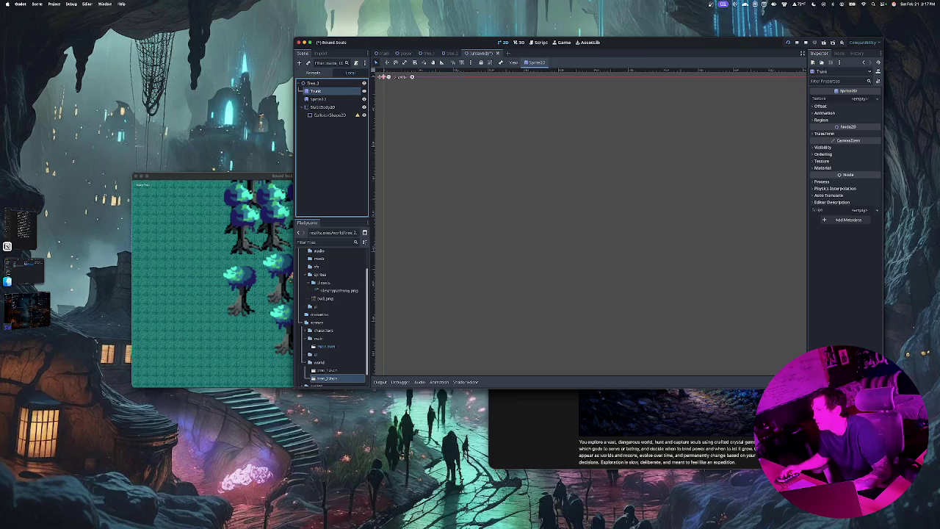
{"action": "left_click", "coordinate": [300, 98]}
{"action": "key", "text": "F2"}
{"action": "type", "text": "Leaves"}
{"action": "key", "text": "Return"}
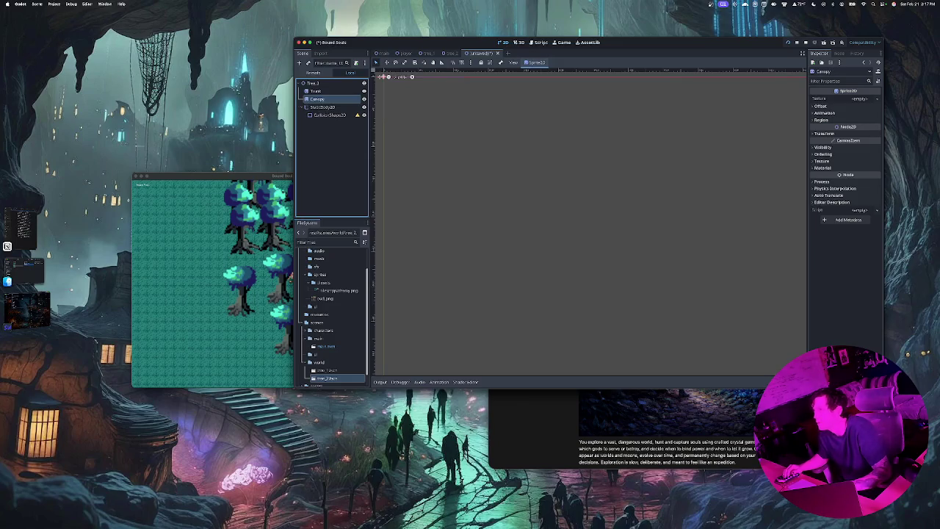
{"action": "left_click", "coordinate": [315, 92]}
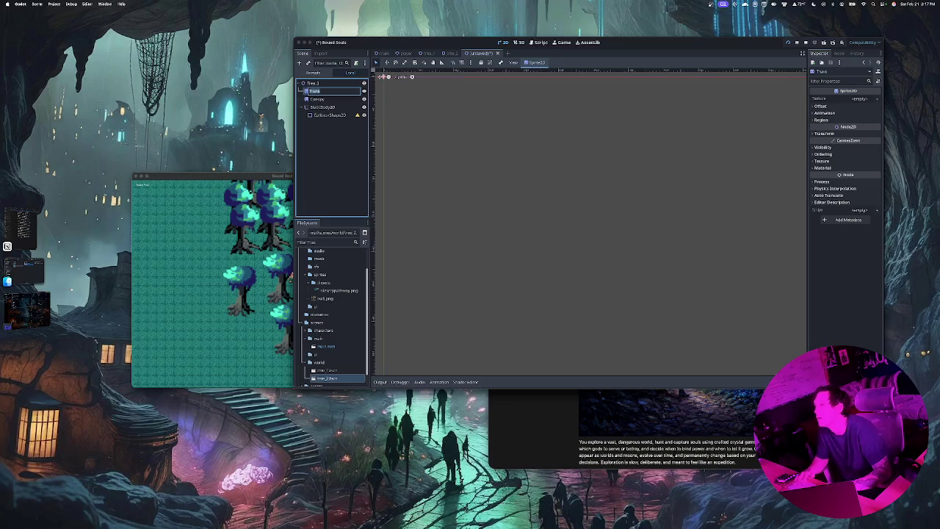
{"action": "left_click", "coordinate": [317, 98]}
{"action": "left_click", "coordinate": [315, 92]}
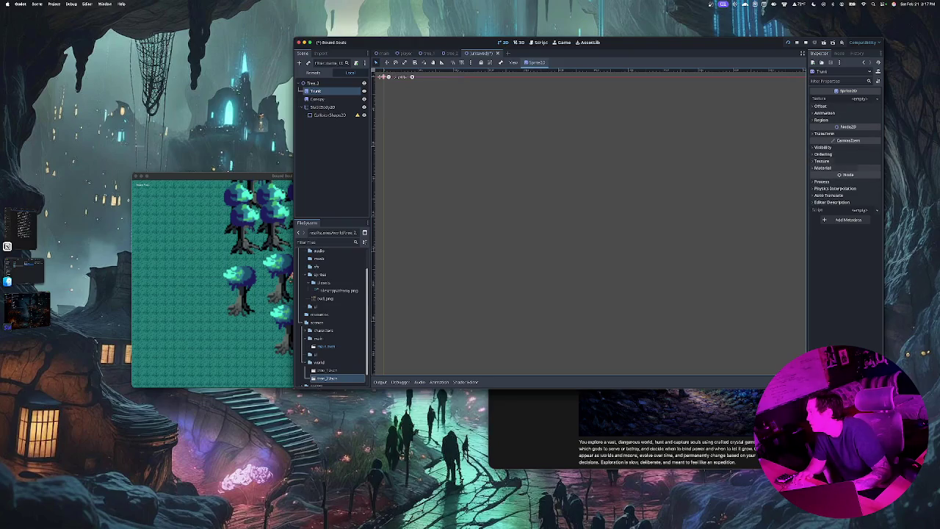
Review the Ordering, Texture and Transform settings of Trunk and Canopy.
{"action": "left_click", "coordinate": [824, 154]}
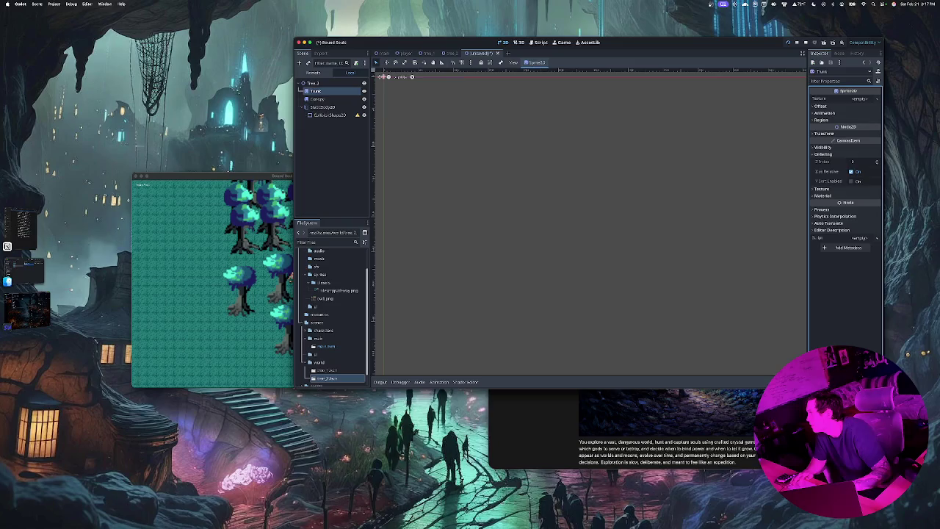
{"action": "key", "text": "Escape"}
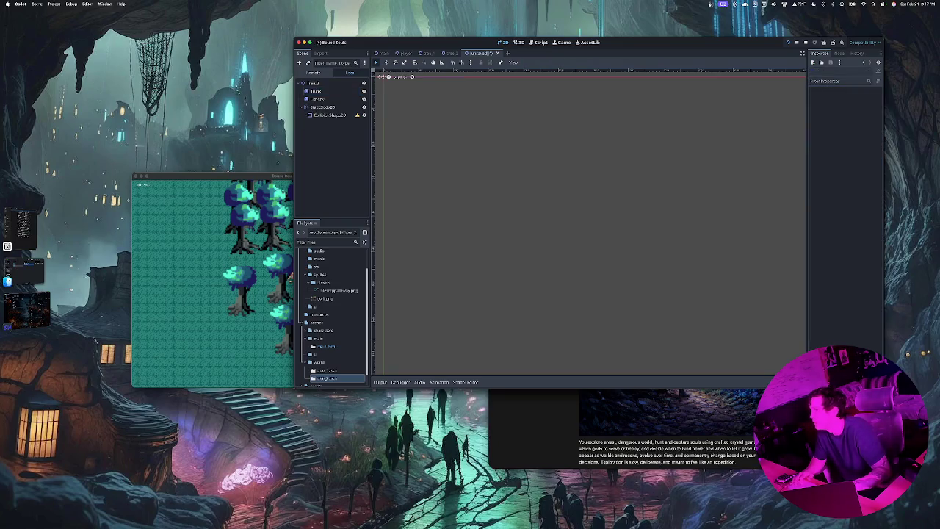
{"action": "left_click", "coordinate": [316, 98]}
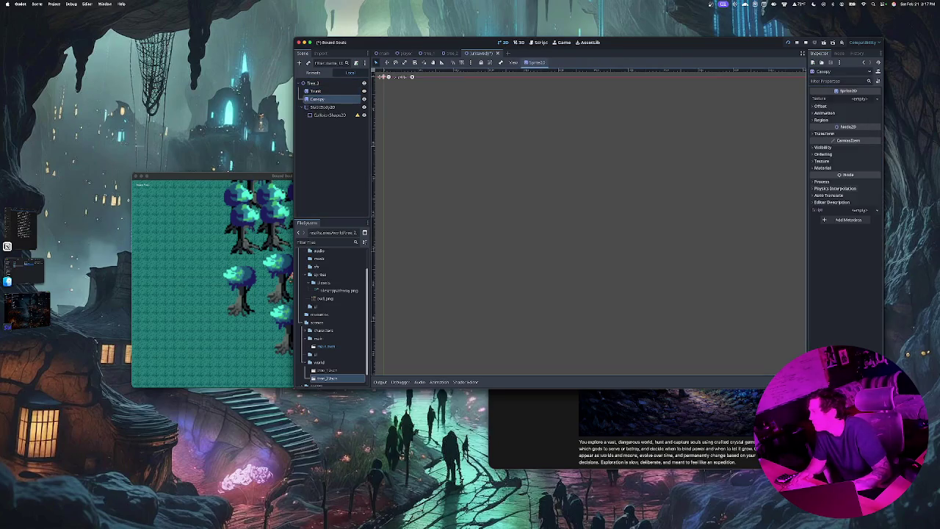
{"action": "left_click", "coordinate": [823, 161]}
{"action": "left_click", "coordinate": [823, 153]}
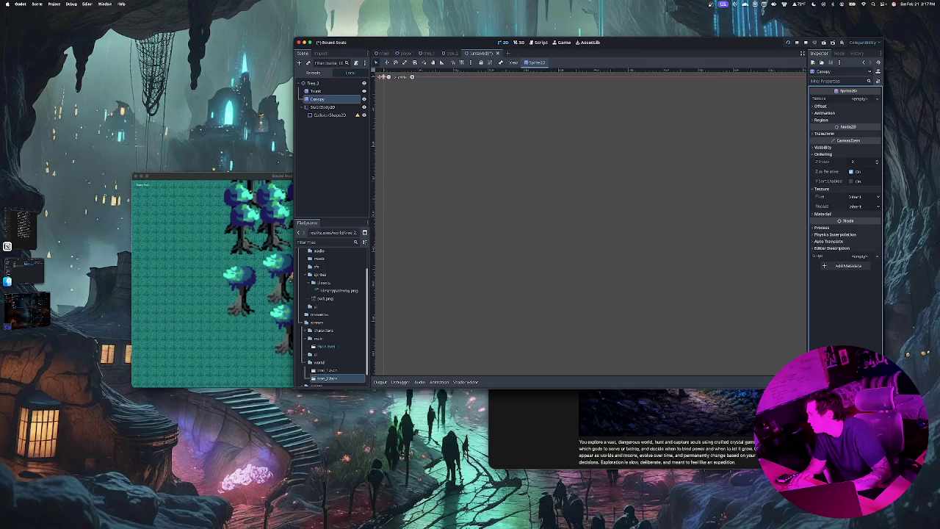
{"action": "key", "text": "ctrl+o"}
{"action": "key", "text": "Escape"}
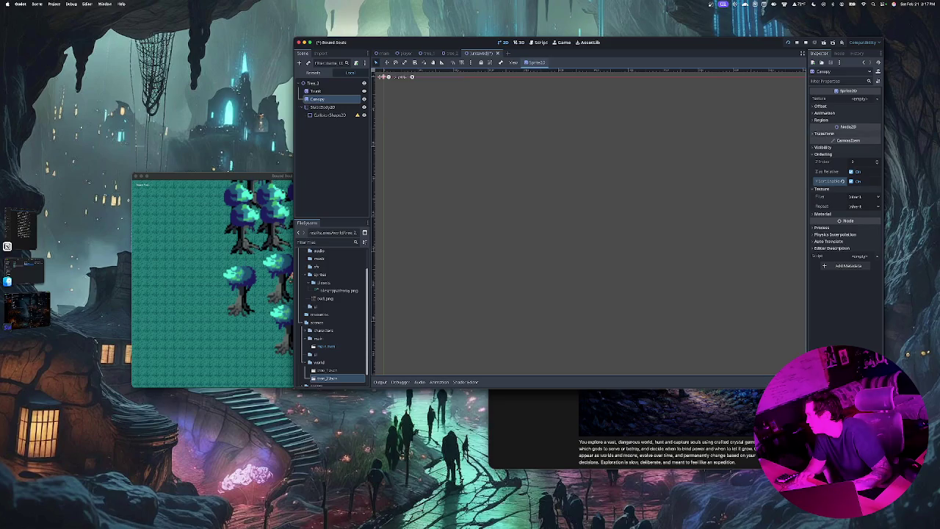
{"action": "left_click", "coordinate": [825, 133]}
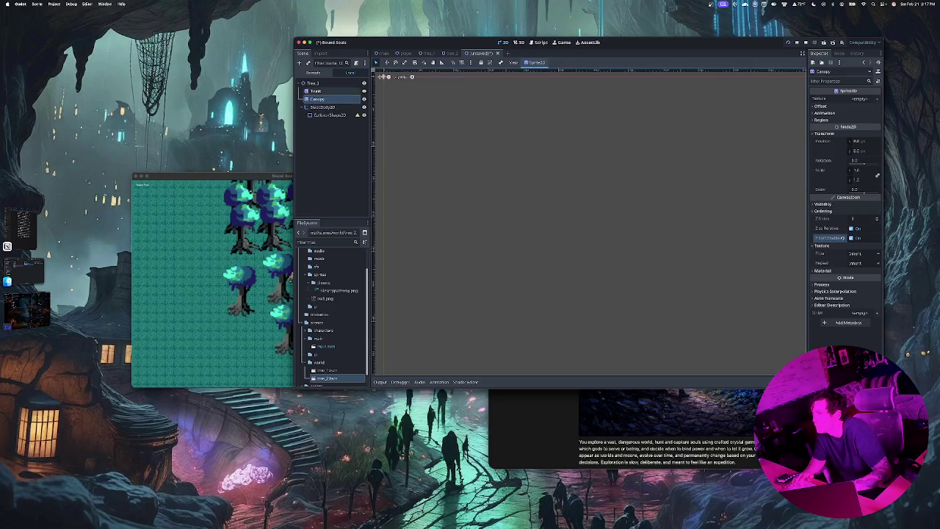
{"action": "left_click", "coordinate": [316, 91]}
{"action": "left_click", "coordinate": [860, 99]}
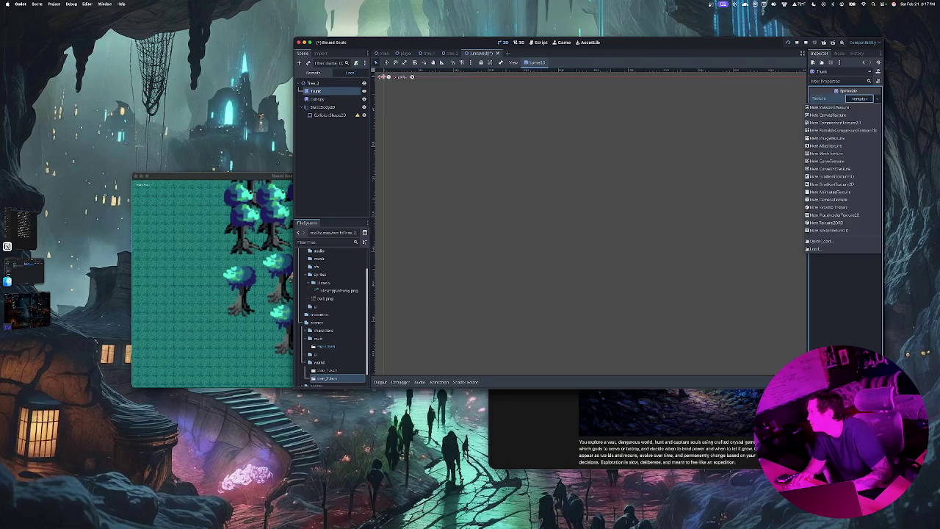
Give Trunk an AtlasTexture using the tileset image as its atlas.
{"action": "left_click", "coordinate": [826, 146]}
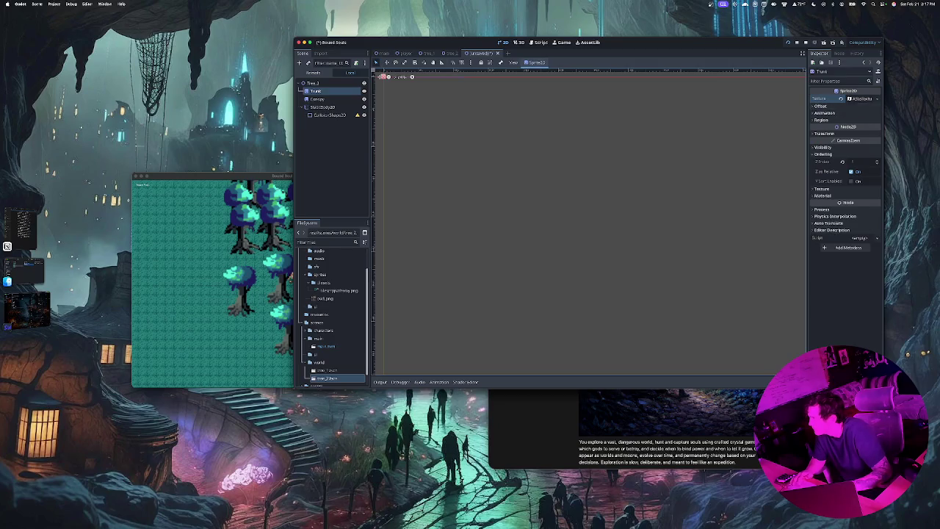
{"action": "left_click", "coordinate": [860, 98]}
{"action": "left_click", "coordinate": [858, 180]}
{"action": "key", "text": "Escape"}
{"action": "left_click_drag", "start_coordinate": [338, 290], "coordinate": [863, 145]}
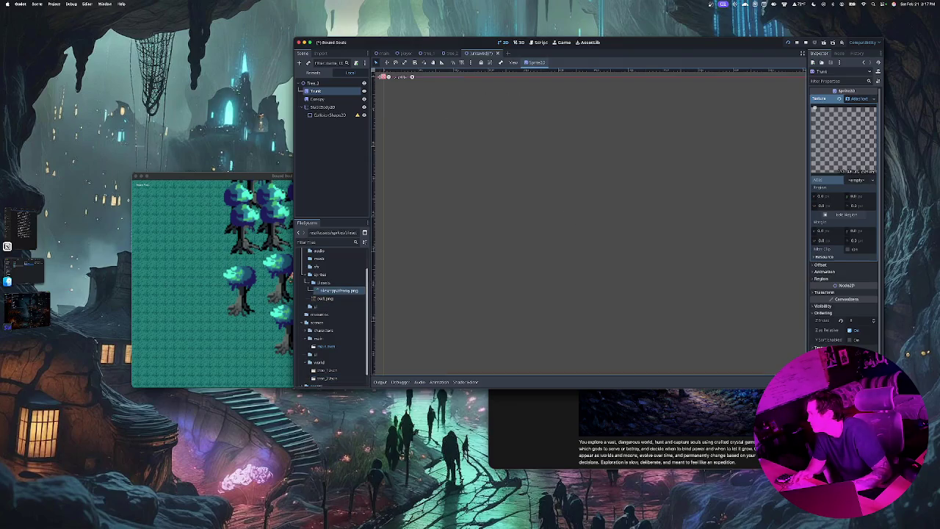
{"action": "left_click_drag", "start_coordinate": [867, 183], "coordinate": [868, 184]}
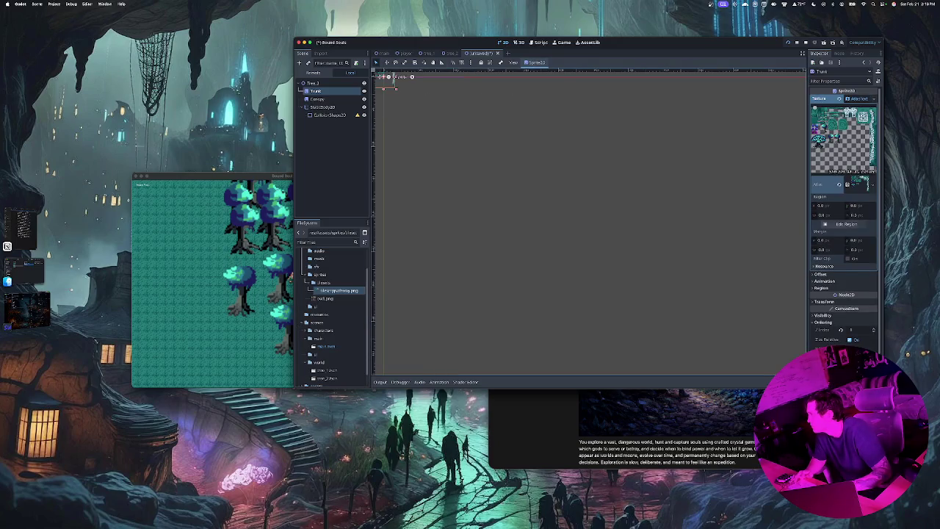
{"action": "left_click", "coordinate": [846, 224]}
Crop the atlas region to a narrow strip around one small tree's trunk.
{"action": "scroll", "coordinate": [513, 239], "scroll_direction": "up", "scroll_amount": 3}
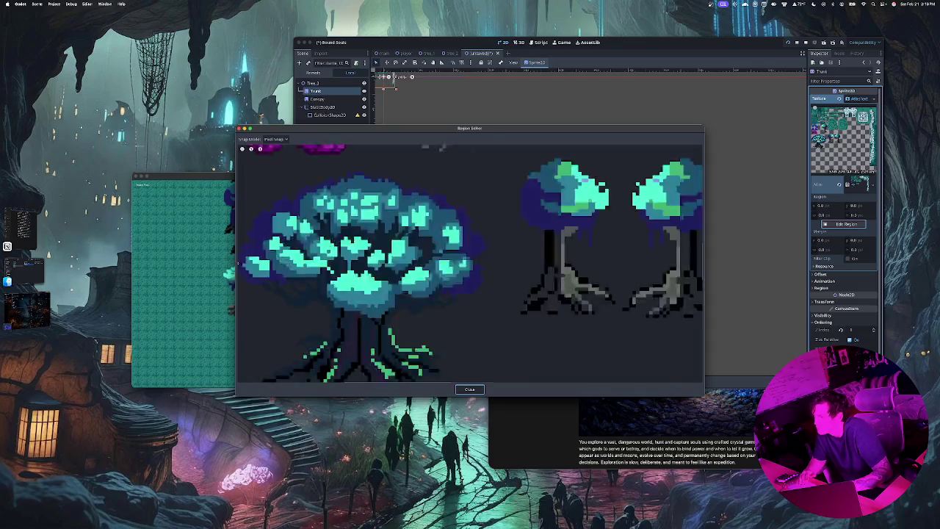
{"action": "left_click_drag", "start_coordinate": [513, 239], "coordinate": [330, 195]}
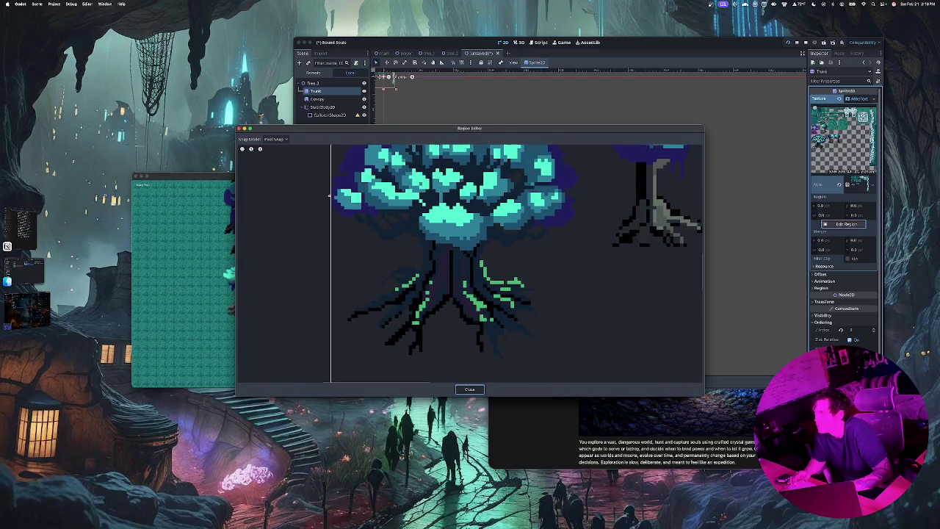
{"action": "scroll", "coordinate": [597, 316], "scroll_direction": "down", "scroll_amount": 4}
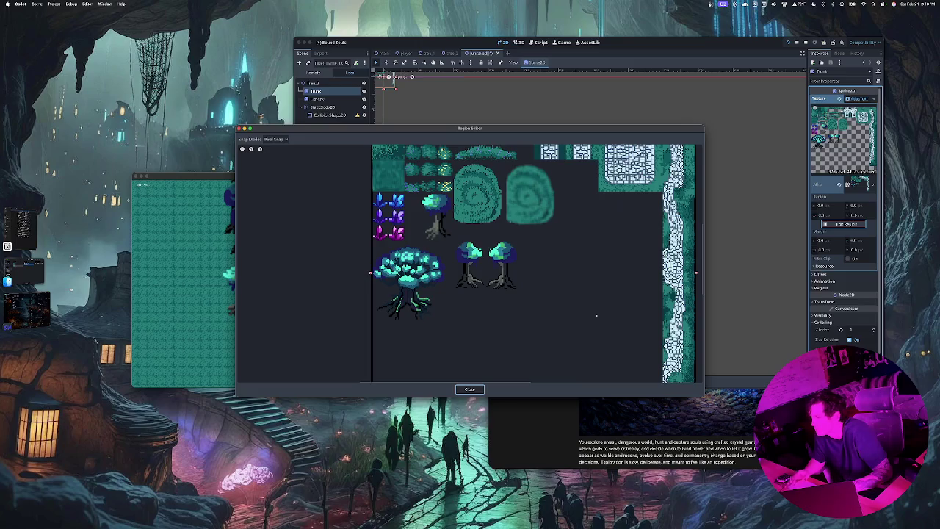
{"action": "scroll", "coordinate": [596, 316], "scroll_direction": "up", "scroll_amount": 5}
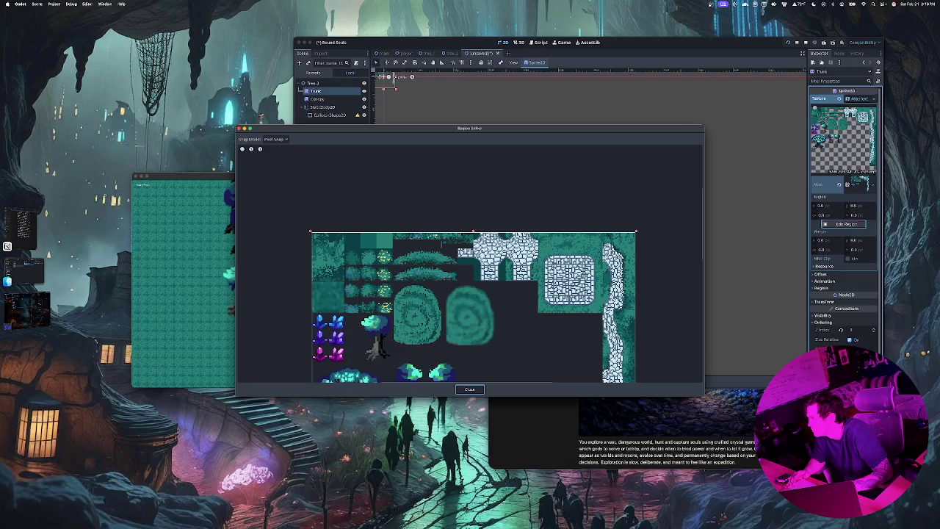
{"action": "left_click_drag", "start_coordinate": [321, 367], "coordinate": [474, 382]}
{"action": "scroll", "coordinate": [597, 220], "scroll_direction": "down", "scroll_amount": 5}
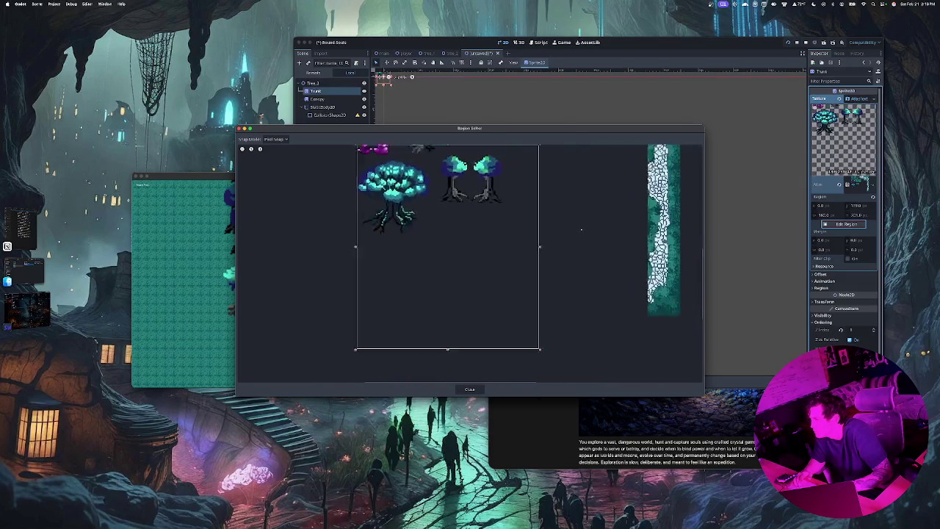
{"action": "left_click_drag", "start_coordinate": [597, 221], "coordinate": [540, 262]}
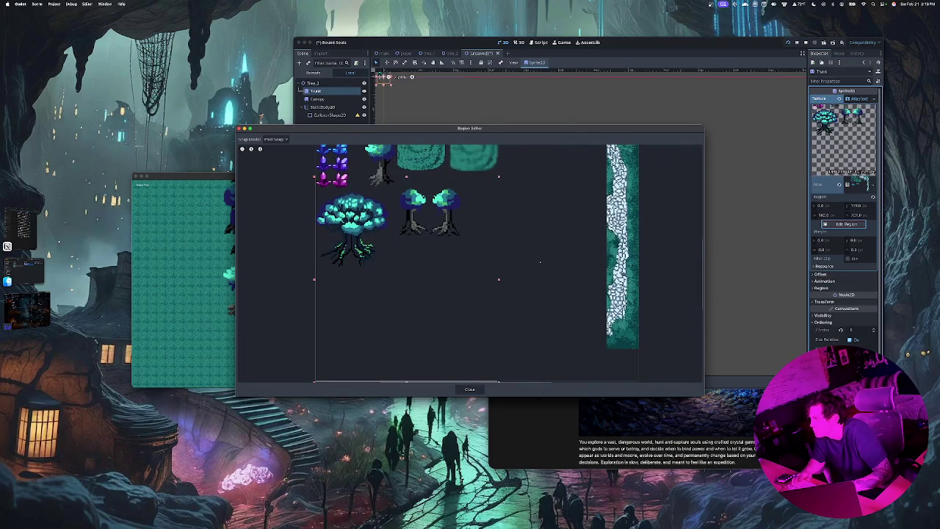
{"action": "mouse_move", "coordinate": [500, 177]}
{"action": "left_mouse_down"}
{"action": "mouse_move", "coordinate": [445, 205]}
{"action": "mouse_move", "coordinate": [419, 207]}
{"action": "left_mouse_up"}
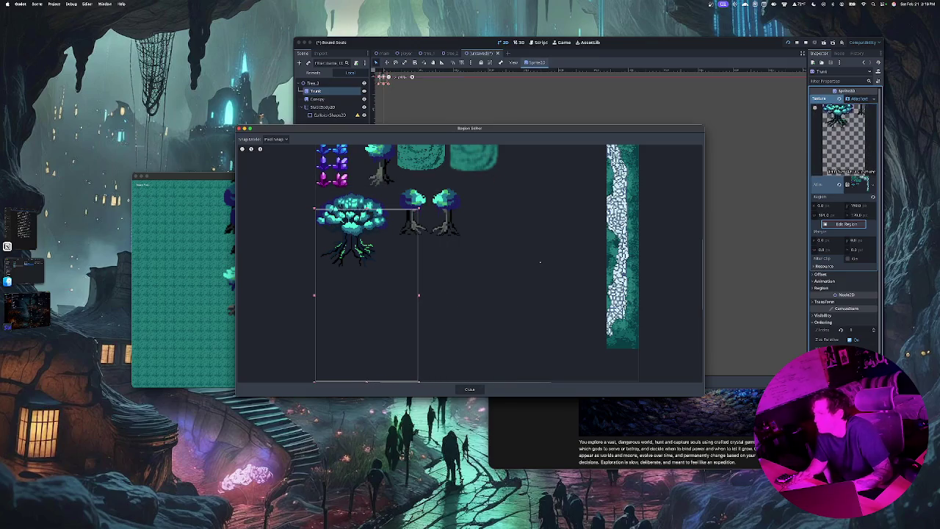
{"action": "mouse_move", "coordinate": [470, 128]}
{"action": "left_mouse_down"}
{"action": "mouse_move", "coordinate": [601, 111]}
{"action": "mouse_move", "coordinate": [557, 121]}
{"action": "left_mouse_up"}
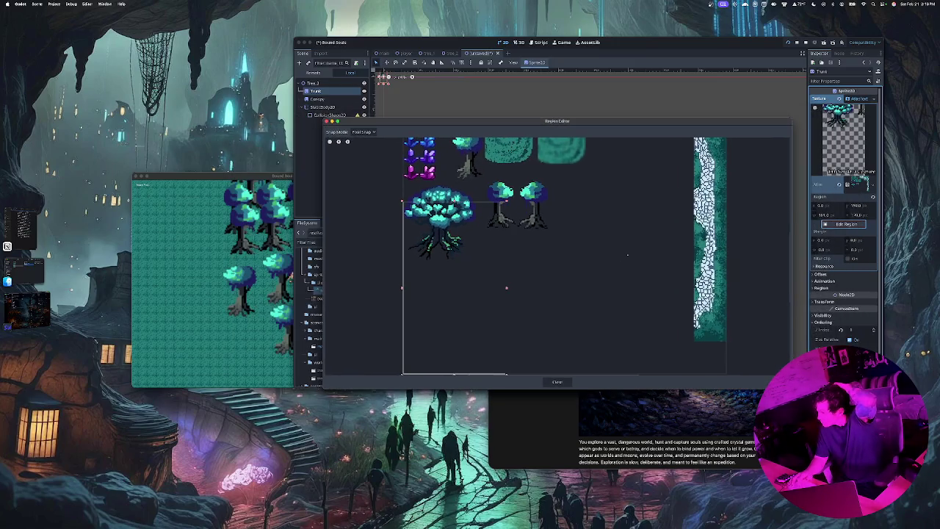
{"action": "left_click_drag", "start_coordinate": [507, 287], "coordinate": [542, 287]}
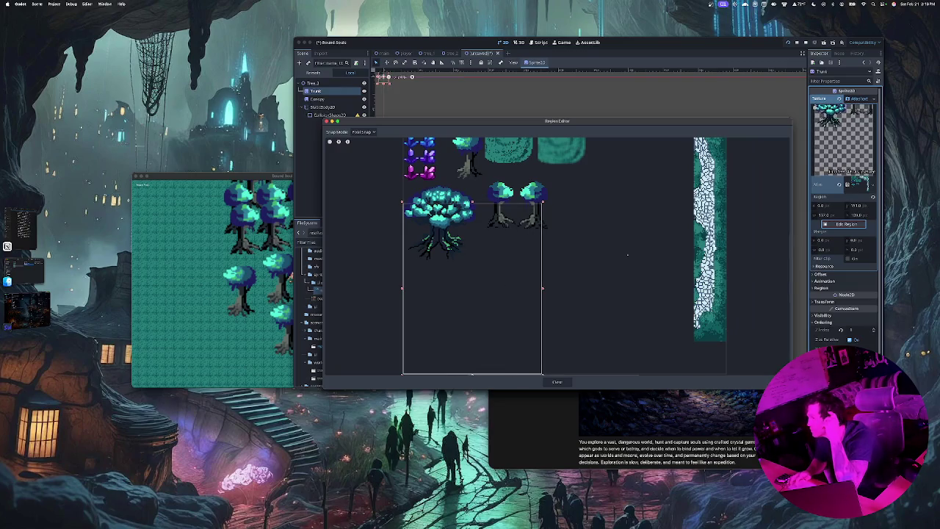
{"action": "left_click_drag", "start_coordinate": [402, 287], "coordinate": [523, 289]}
{"action": "left_click_drag", "start_coordinate": [533, 204], "coordinate": [533, 201]}
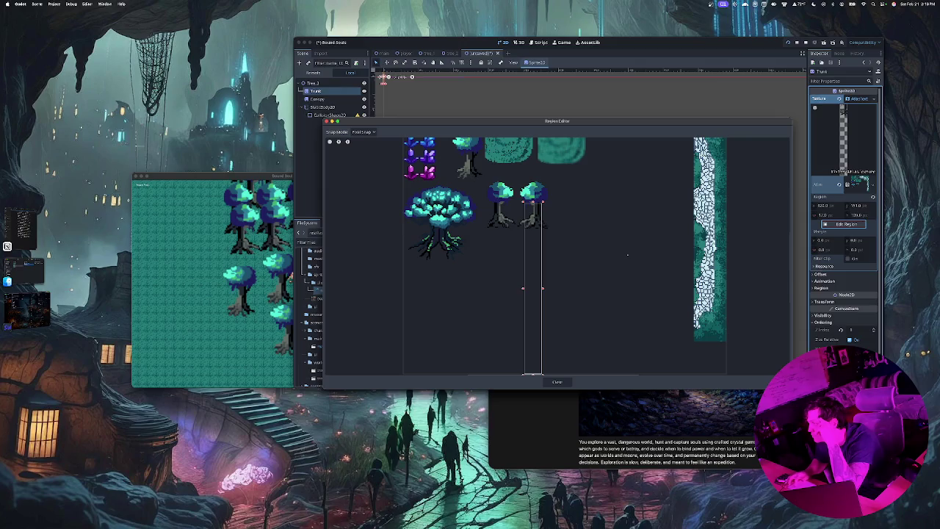
{"action": "scroll", "coordinate": [547, 209], "scroll_direction": "up", "scroll_amount": 5}
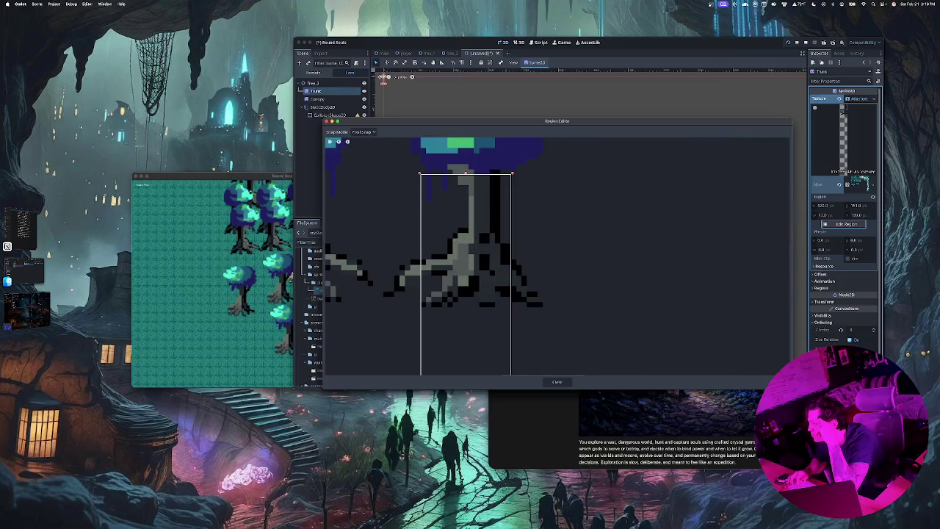
Widen the Trunk region's side edges so it covers the whole trunk.
{"action": "left_click_drag", "start_coordinate": [512, 174], "coordinate": [544, 174]}
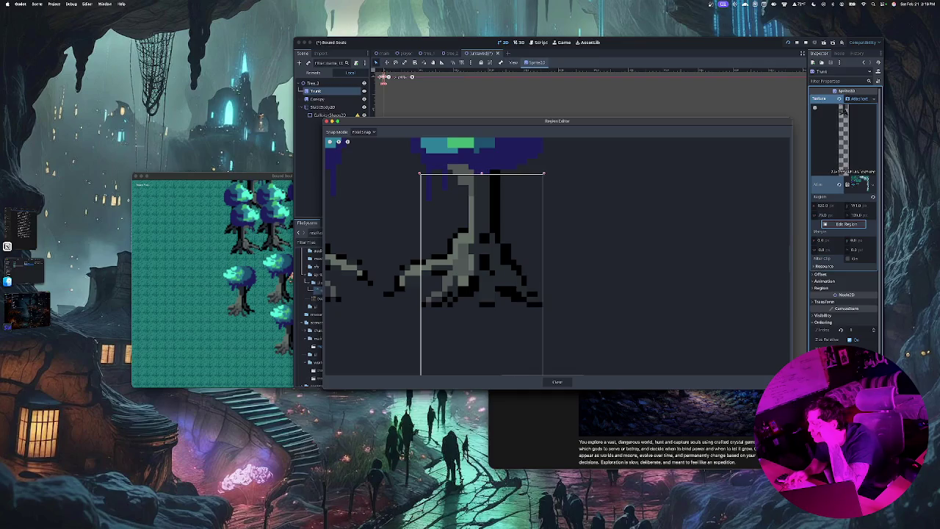
{"action": "scroll", "coordinate": [558, 257], "scroll_direction": "up", "scroll_amount": 5}
{"action": "scroll", "coordinate": [558, 257], "scroll_direction": "down", "scroll_amount": 3}
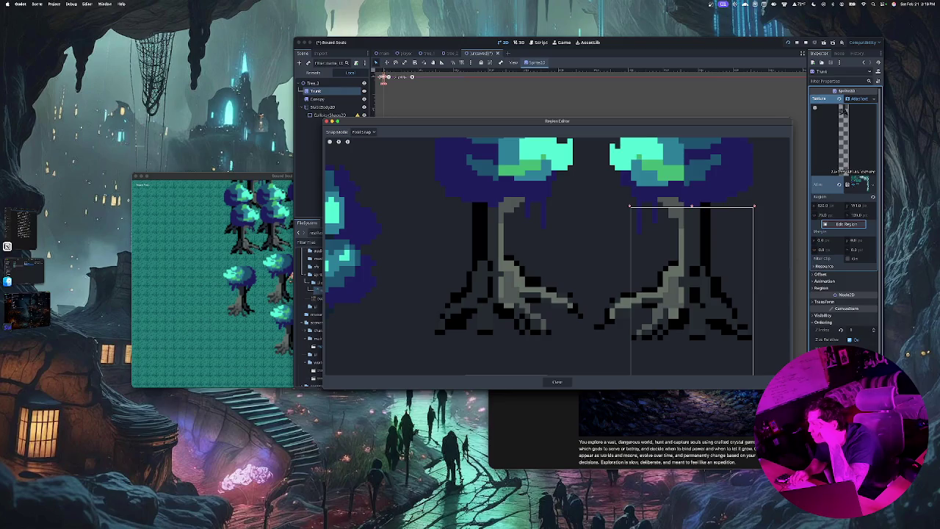
{"action": "left_click_drag", "start_coordinate": [630, 291], "coordinate": [580, 291]}
{"action": "scroll", "coordinate": [559, 257], "scroll_direction": "down", "scroll_amount": 3}
{"action": "scroll", "coordinate": [559, 258], "scroll_direction": "down", "scroll_amount": 5}
{"action": "scroll", "coordinate": [558, 257], "scroll_direction": "right", "scroll_amount": 5}
{"action": "scroll", "coordinate": [557, 257], "scroll_direction": "right", "scroll_amount": 5}
{"action": "scroll", "coordinate": [557, 257], "scroll_direction": "down", "scroll_amount": 3}
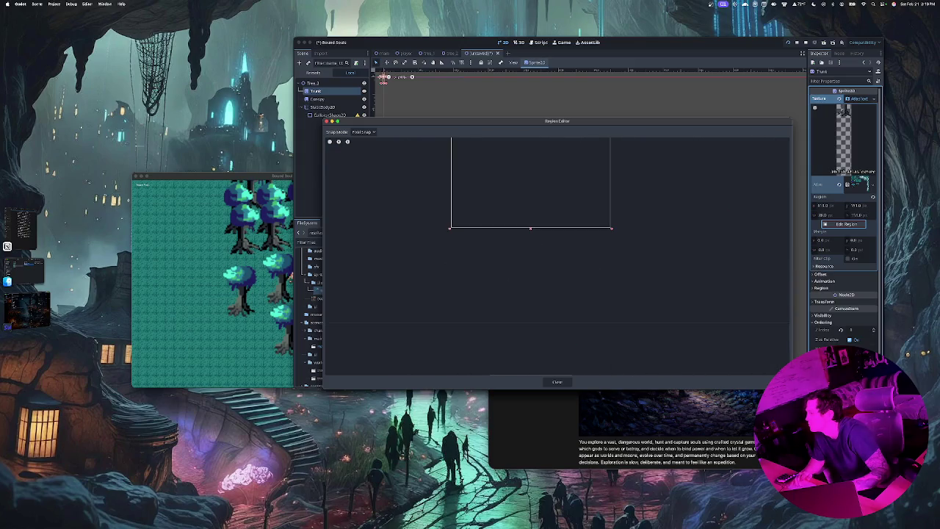
{"action": "scroll", "coordinate": [557, 257], "scroll_direction": "up", "scroll_amount": 3}
{"action": "scroll", "coordinate": [557, 257], "scroll_direction": "left", "scroll_amount": 5}
{"action": "scroll", "coordinate": [557, 258], "scroll_direction": "down", "scroll_amount": 5}
{"action": "scroll", "coordinate": [557, 257], "scroll_direction": "right", "scroll_amount": 2}
{"action": "scroll", "coordinate": [557, 257], "scroll_direction": "down", "scroll_amount": 2}
{"action": "scroll", "coordinate": [557, 257], "scroll_direction": "down", "scroll_amount": 5}
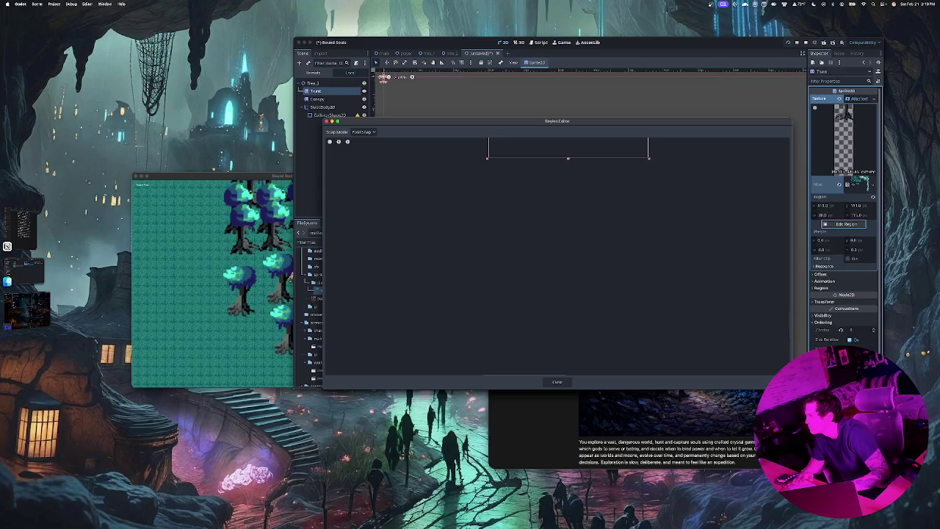
{"action": "scroll", "coordinate": [557, 258], "scroll_direction": "up", "scroll_amount": 5}
{"action": "scroll", "coordinate": [557, 257], "scroll_direction": "left", "scroll_amount": 2}
{"action": "scroll", "coordinate": [556, 257], "scroll_direction": "right", "scroll_amount": 5}
{"action": "scroll", "coordinate": [557, 257], "scroll_direction": "down", "scroll_amount": 2}
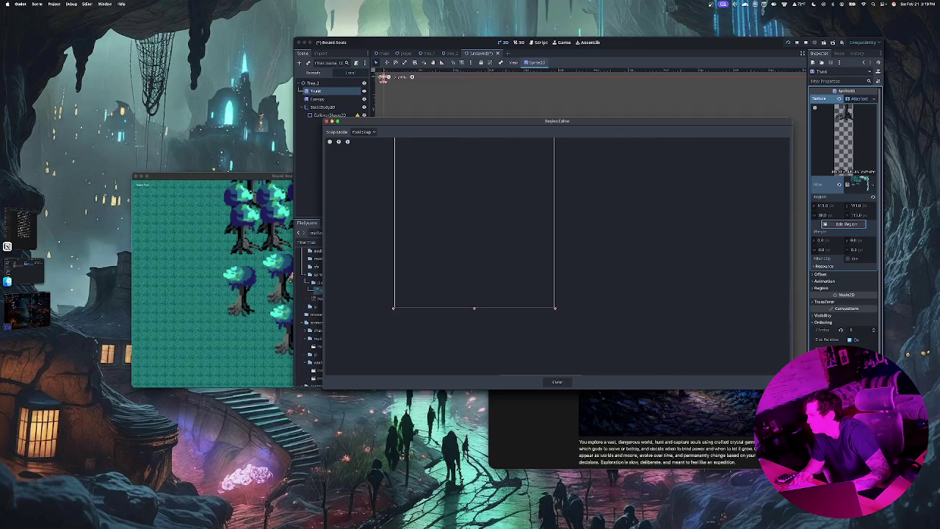
{"action": "scroll", "coordinate": [557, 257], "scroll_direction": "down", "scroll_amount": 4}
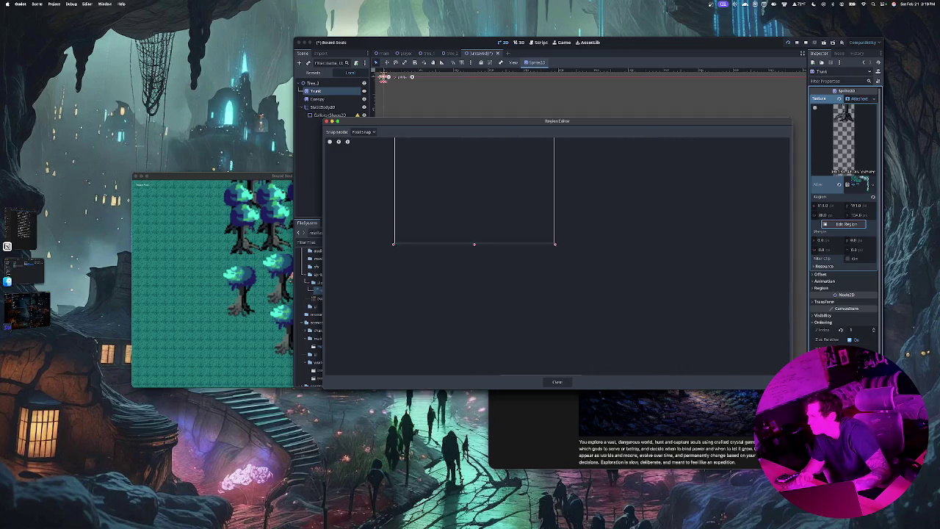
{"action": "scroll", "coordinate": [557, 257], "scroll_direction": "left", "scroll_amount": 5}
{"action": "scroll", "coordinate": [557, 257], "scroll_direction": "right", "scroll_amount": 5}
{"action": "scroll", "coordinate": [557, 257], "scroll_direction": "up", "scroll_amount": 4}
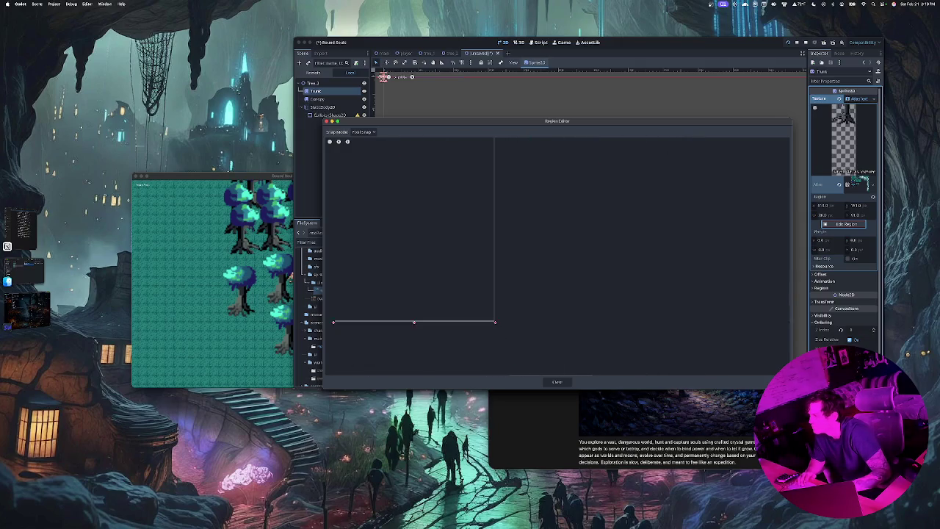
{"action": "scroll", "coordinate": [557, 257], "scroll_direction": "down", "scroll_amount": 5}
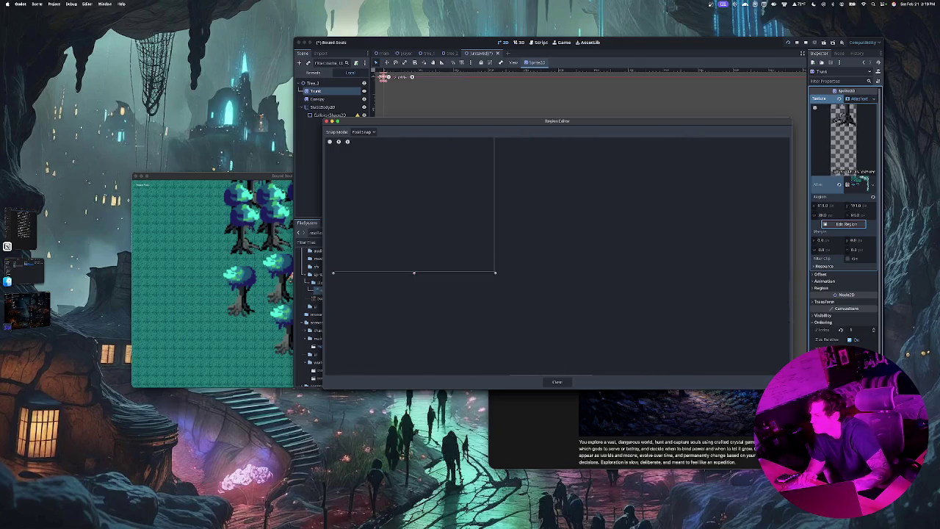
{"action": "scroll", "coordinate": [557, 257], "scroll_direction": "left", "scroll_amount": 2}
{"action": "scroll", "coordinate": [557, 257], "scroll_direction": "up", "scroll_amount": 3}
{"action": "scroll", "coordinate": [557, 257], "scroll_direction": "right", "scroll_amount": 3}
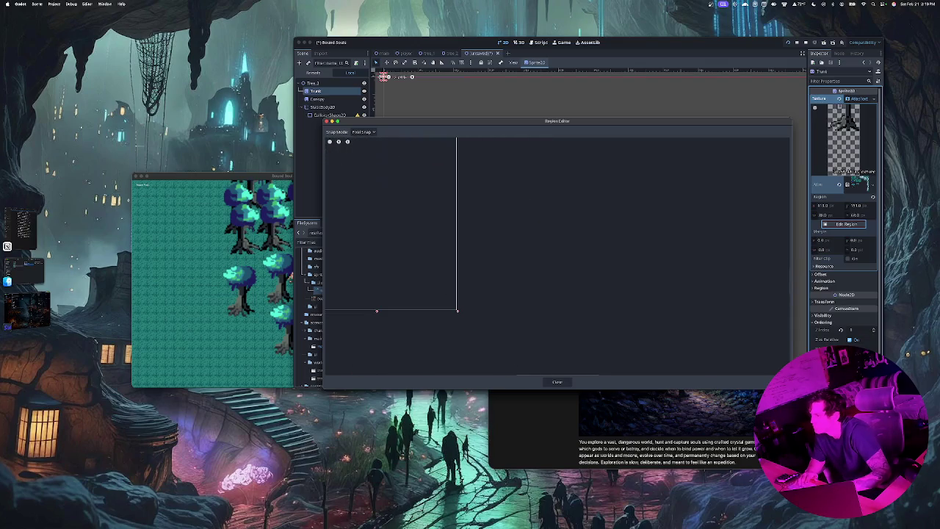
{"action": "scroll", "coordinate": [557, 257], "scroll_direction": "down", "scroll_amount": 3}
{"action": "scroll", "coordinate": [556, 257], "scroll_direction": "left", "scroll_amount": 2}
{"action": "scroll", "coordinate": [557, 257], "scroll_direction": "up", "scroll_amount": 3}
{"action": "scroll", "coordinate": [557, 257], "scroll_direction": "right", "scroll_amount": 2}
{"action": "scroll", "coordinate": [557, 257], "scroll_direction": "down", "scroll_amount": 3}
{"action": "scroll", "coordinate": [557, 257], "scroll_direction": "left", "scroll_amount": 1}
{"action": "scroll", "coordinate": [557, 257], "scroll_direction": "right", "scroll_amount": 1}
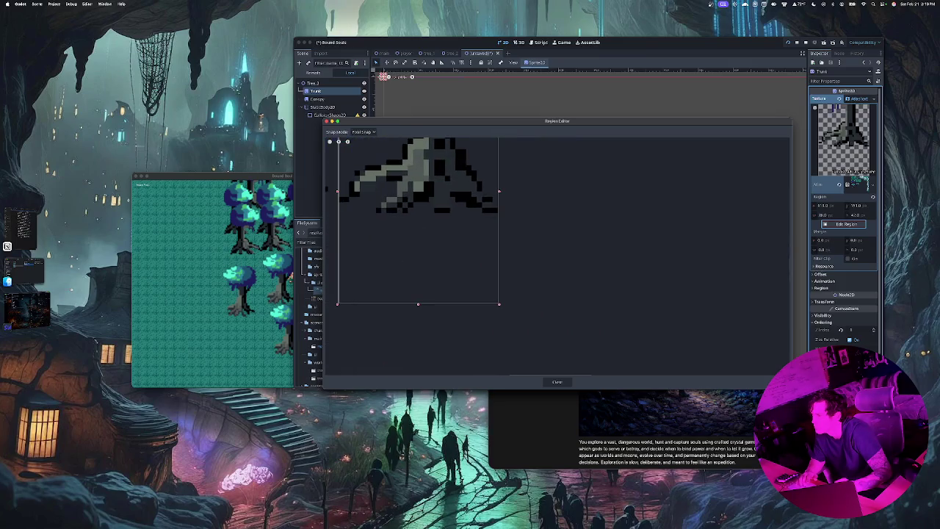
Trim the region's bottom to the trunk base, raise its top, and close the region editor.
{"action": "left_click_drag", "start_coordinate": [418, 304], "coordinate": [418, 213]}
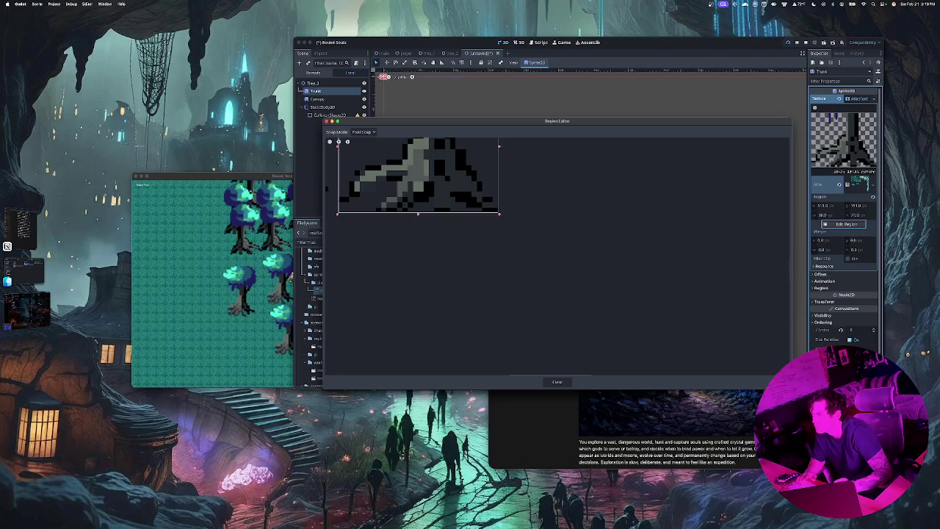
{"action": "left_click_drag", "start_coordinate": [418, 144], "coordinate": [418, 80]}
{"action": "scroll", "coordinate": [557, 257], "scroll_direction": "up", "scroll_amount": 2}
{"action": "scroll", "coordinate": [557, 257], "scroll_direction": "left", "scroll_amount": 1}
{"action": "scroll", "coordinate": [557, 257], "scroll_direction": "up", "scroll_amount": 2}
{"action": "scroll", "coordinate": [557, 257], "scroll_direction": "left", "scroll_amount": 2}
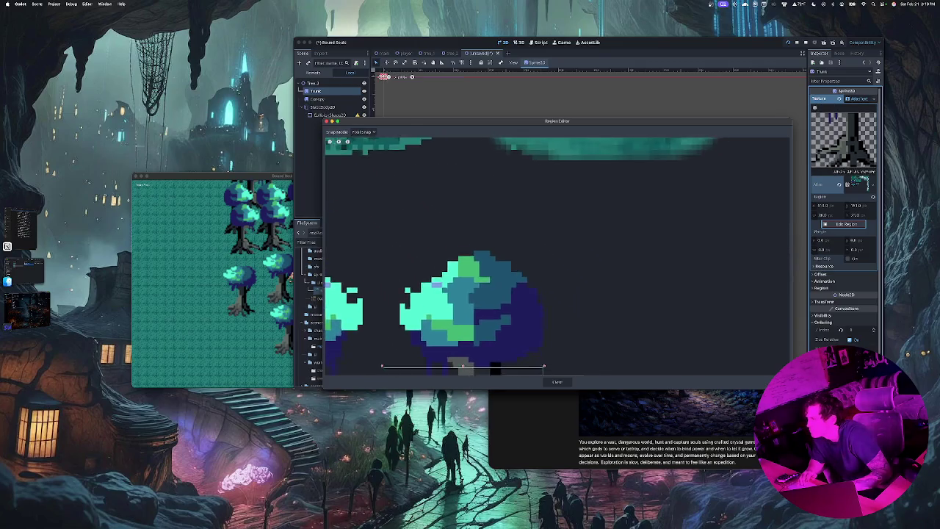
{"action": "scroll", "coordinate": [557, 257], "scroll_direction": "down", "scroll_amount": 2}
{"action": "scroll", "coordinate": [557, 257], "scroll_direction": "left", "scroll_amount": 2}
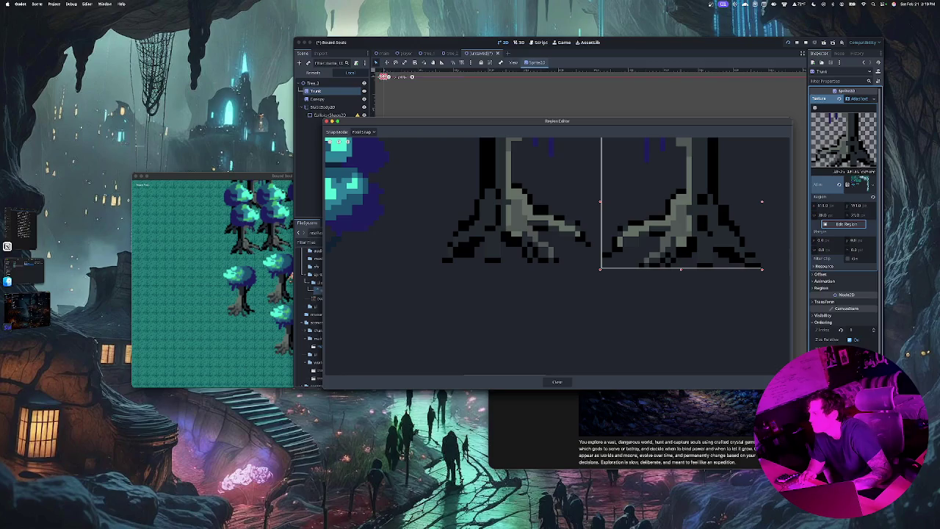
{"action": "left_click", "coordinate": [556, 381]}
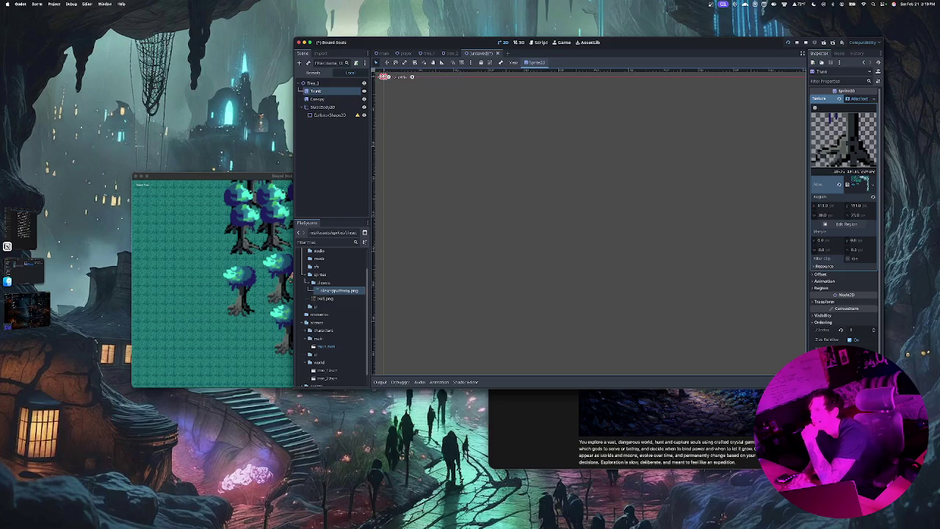
Select the Canopy sprite and assign it a new AtlasTexture.
{"action": "left_click", "coordinate": [317, 98]}
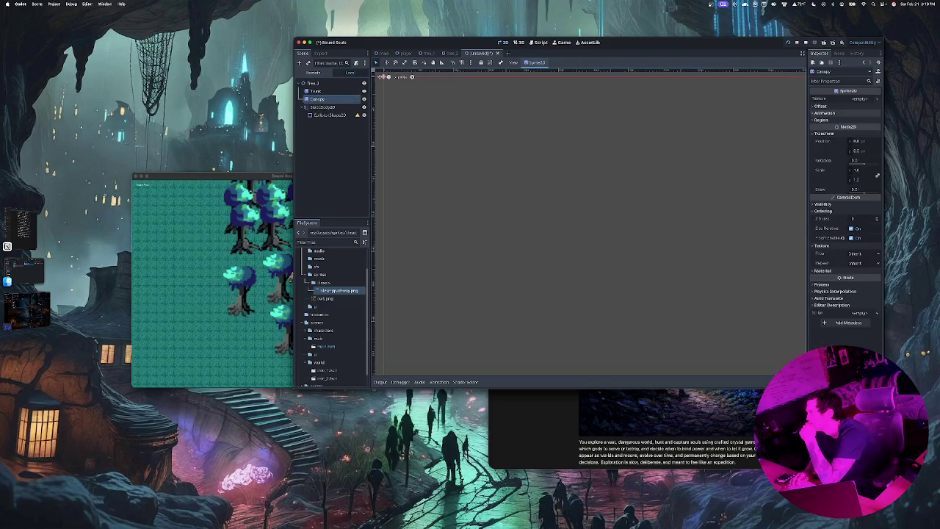
{"action": "left_click", "coordinate": [860, 98]}
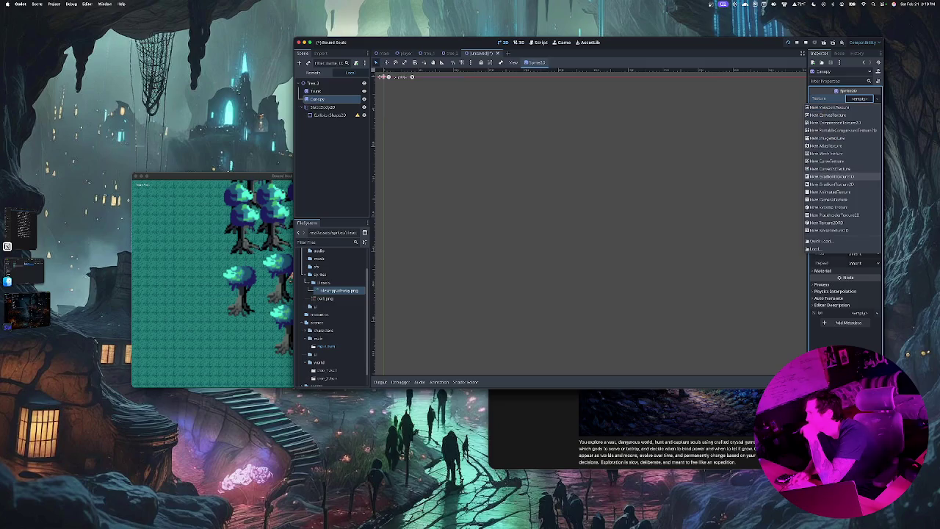
{"action": "left_click", "coordinate": [827, 145]}
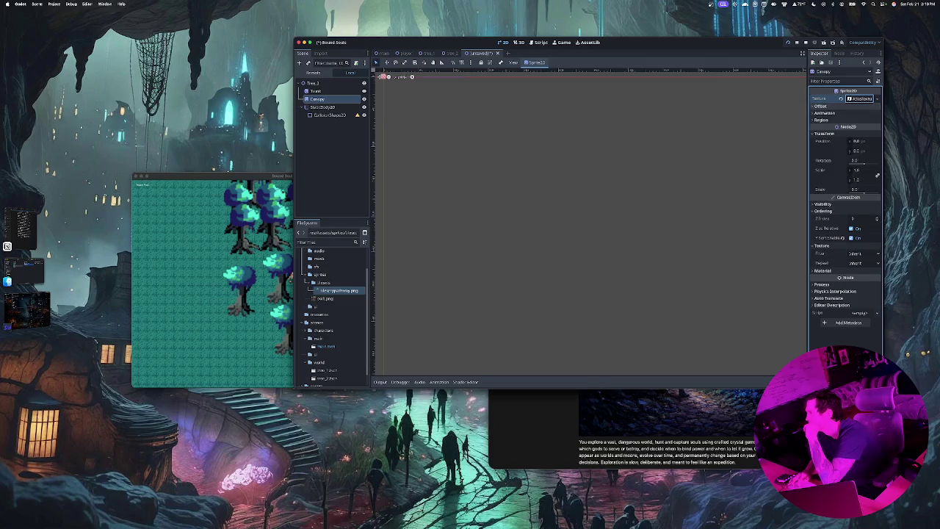
{"action": "left_click", "coordinate": [860, 99]}
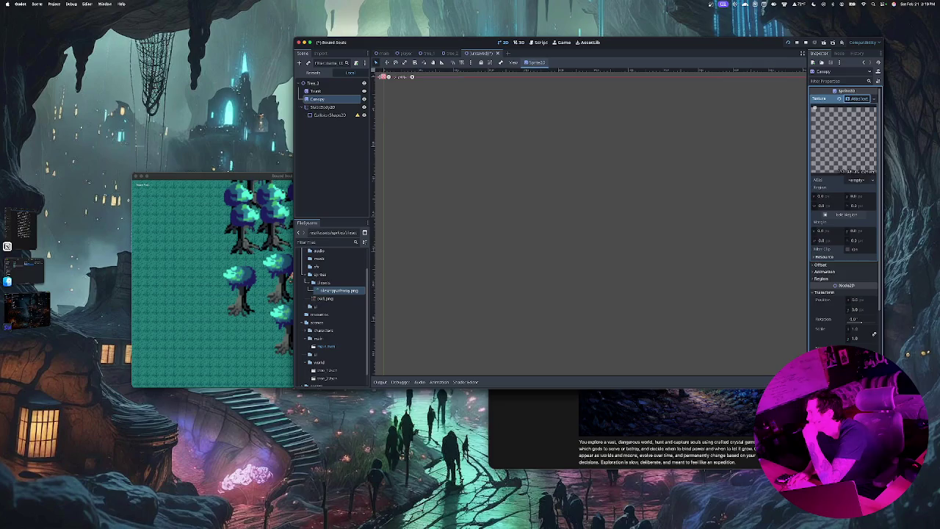
Try a nested AtlasTexture as the atlas image, collapse it, and reselect Canopy.
{"action": "left_click", "coordinate": [856, 180]}
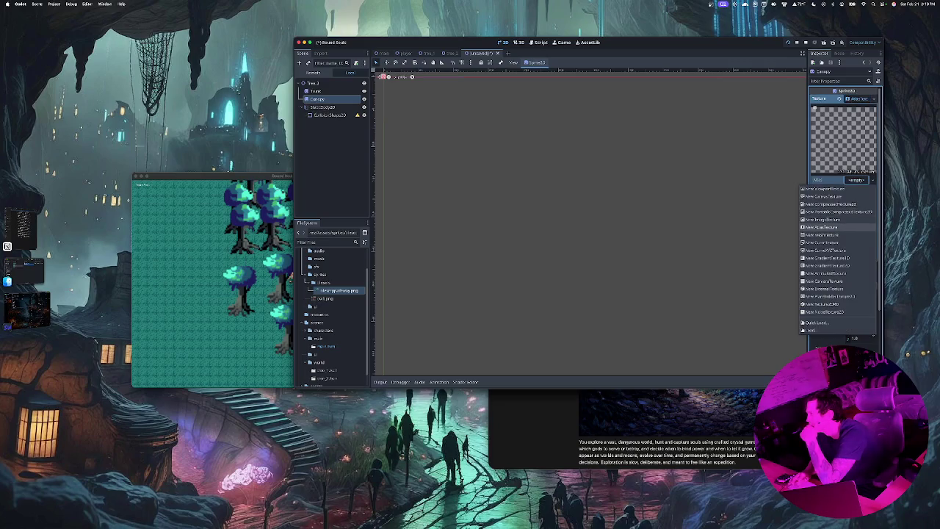
{"action": "left_click", "coordinate": [823, 227]}
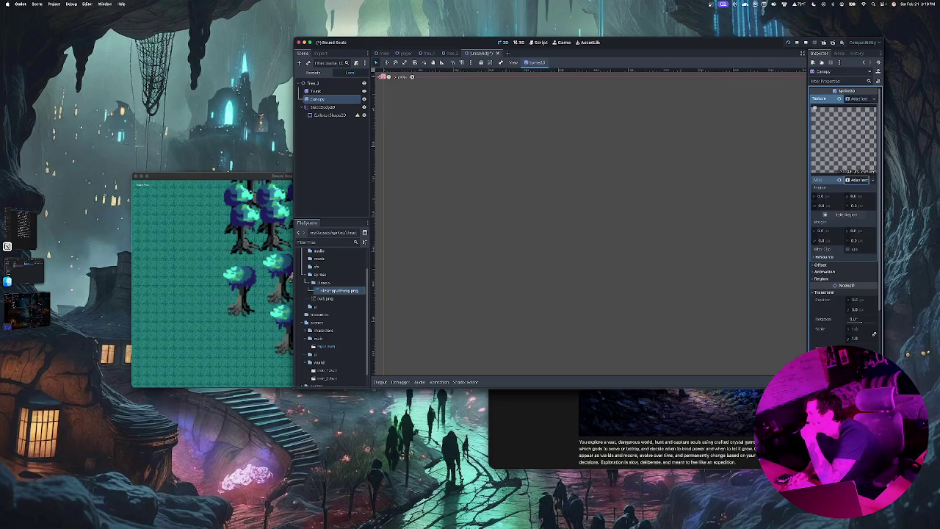
{"action": "left_click", "coordinate": [859, 180]}
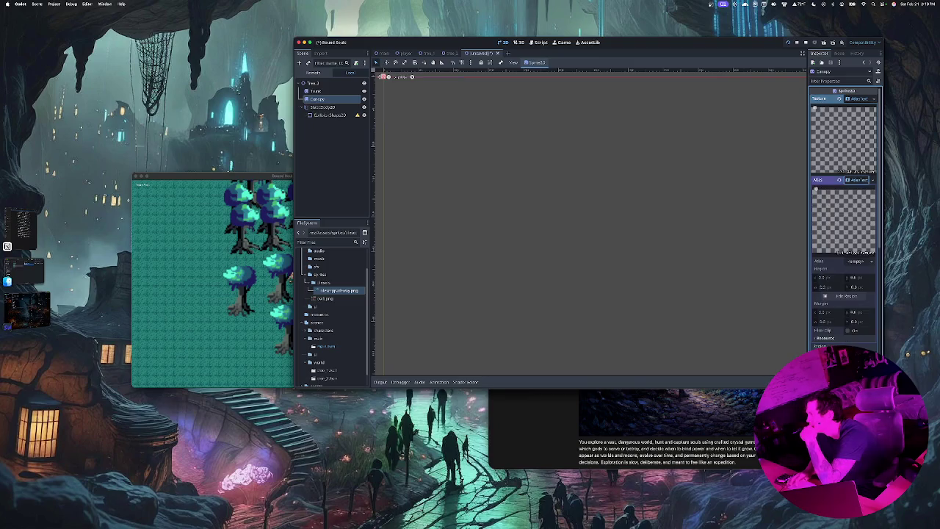
{"action": "left_click", "coordinate": [873, 180]}
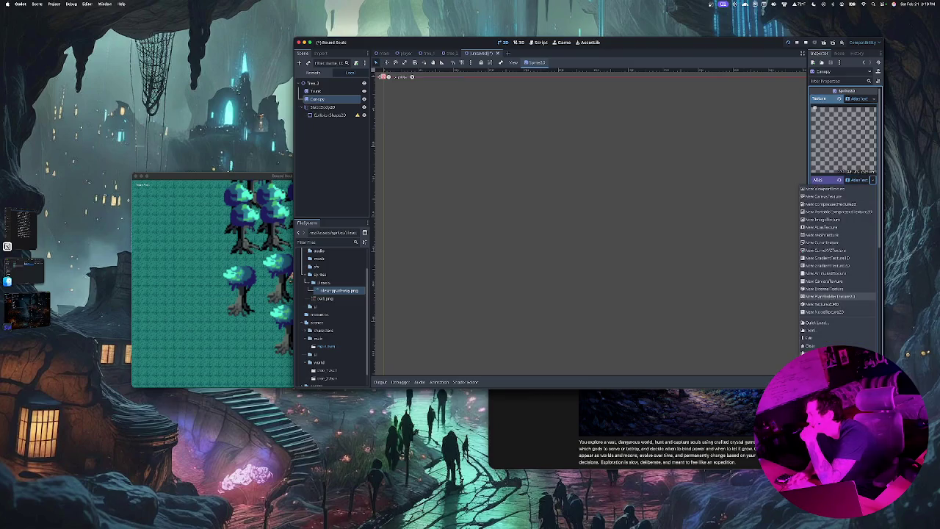
{"action": "key", "text": "Escape"}
{"action": "left_click", "coordinate": [858, 180]}
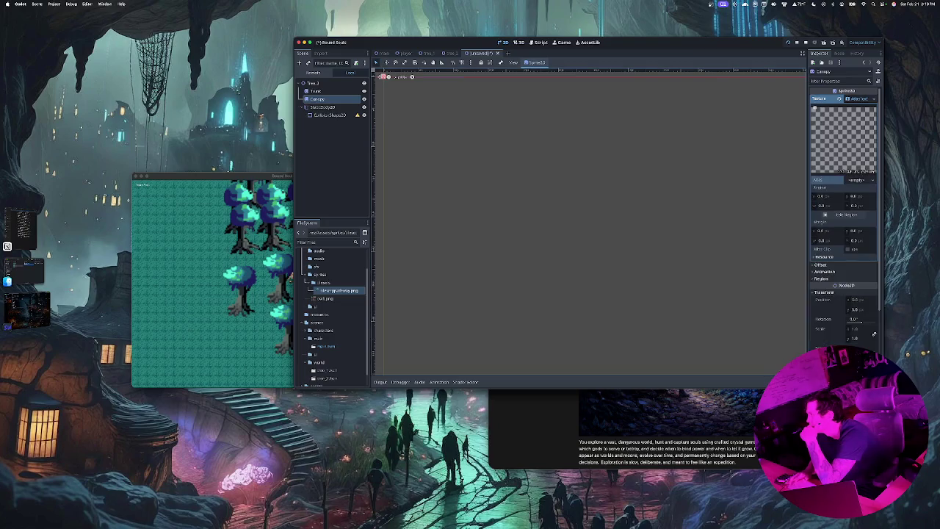
{"action": "key", "text": "Escape"}
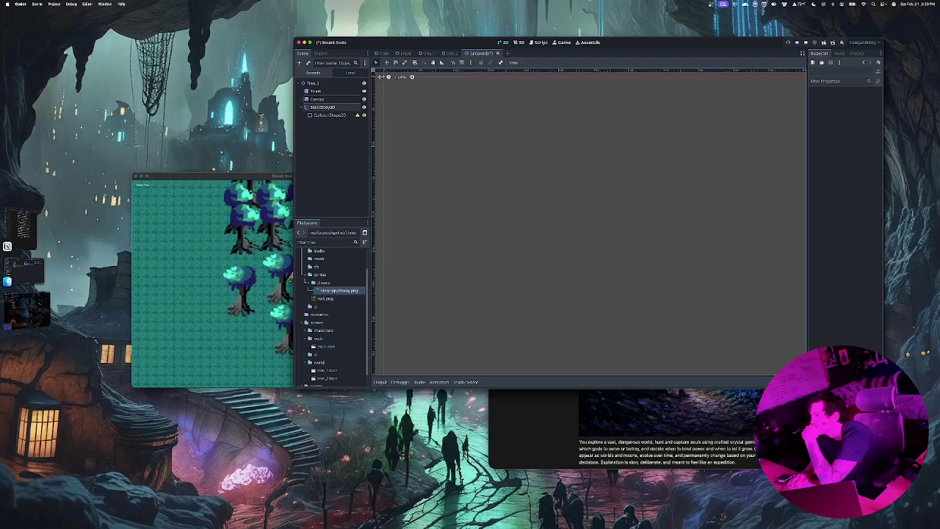
{"action": "left_click", "coordinate": [319, 99]}
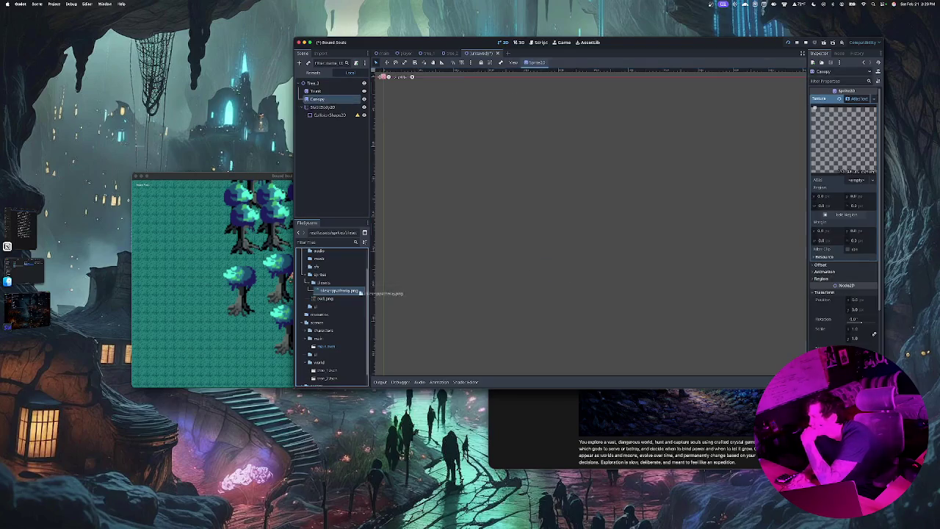
Undo the wrong atlas, drag the tree sprite sheet into Canopy's Atlas, and open Edit Region.
{"action": "left_click_drag", "start_coordinate": [858, 181], "coordinate": [859, 181]}
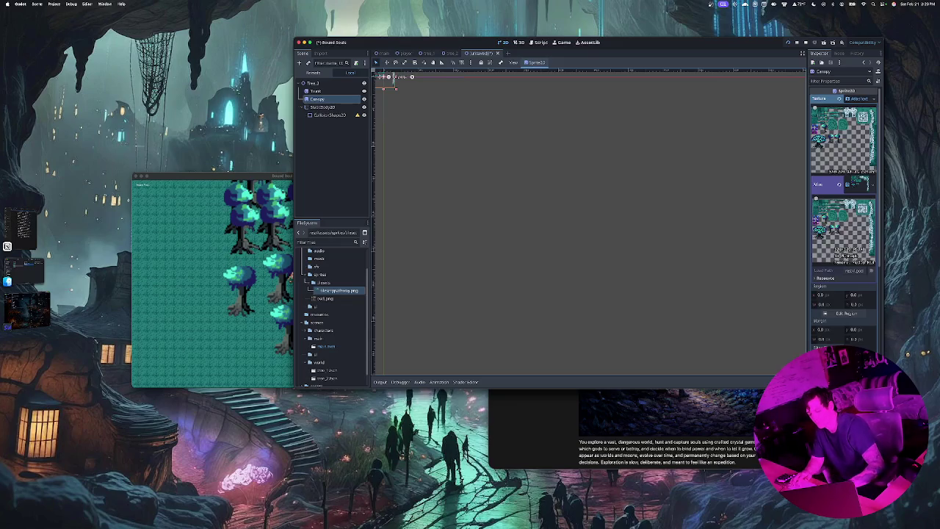
{"action": "key", "text": "super+z"}
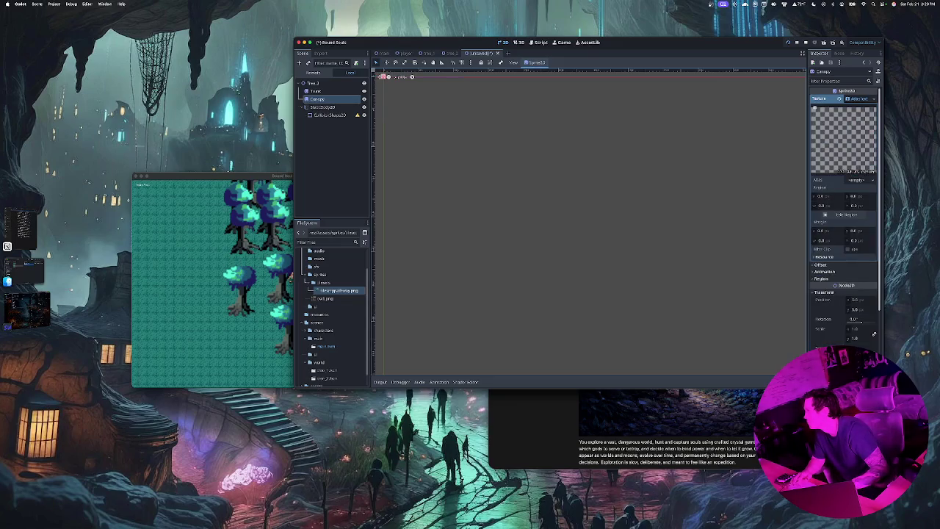
{"action": "key", "text": "super+z"}
{"action": "key", "text": "super+z"}
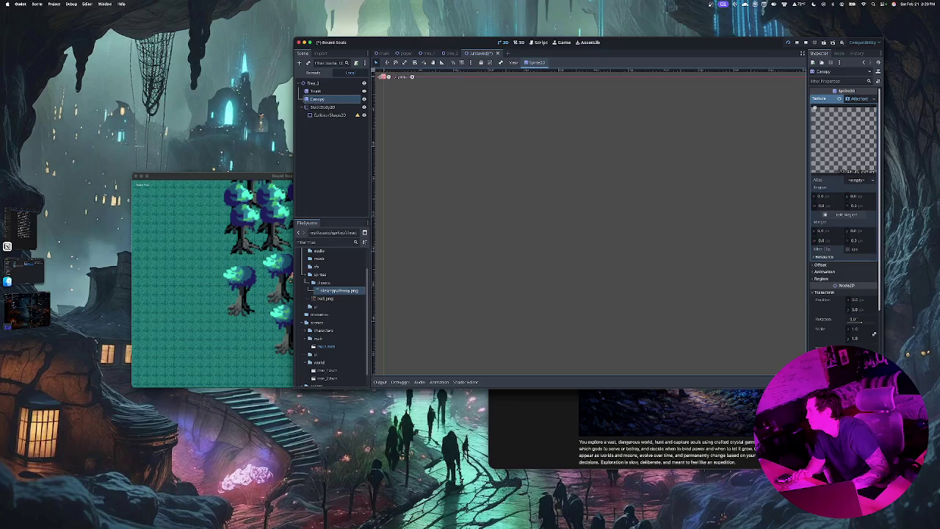
{"action": "mouse_move", "coordinate": [334, 298]}
{"action": "left_mouse_down"}
{"action": "mouse_move", "coordinate": [514, 221]}
{"action": "mouse_move", "coordinate": [858, 183]}
{"action": "left_mouse_up"}
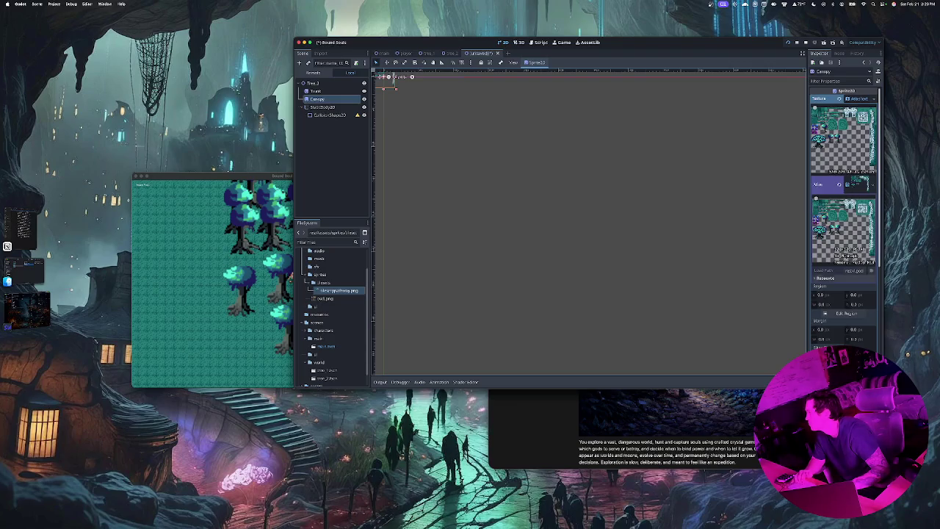
{"action": "left_click", "coordinate": [846, 313]}
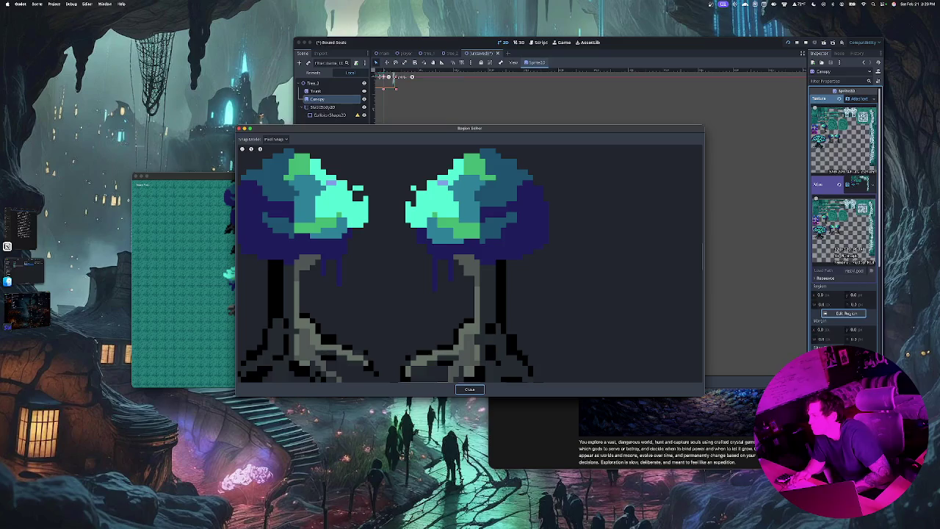
Frame the right-hand tree's canopy (about 27×22 px), trim the left edge, and close.
{"action": "mouse_move", "coordinate": [400, 147]}
{"action": "left_mouse_down"}
{"action": "mouse_move", "coordinate": [470, 183]}
{"action": "mouse_move", "coordinate": [544, 271]}
{"action": "mouse_move", "coordinate": [551, 265]}
{"action": "left_mouse_up"}
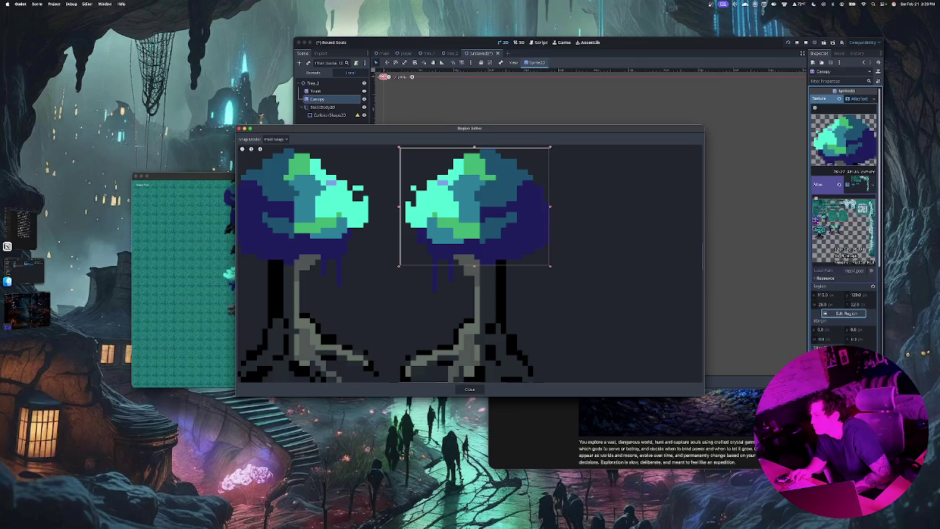
{"action": "left_click_drag", "start_coordinate": [399, 207], "coordinate": [404, 206]}
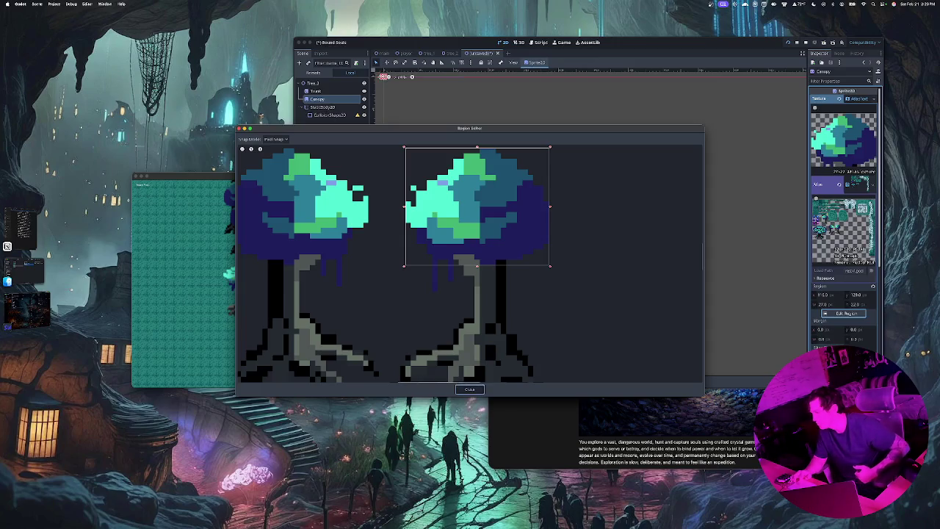
{"action": "left_click", "coordinate": [470, 389]}
{"action": "scroll", "coordinate": [588, 220], "scroll_direction": "up", "scroll_amount": 5}
{"action": "scroll", "coordinate": [587, 220], "scroll_direction": "left", "scroll_amount": 5}
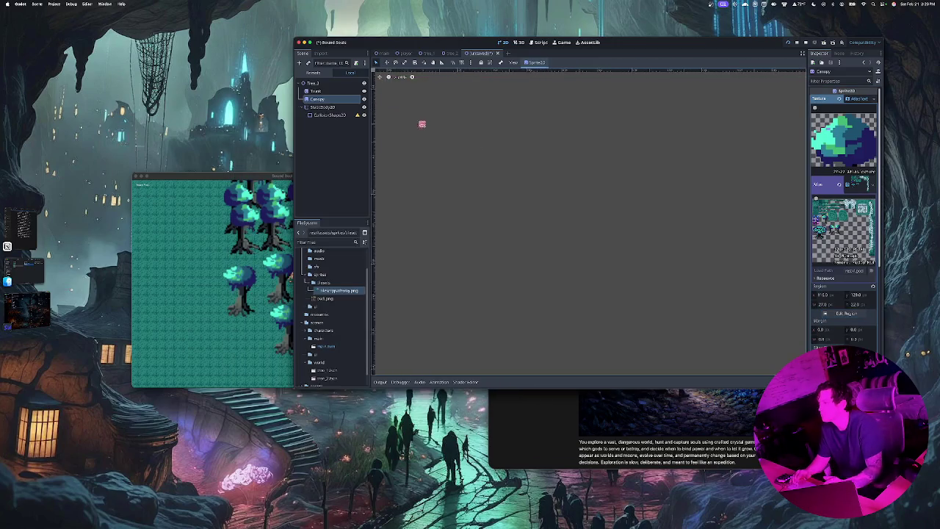
Drag the Canopy sprite up and left so it sits over the trunk.
{"action": "scroll", "coordinate": [587, 220], "scroll_direction": "up", "scroll_amount": 4}
{"action": "scroll", "coordinate": [588, 221], "scroll_direction": "left", "scroll_amount": 2}
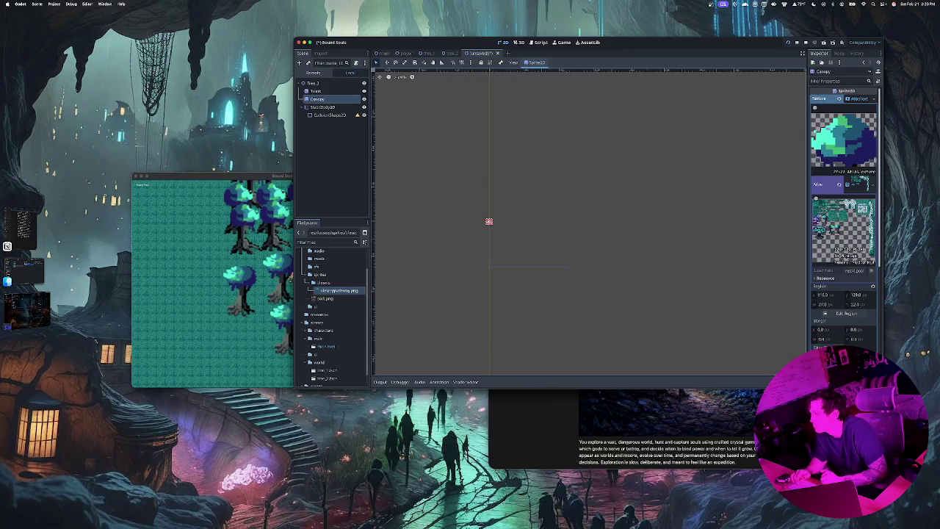
{"action": "scroll", "coordinate": [490, 222], "scroll_direction": "up", "scroll_amount": 8}
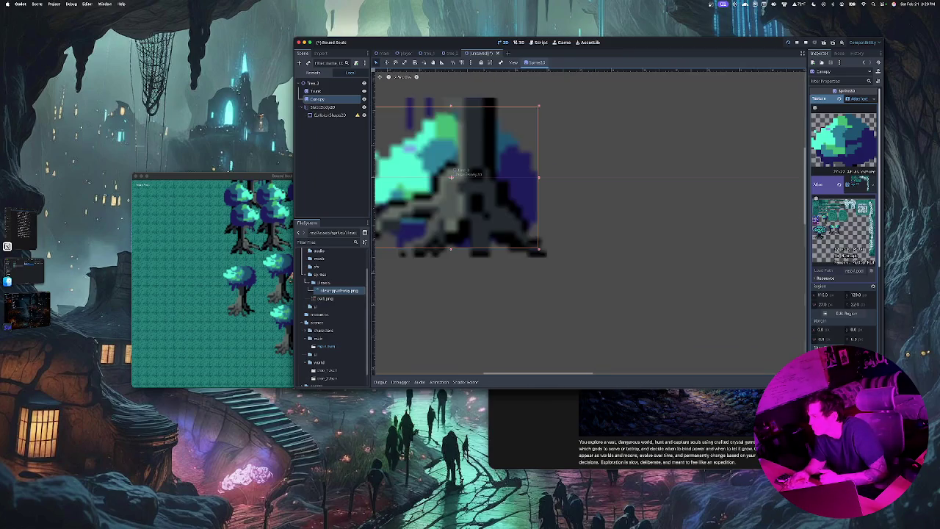
{"action": "mouse_move", "coordinate": [451, 177]}
{"action": "left_mouse_down"}
{"action": "mouse_move", "coordinate": [474, 199]}
{"action": "mouse_move", "coordinate": [507, 336]}
{"action": "mouse_move", "coordinate": [534, 235]}
{"action": "mouse_move", "coordinate": [496, 114]}
{"action": "left_mouse_up"}
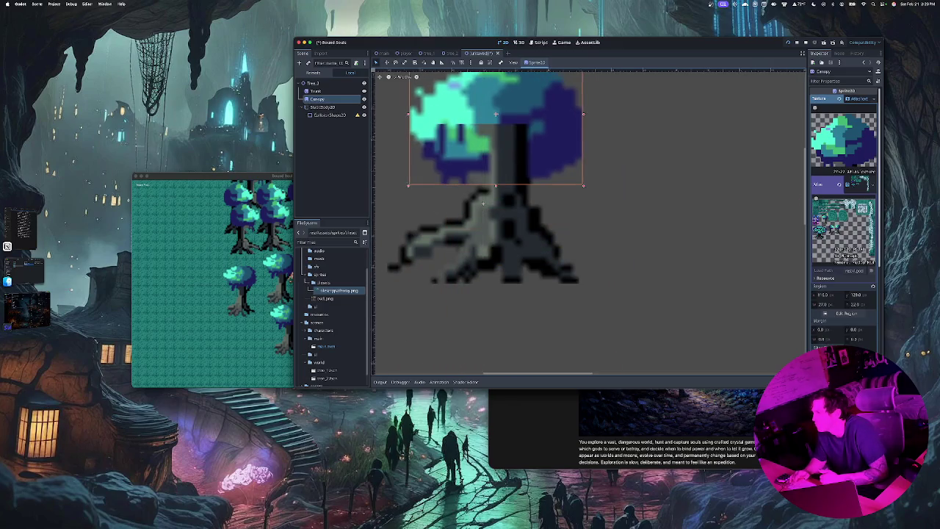
{"action": "scroll", "coordinate": [483, 203], "scroll_direction": "up", "scroll_amount": 5}
{"action": "left_click_drag", "start_coordinate": [493, 345], "coordinate": [501, 286]}
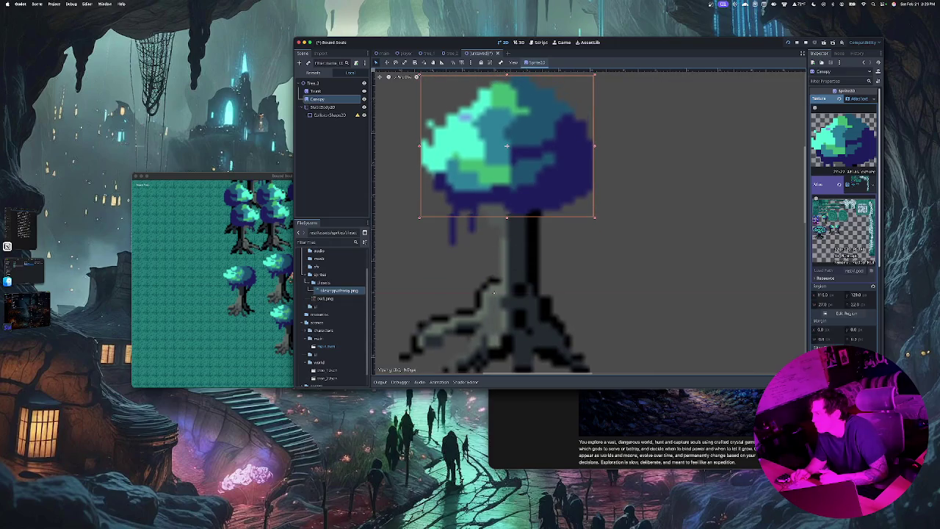
{"action": "scroll", "coordinate": [494, 292], "scroll_direction": "down", "scroll_amount": 10}
{"action": "scroll", "coordinate": [495, 241], "scroll_direction": "up", "scroll_amount": 6}
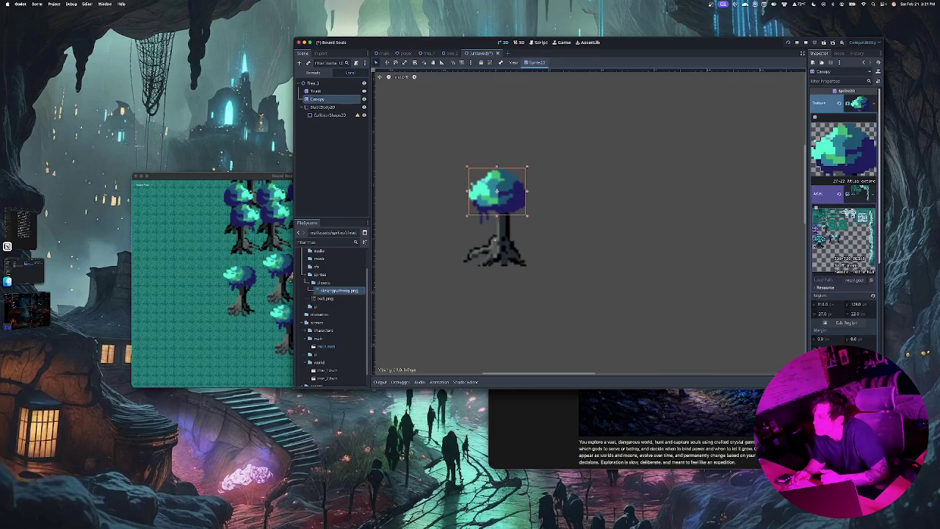
{"action": "left_click_drag", "start_coordinate": [499, 191], "coordinate": [461, 184]}
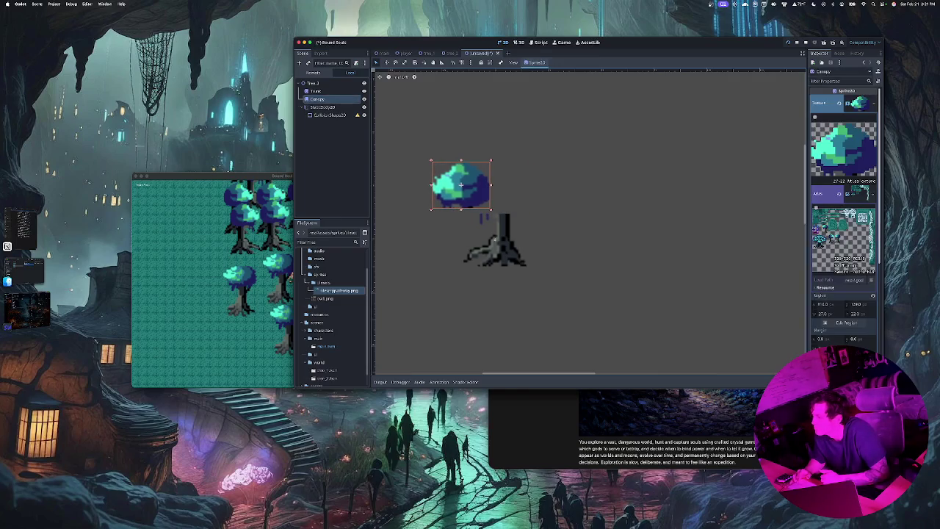
Nudge the Trunk into place, seat the canopy on its top, and save the scene.
{"action": "left_click", "coordinate": [493, 236]}
{"action": "mouse_move", "coordinate": [493, 236]}
{"action": "left_mouse_down"}
{"action": "mouse_move", "coordinate": [481, 268]}
{"action": "mouse_move", "coordinate": [493, 213]}
{"action": "left_mouse_up"}
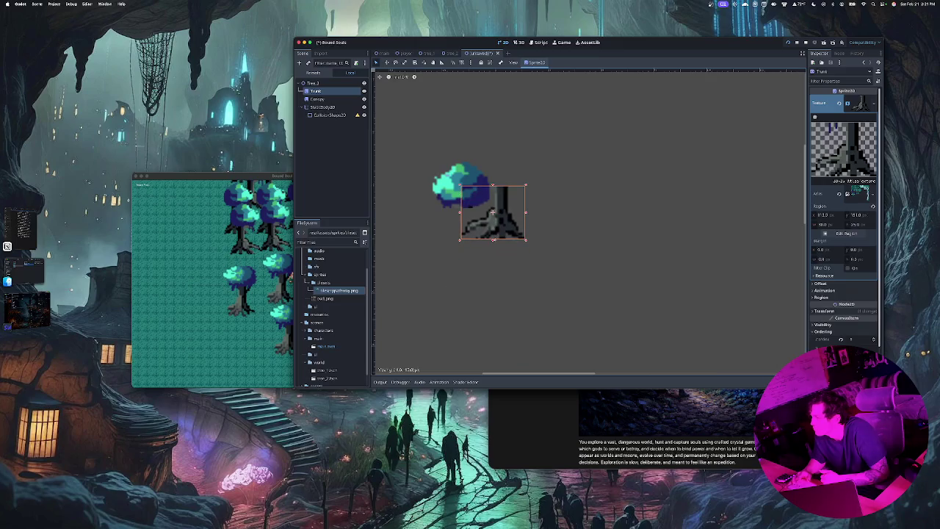
{"action": "left_click", "coordinate": [470, 186]}
{"action": "mouse_move", "coordinate": [461, 185]}
{"action": "left_mouse_down"}
{"action": "mouse_move", "coordinate": [506, 149]}
{"action": "mouse_move", "coordinate": [495, 163]}
{"action": "left_mouse_up"}
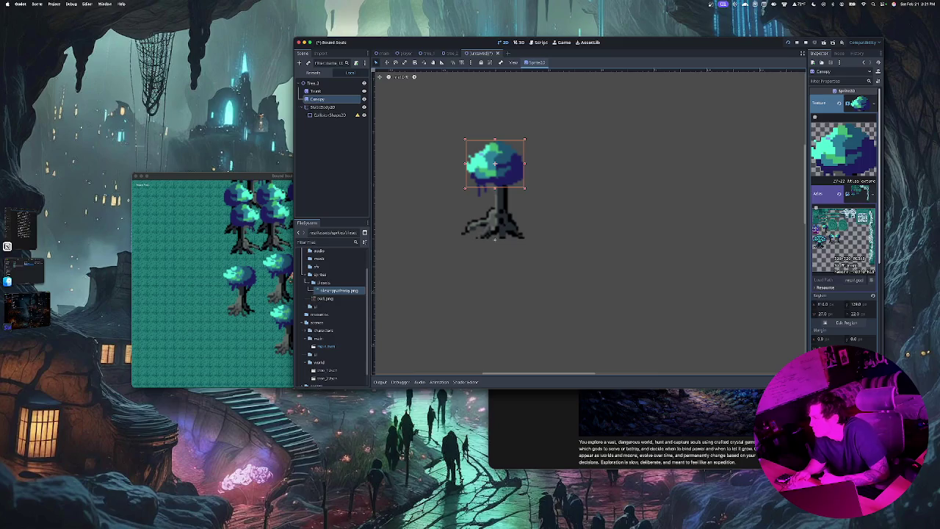
{"action": "left_click_drag", "start_coordinate": [485, 163], "coordinate": [488, 163]}
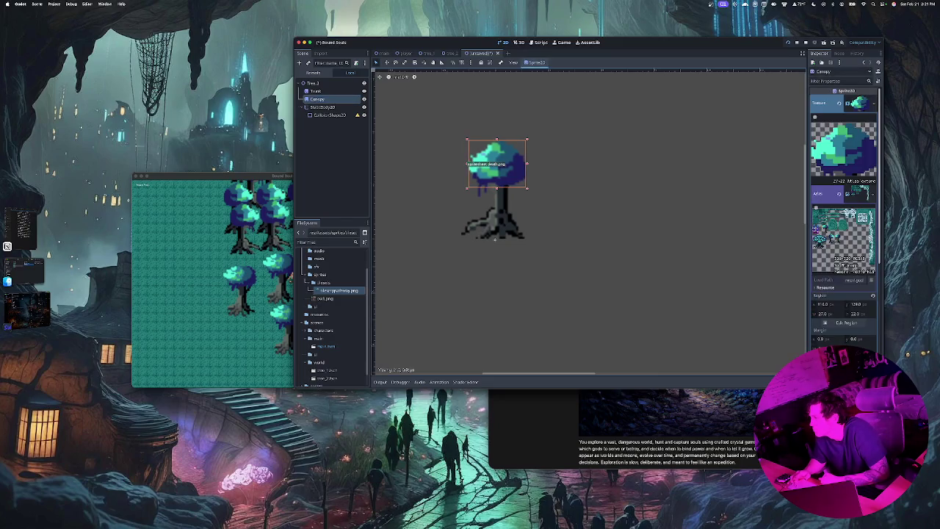
{"action": "left_click", "coordinate": [494, 238]}
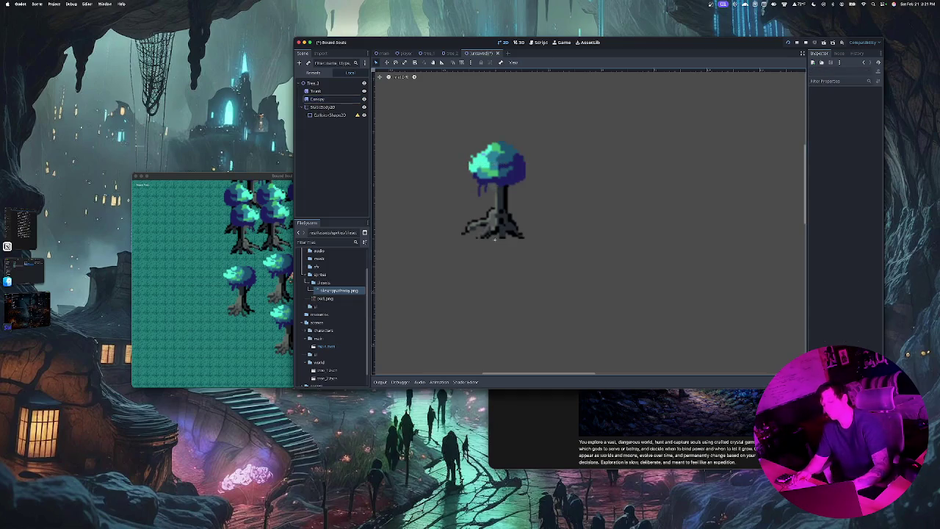
{"action": "key", "text": "super+s"}
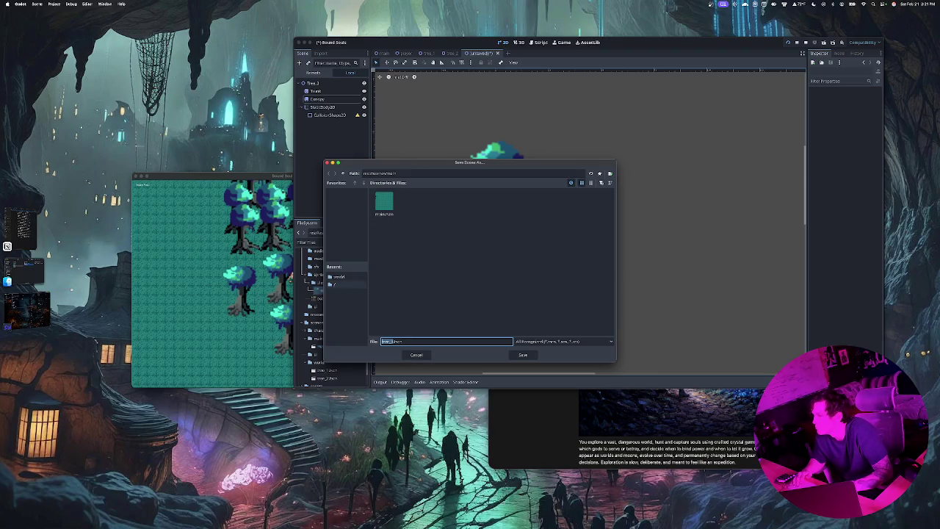
Save the tree scene as tree_3.tscn in the world folder.
{"action": "left_click", "coordinate": [339, 276]}
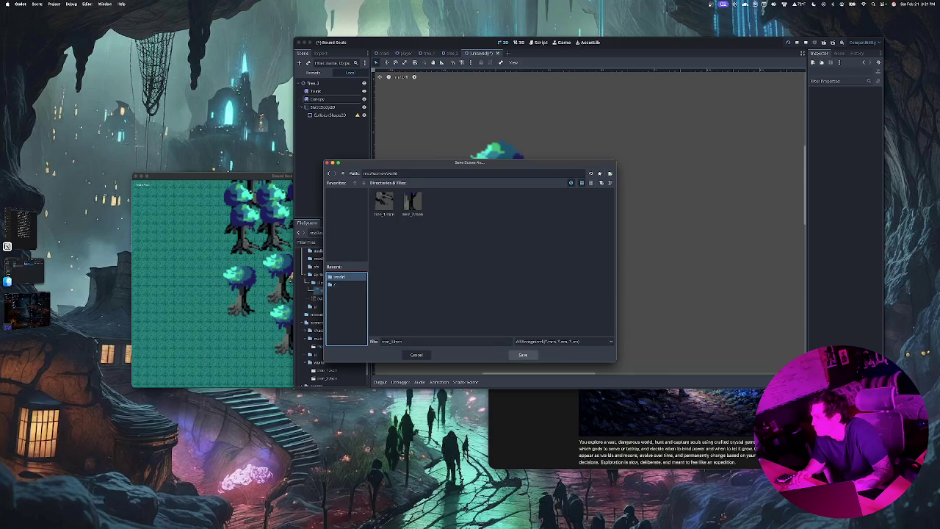
{"action": "left_click", "coordinate": [523, 355]}
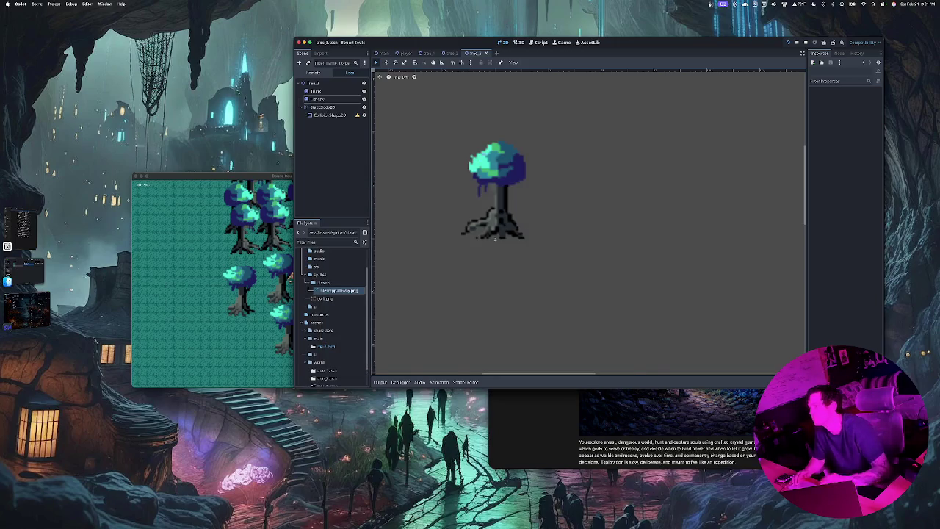
{"action": "left_click", "coordinate": [328, 115]}
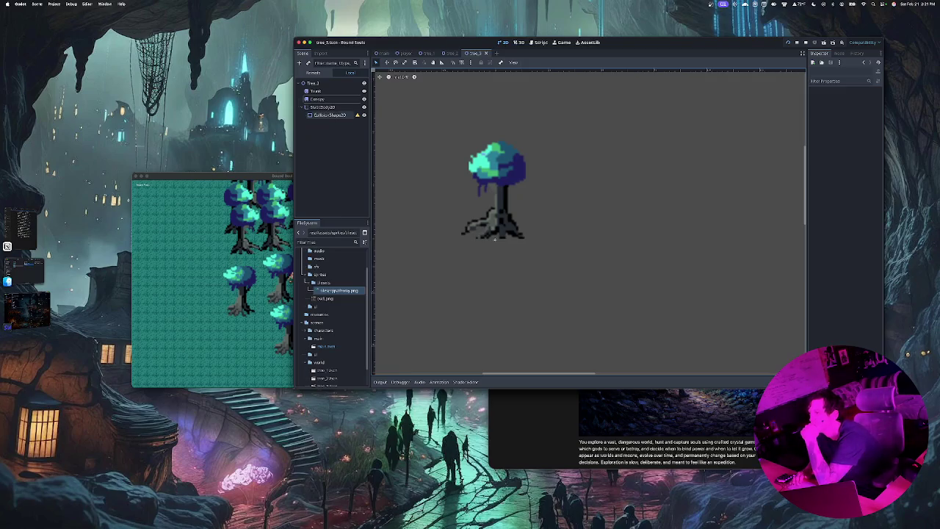
Give CollisionShape2D a new CircleShape2D and drag the circle onto the trunk.
{"action": "left_click", "coordinate": [860, 99]}
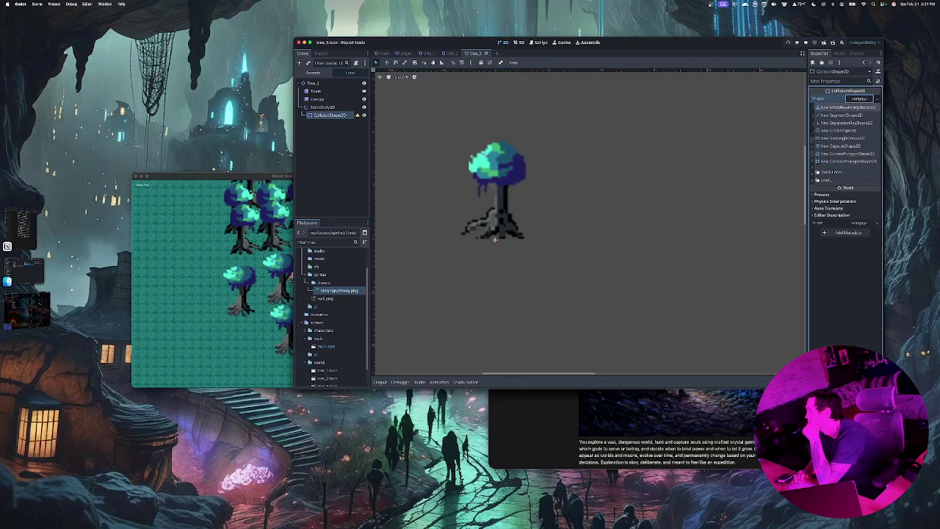
{"action": "left_click", "coordinate": [845, 130]}
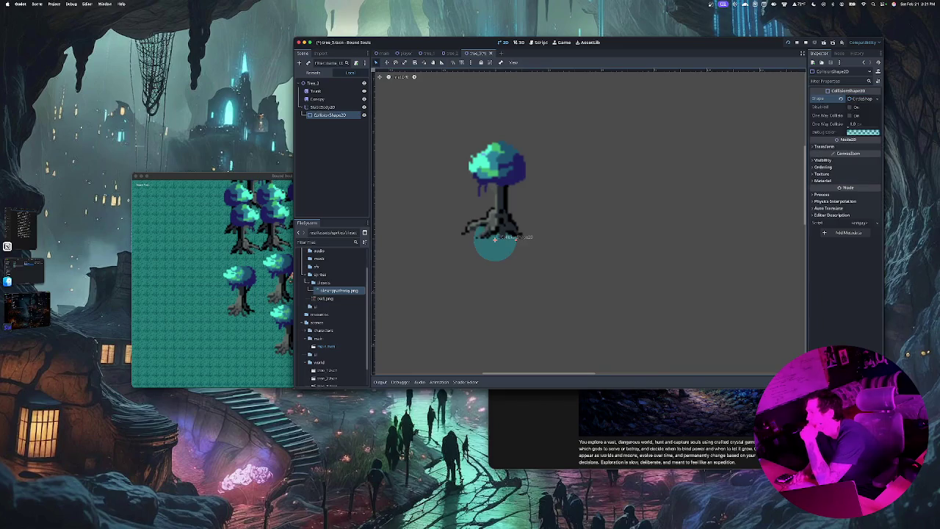
{"action": "left_click_drag", "start_coordinate": [495, 237], "coordinate": [493, 222]}
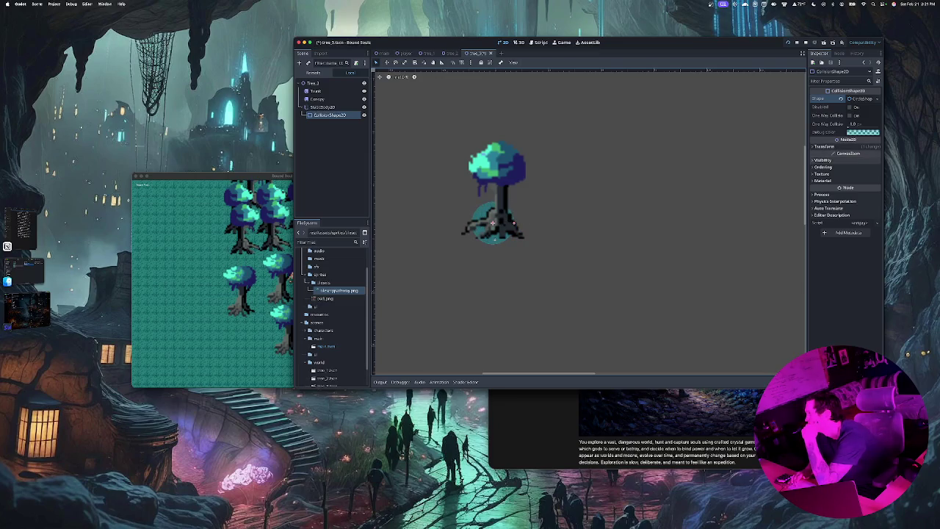
{"action": "left_click", "coordinate": [823, 167]}
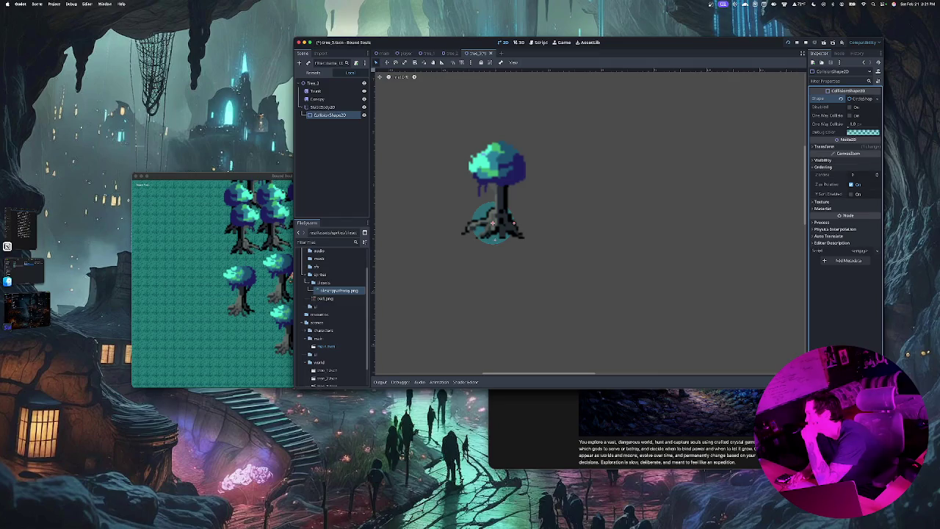
{"action": "left_click", "coordinate": [822, 146]}
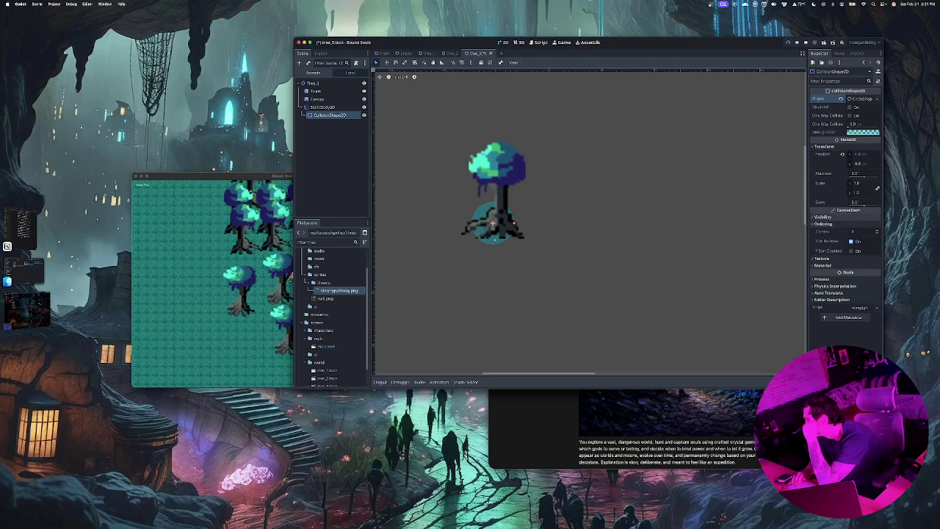
{"action": "left_click", "coordinate": [863, 232]}
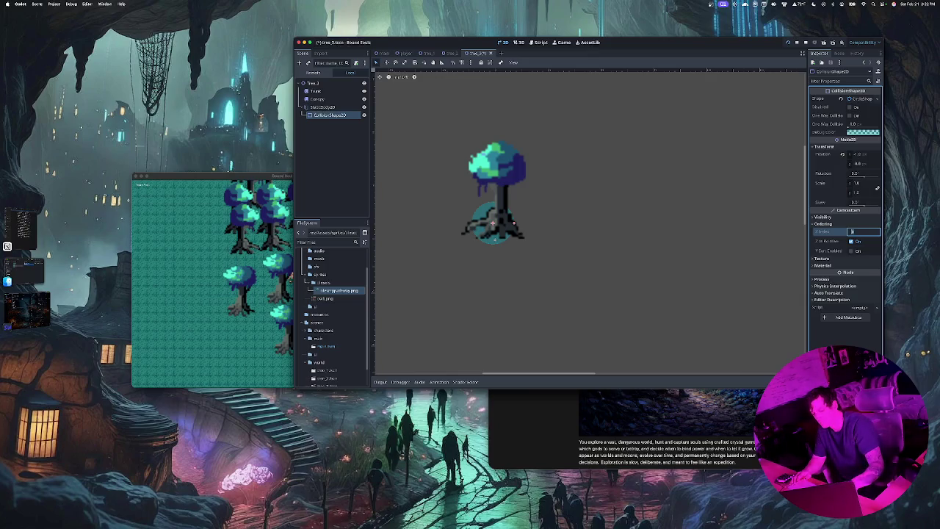
Set the collision shape's Z Index to 1 and check Y Sort Enabled.
{"action": "type", "text": "1"}
{"action": "key", "text": "Return"}
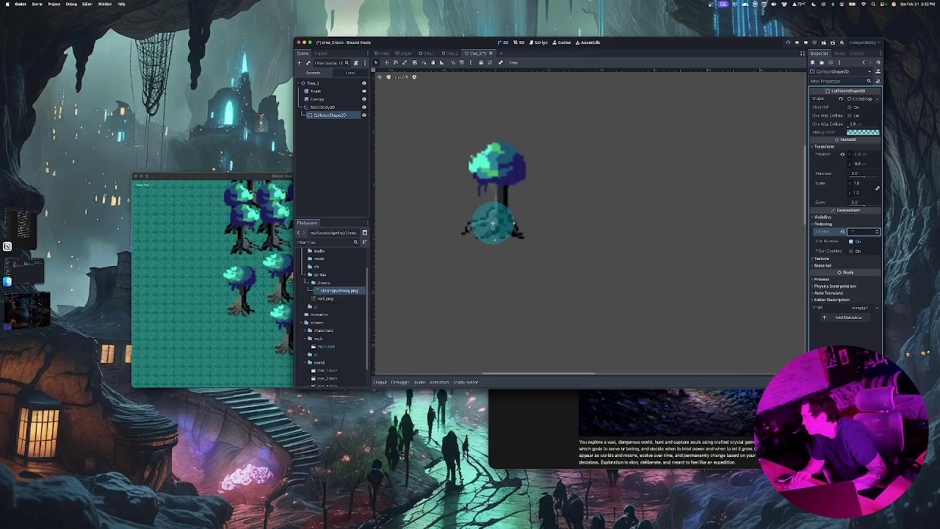
{"action": "key", "text": "Escape"}
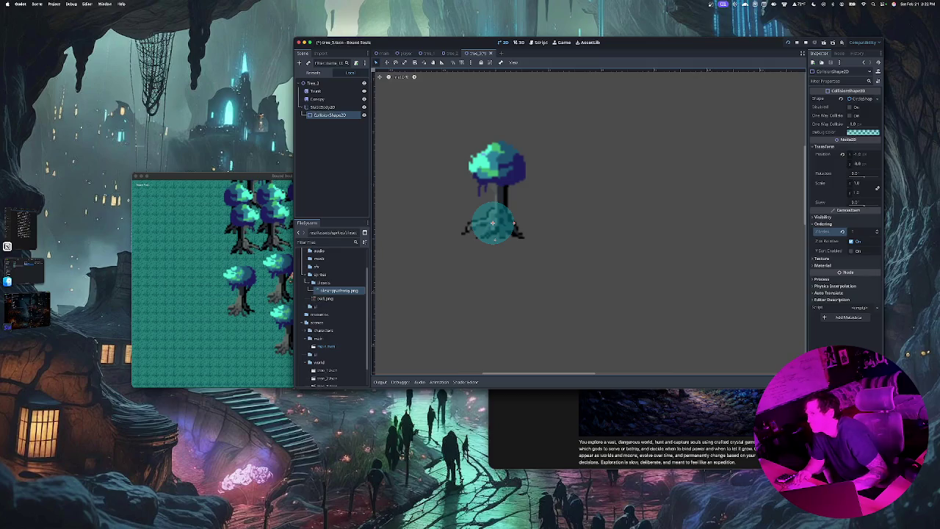
{"action": "left_click", "coordinate": [865, 232]}
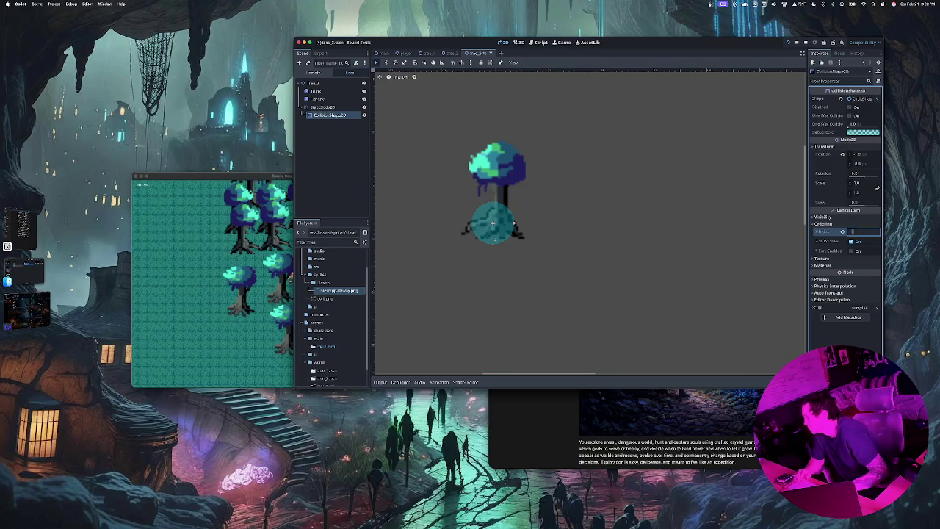
{"action": "key", "text": "Return"}
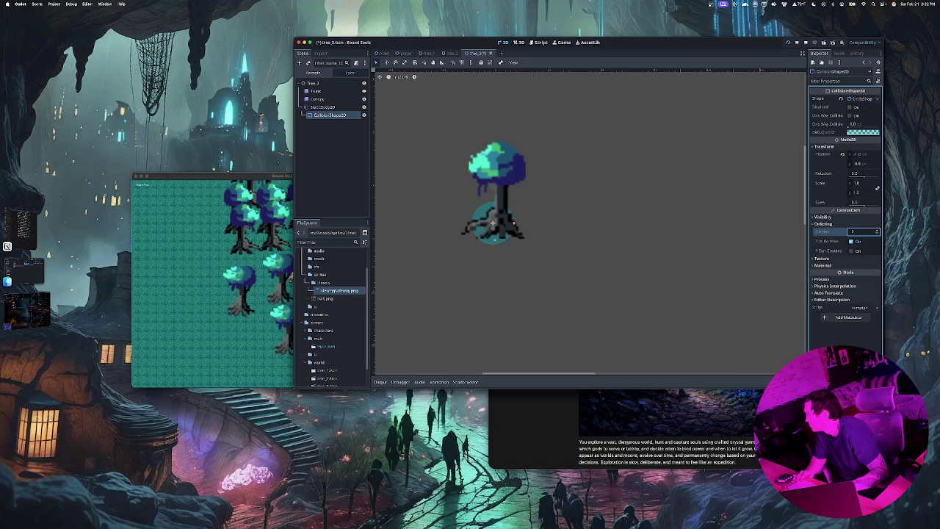
{"action": "left_click", "coordinate": [831, 251]}
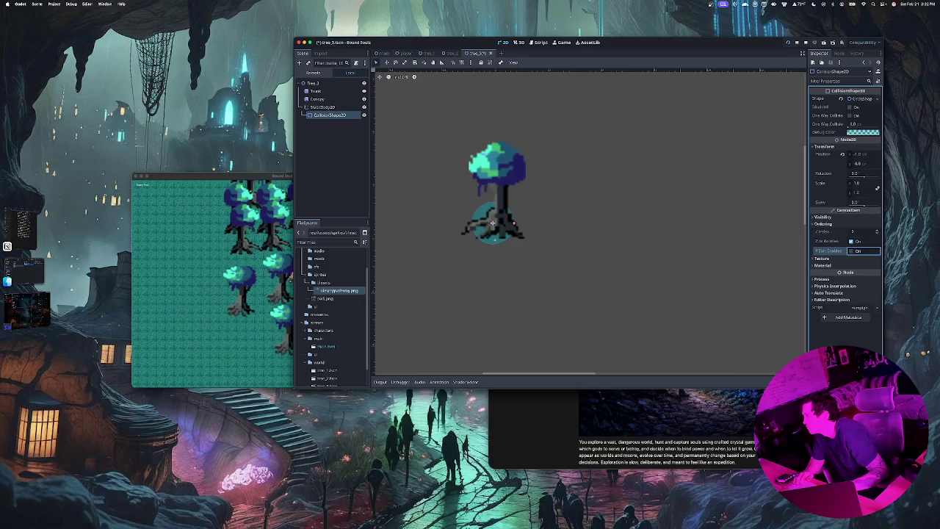
Move the collision circle to the trunk's base, undoing an accidental trunk move.
{"action": "mouse_move", "coordinate": [493, 222]}
{"action": "left_mouse_down"}
{"action": "mouse_move", "coordinate": [492, 247]}
{"action": "mouse_move", "coordinate": [495, 226]}
{"action": "left_mouse_up"}
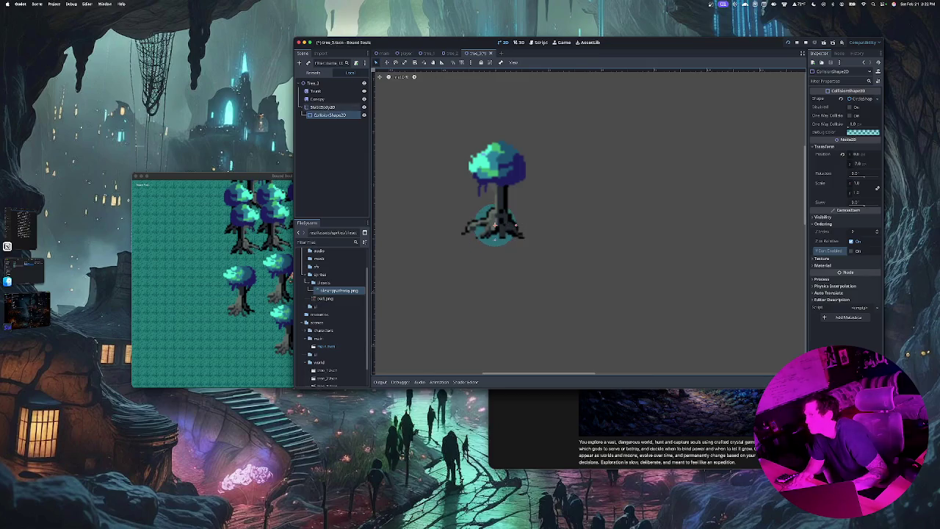
{"action": "left_click", "coordinate": [495, 226]}
{"action": "left_click", "coordinate": [492, 213]}
{"action": "mouse_move", "coordinate": [493, 213]}
{"action": "left_mouse_down"}
{"action": "mouse_move", "coordinate": [495, 256]}
{"action": "mouse_move", "coordinate": [497, 226]}
{"action": "mouse_move", "coordinate": [503, 253]}
{"action": "mouse_move", "coordinate": [496, 206]}
{"action": "mouse_move", "coordinate": [492, 263]}
{"action": "left_mouse_up"}
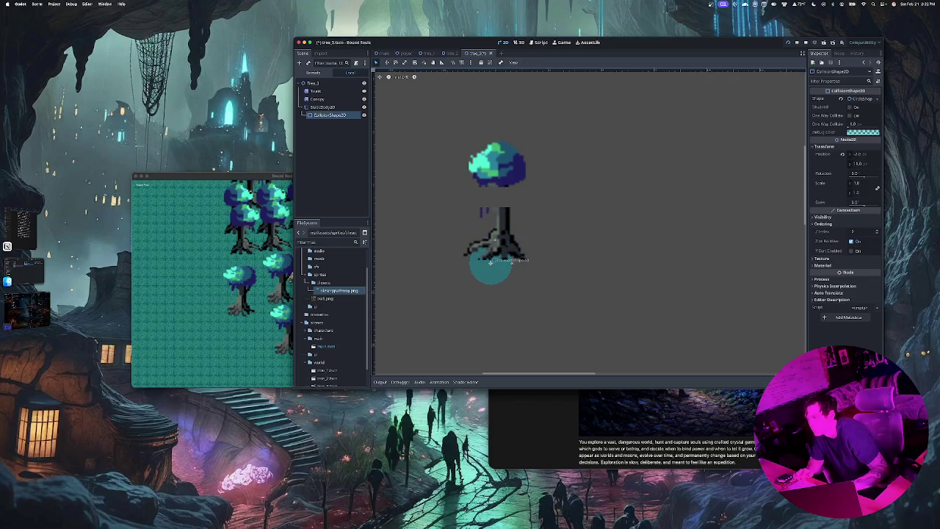
{"action": "key", "text": "ctrl+z"}
{"action": "left_click_drag", "start_coordinate": [495, 206], "coordinate": [493, 223]}
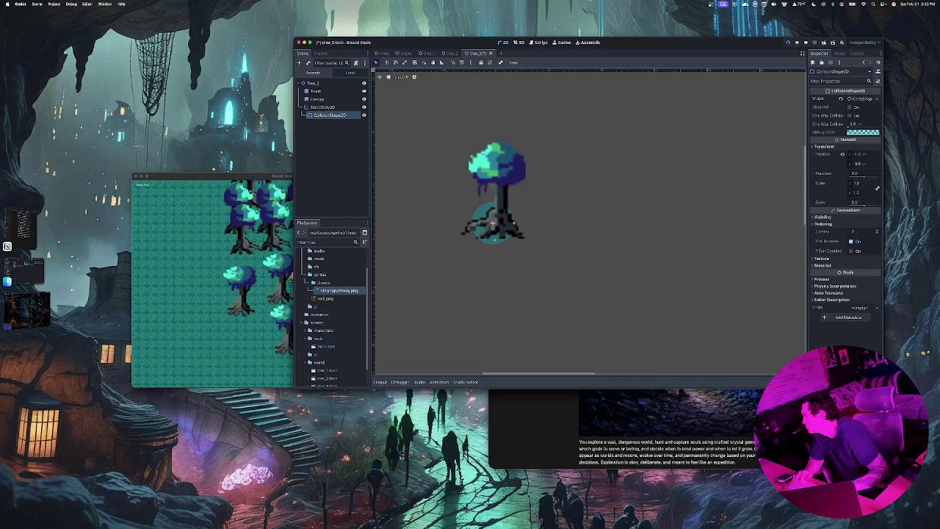
Re-enter Z Index 1, fine-tune the circle's position, and save tree_3.tscn.
{"action": "left_click", "coordinate": [863, 231]}
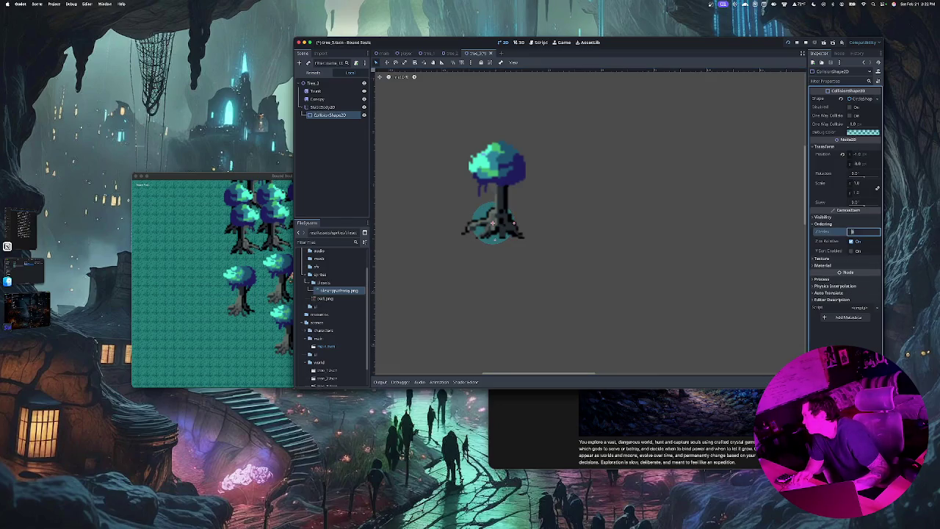
{"action": "type", "text": "1"}
{"action": "key", "text": "Return"}
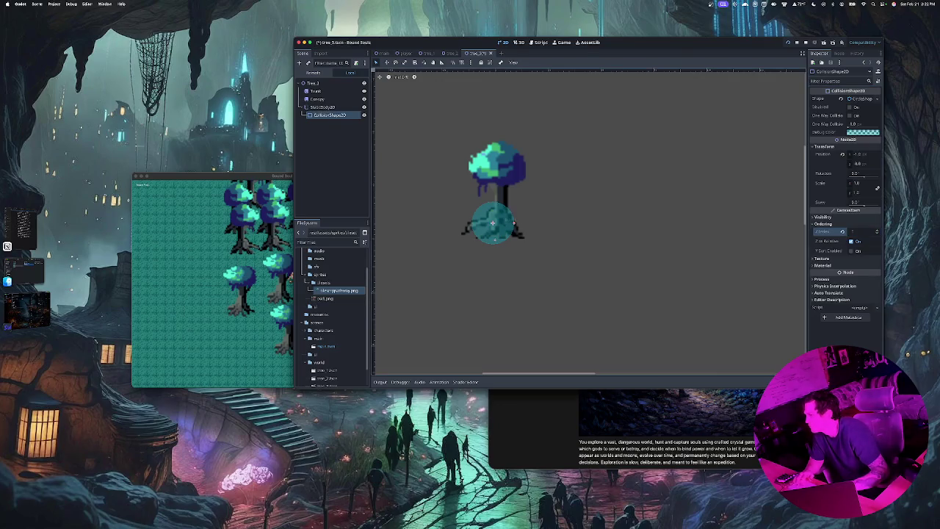
{"action": "left_click_drag", "start_coordinate": [493, 223], "coordinate": [501, 224]}
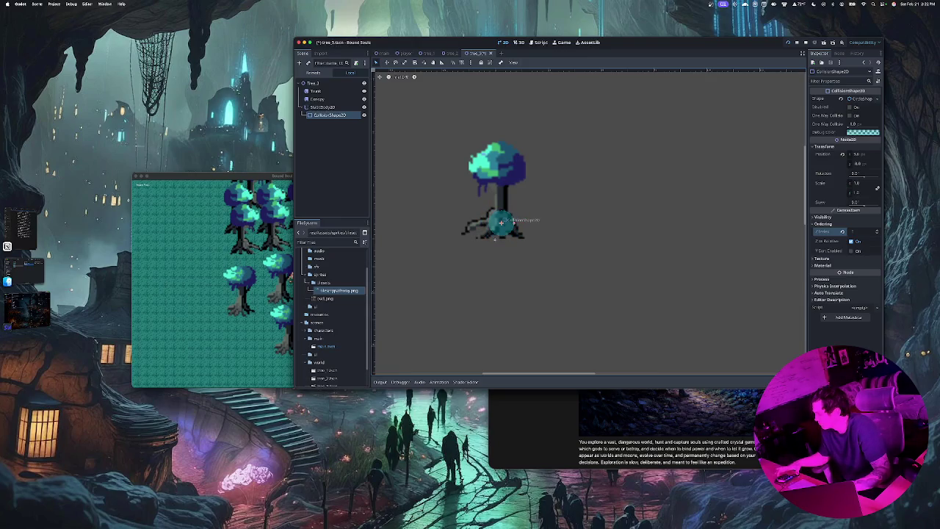
{"action": "left_click_drag", "start_coordinate": [501, 223], "coordinate": [499, 223]}
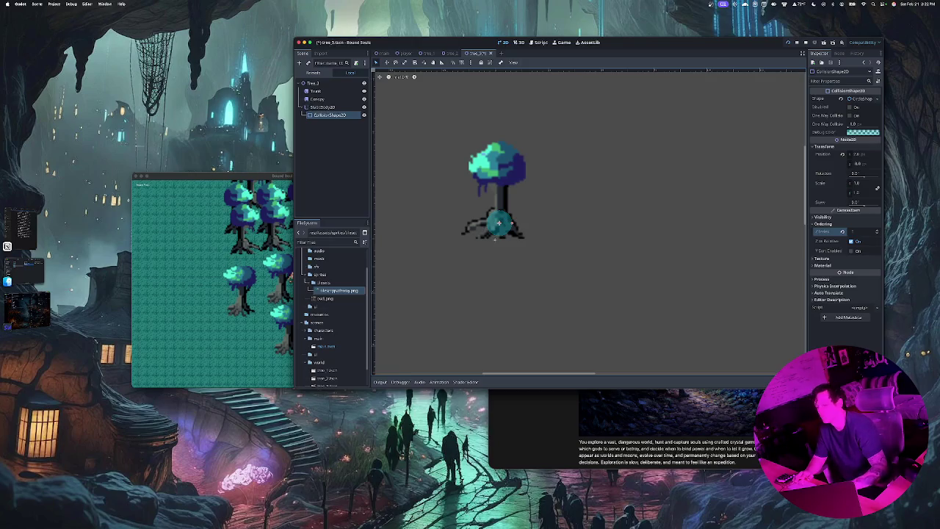
{"action": "key", "text": "Delete"}
{"action": "key", "text": "Return"}
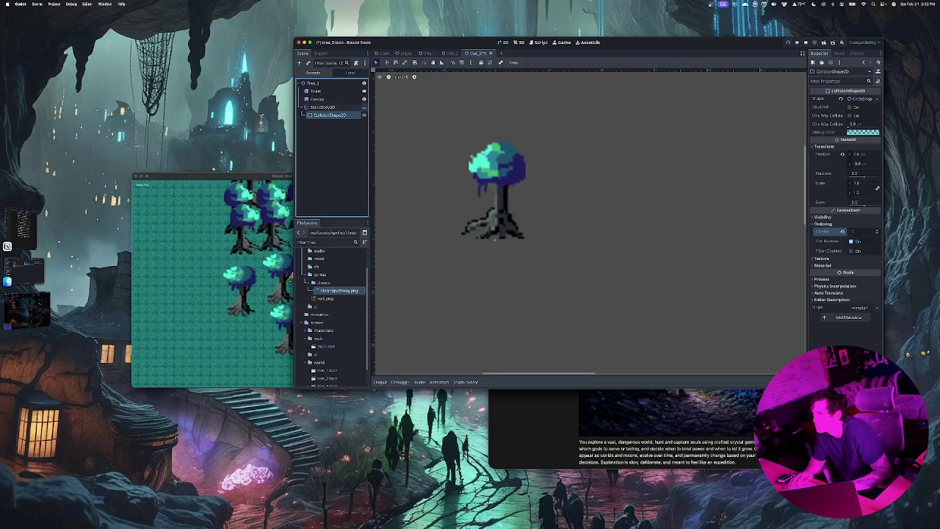
{"action": "key", "text": "ctrl+s"}
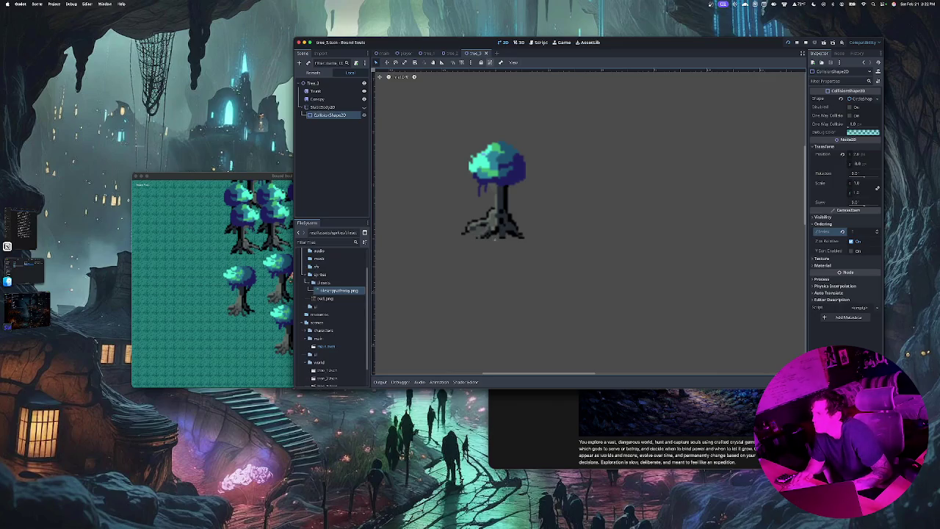
{"action": "left_click", "coordinate": [384, 54]}
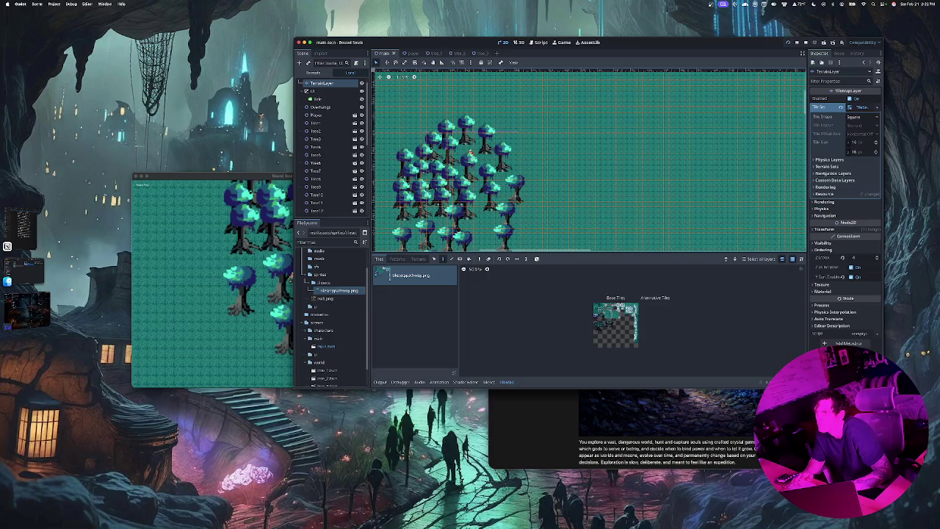
Attempt a New Inherited Scene based on tree_3.tscn, renaming it tree_4.tscn.
{"action": "left_click", "coordinate": [36, 4]}
{"action": "key", "text": "Escape"}
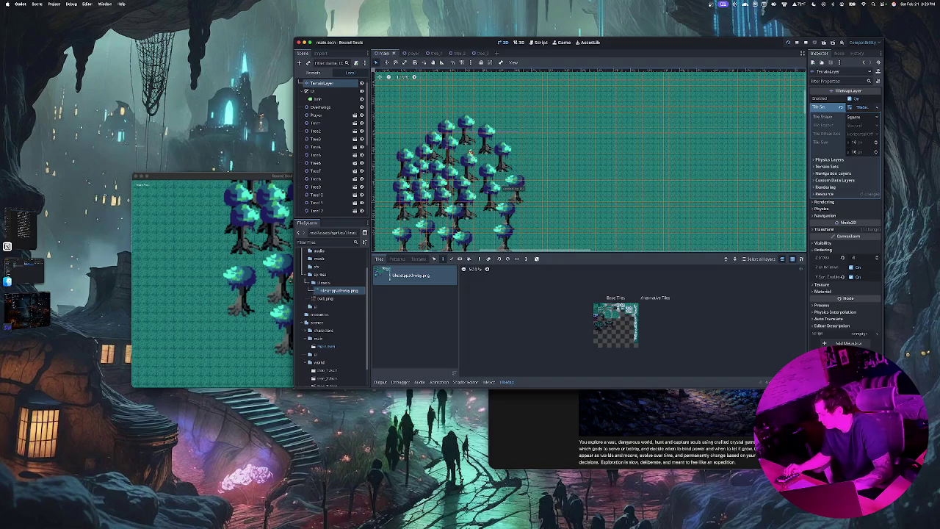
{"action": "key", "text": "super+shift+n"}
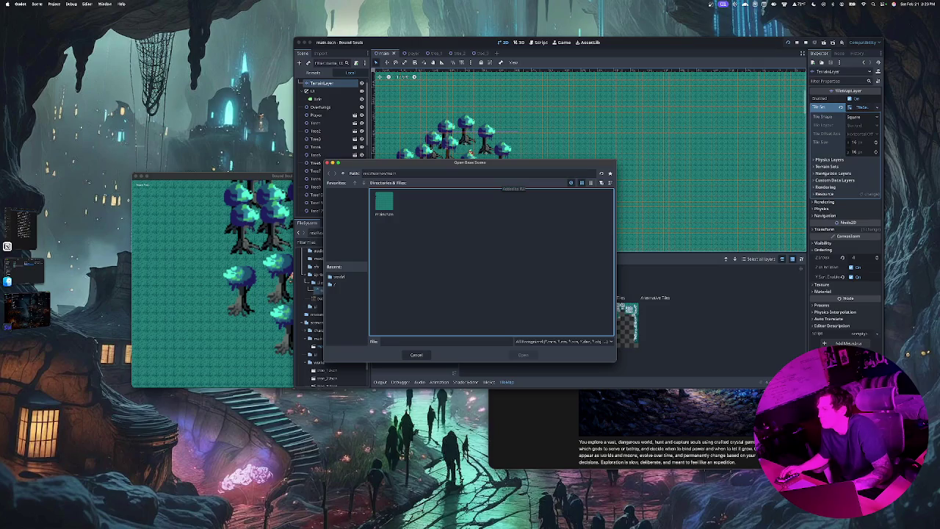
{"action": "key", "text": "Down"}
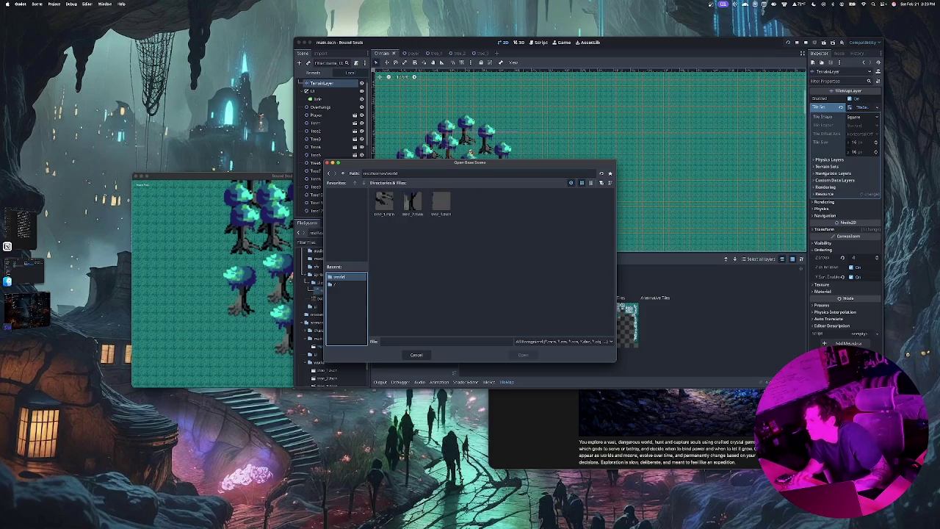
{"action": "left_click", "coordinate": [441, 204]}
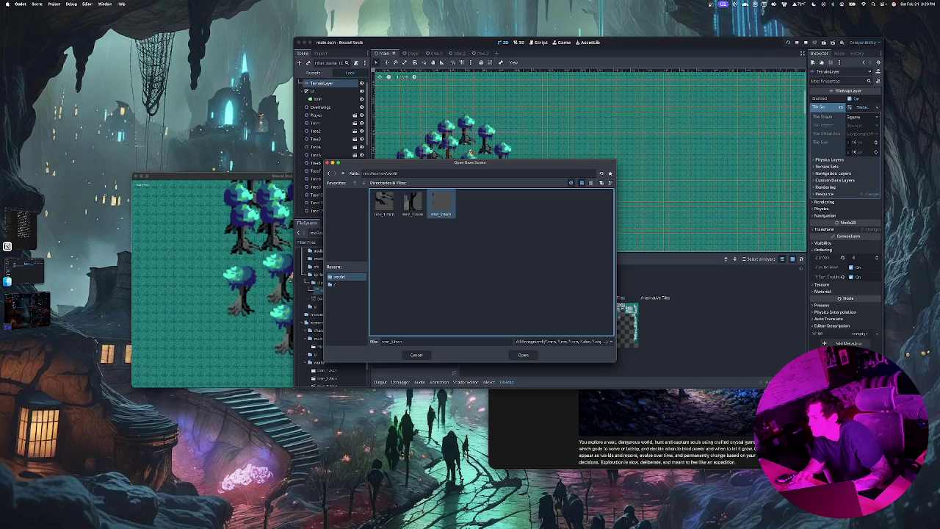
{"action": "left_click", "coordinate": [395, 342]}
{"action": "key", "text": "BackSpace"}
{"action": "type", "text": "4"}
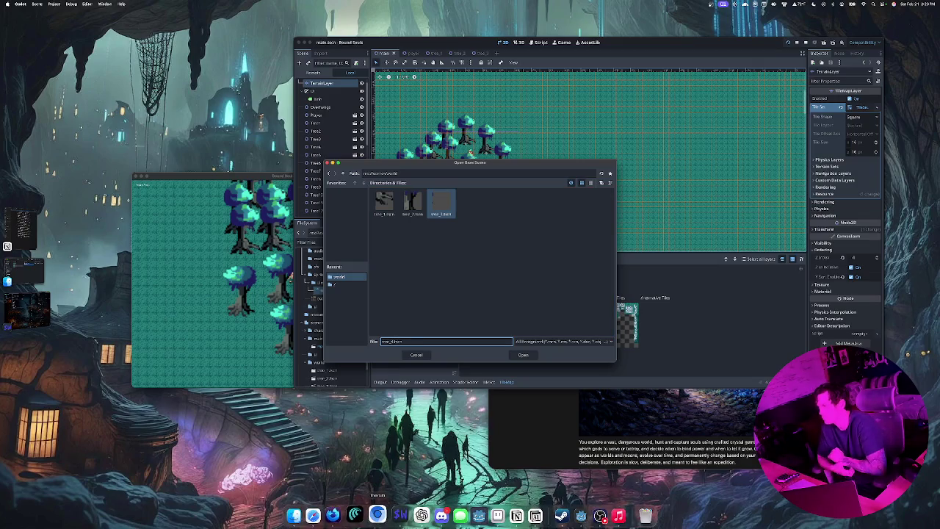
{"action": "left_click", "coordinate": [524, 355]}
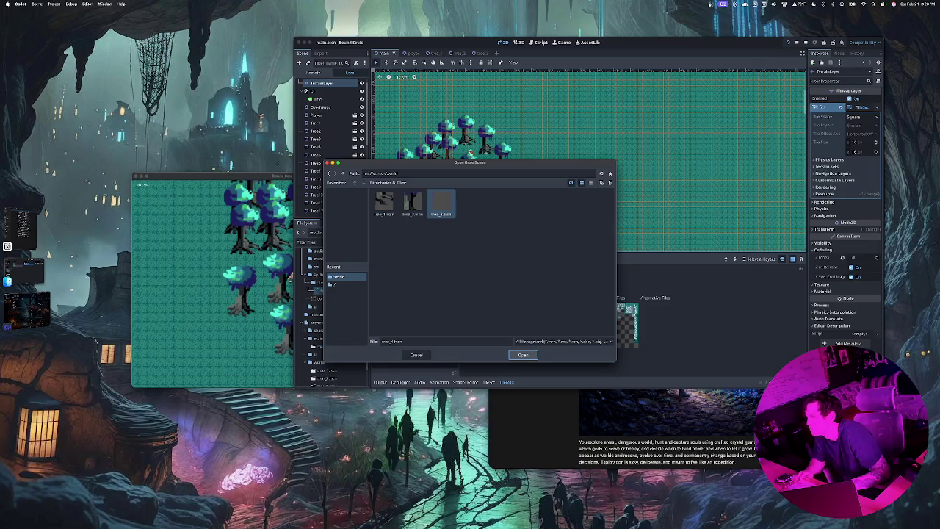
Cancel the inherited-scene dialog and create a new empty scene from the Scene menu.
{"action": "left_click", "coordinate": [492, 279]}
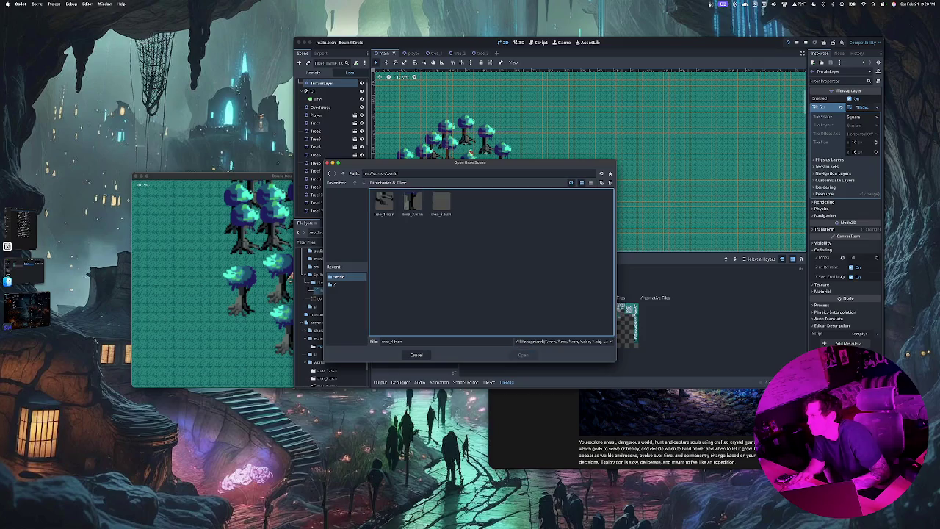
{"action": "key", "text": "Escape"}
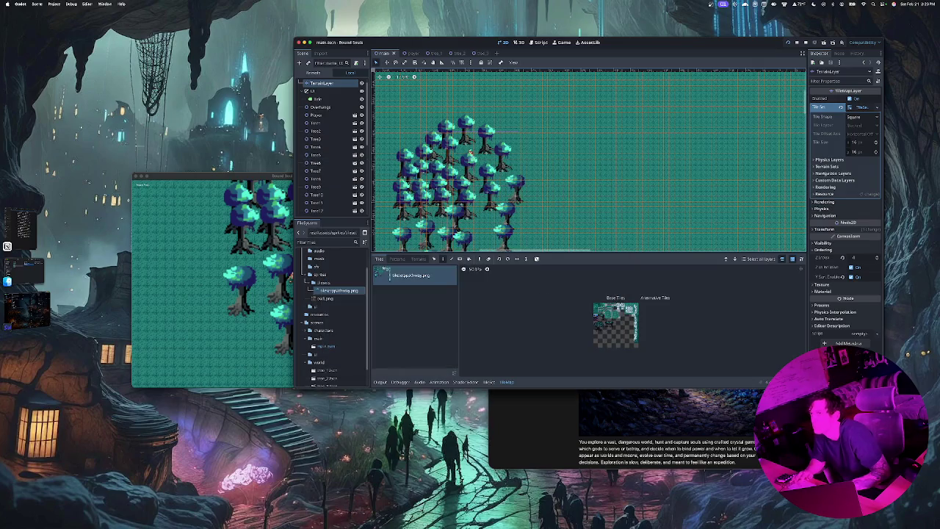
{"action": "left_click", "coordinate": [36, 4]}
{"action": "left_click", "coordinate": [52, 13]}
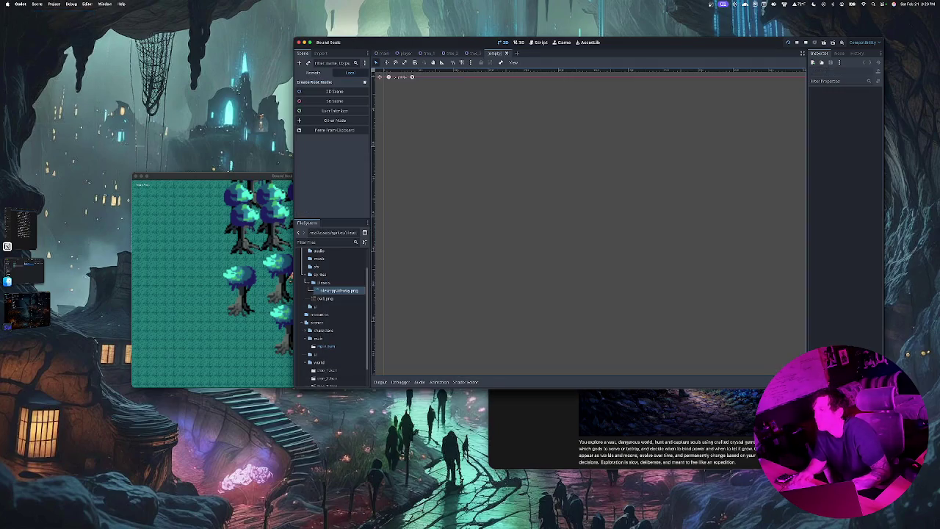
Create a 2D root node for the new scene and rename it Tree_4.
{"action": "left_click", "coordinate": [335, 91]}
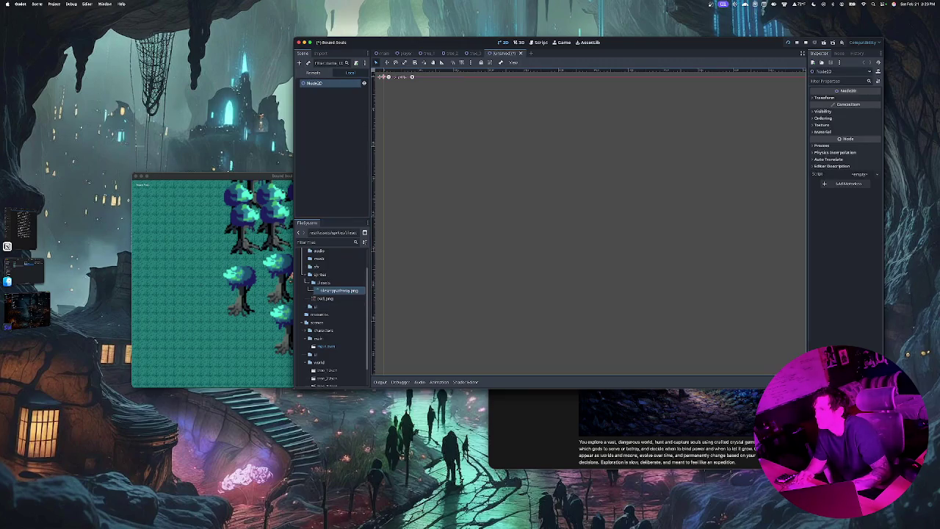
{"action": "double_click", "coordinate": [314, 83]}
{"action": "type", "text": "Tree_1"}
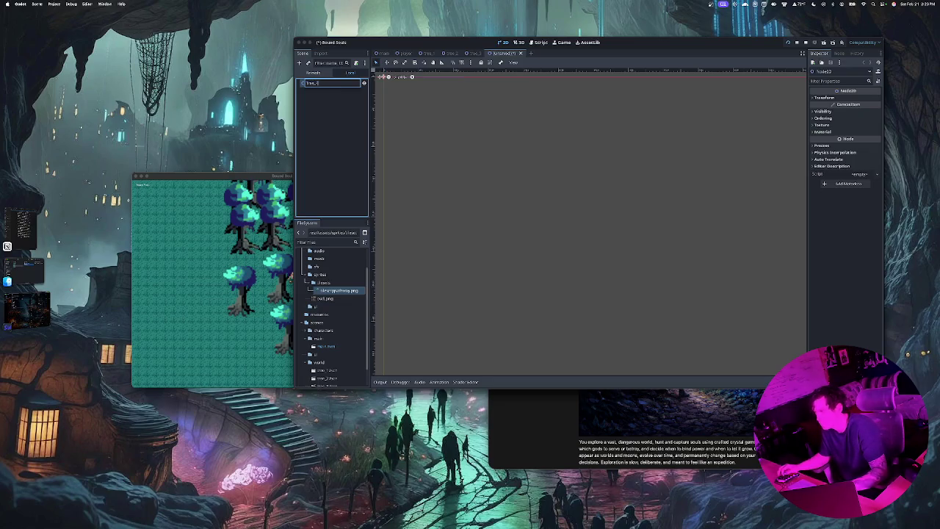
{"action": "key", "text": "Return"}
Add two Sprite2D children under the Tree_4 root.
{"action": "key", "text": "super+a"}
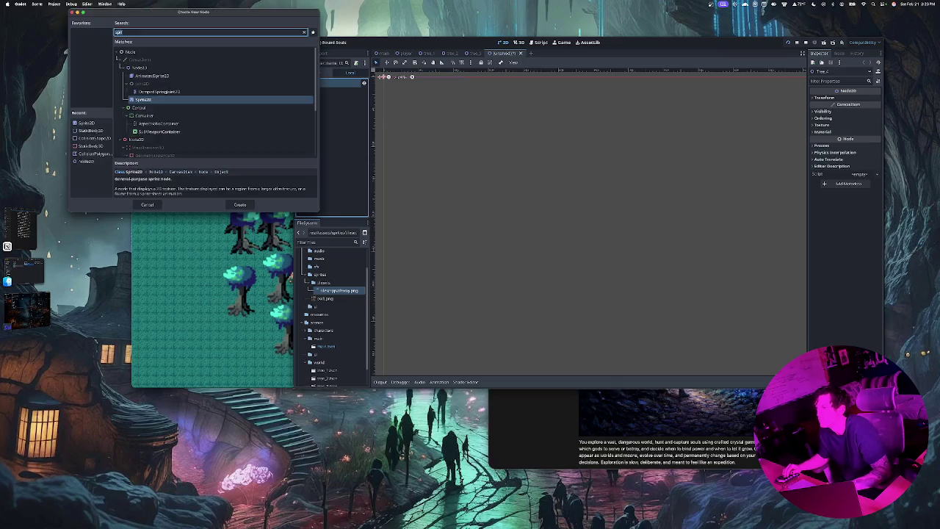
{"action": "key", "text": "Return"}
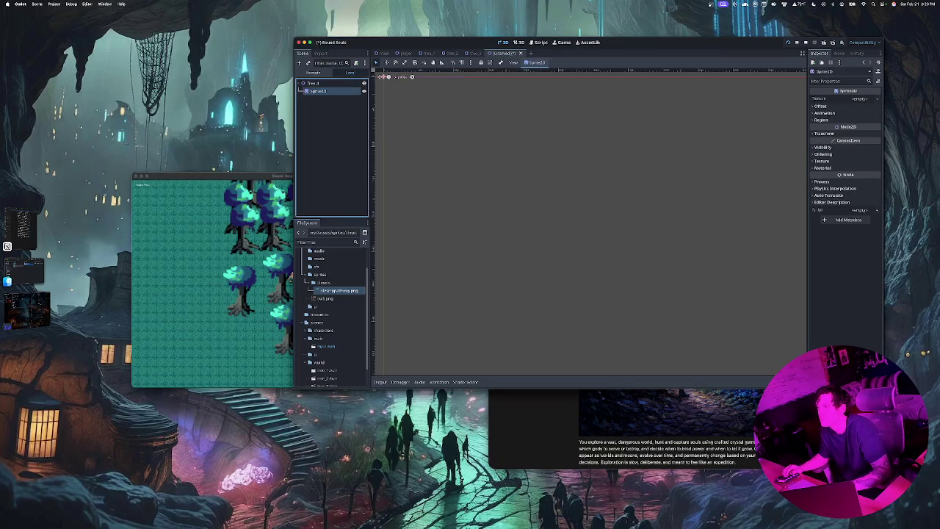
{"action": "left_click", "coordinate": [313, 83]}
{"action": "key", "text": "super+a"}
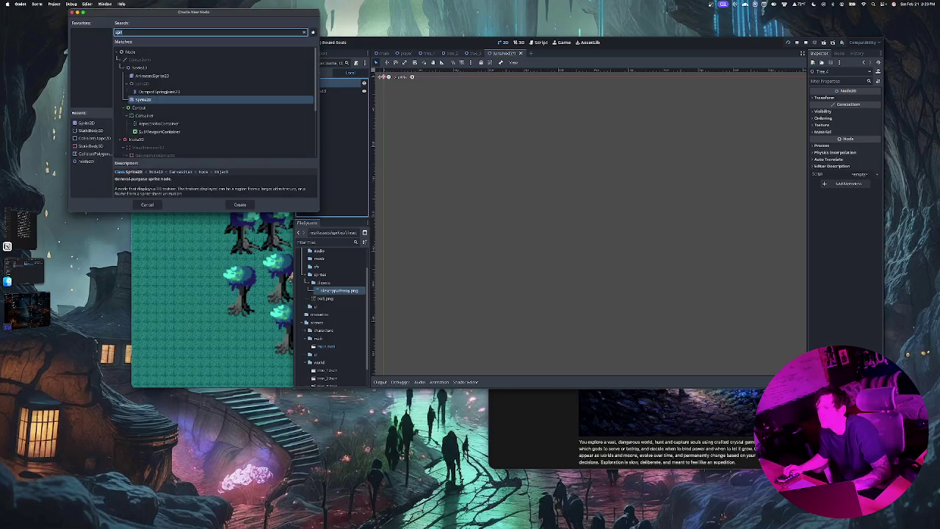
{"action": "key", "text": "Return"}
Add a StaticBody2D child to Tree_4 with a CollisionShape2D beneath it.
{"action": "left_click", "coordinate": [312, 83]}
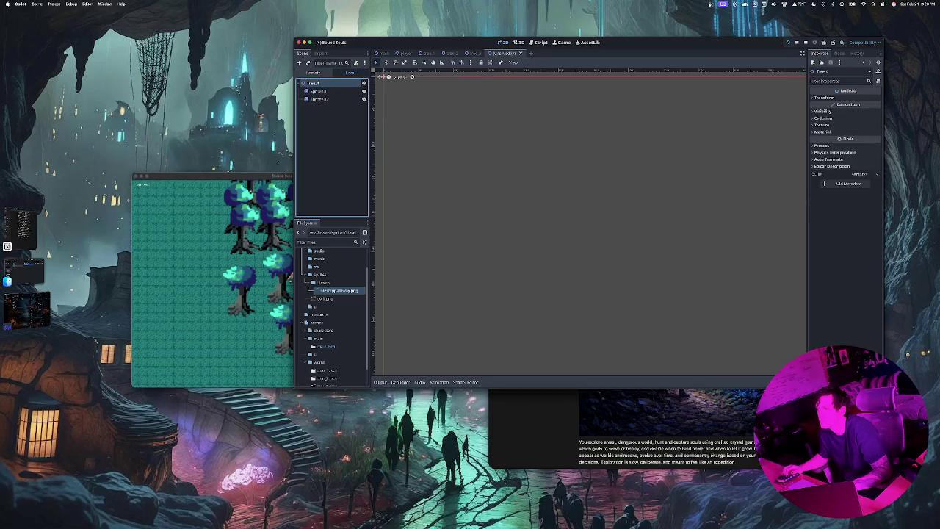
{"action": "key", "text": "super+a"}
{"action": "key", "text": "BackSpace"}
{"action": "key", "text": "BackSpace"}
{"action": "key", "text": "BackSpace"}
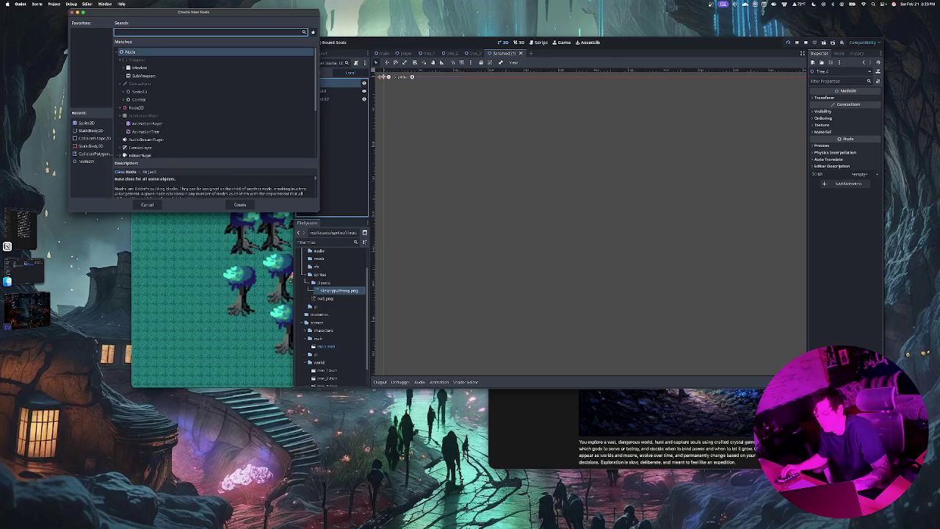
{"action": "type", "text": "static"}
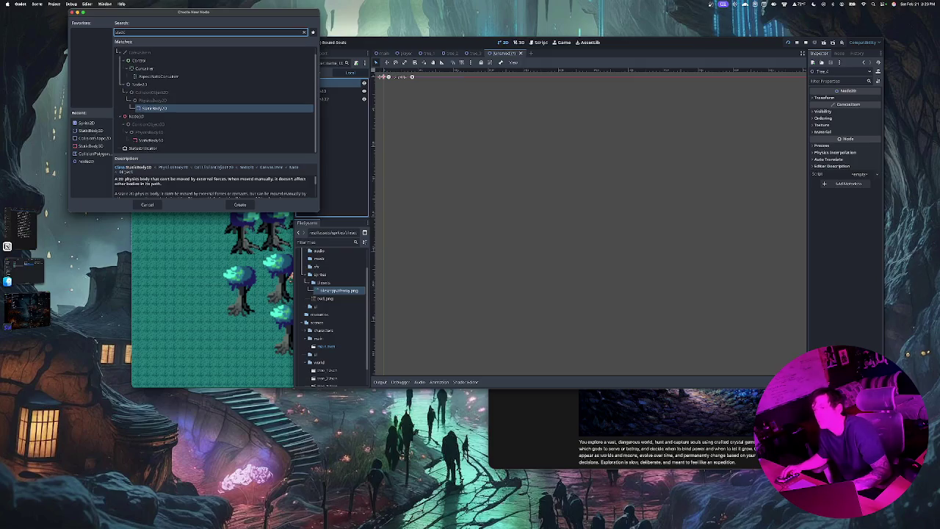
{"action": "key", "text": "Return"}
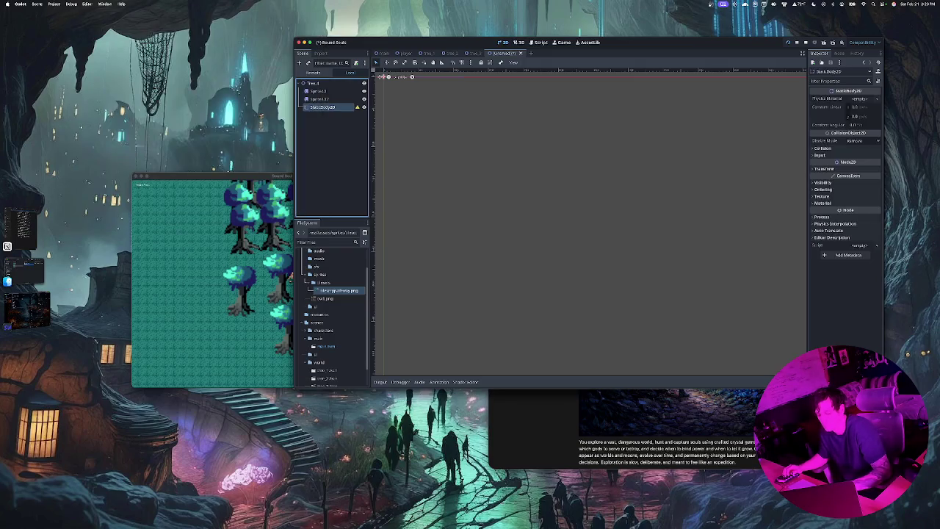
{"action": "key", "text": "super+a"}
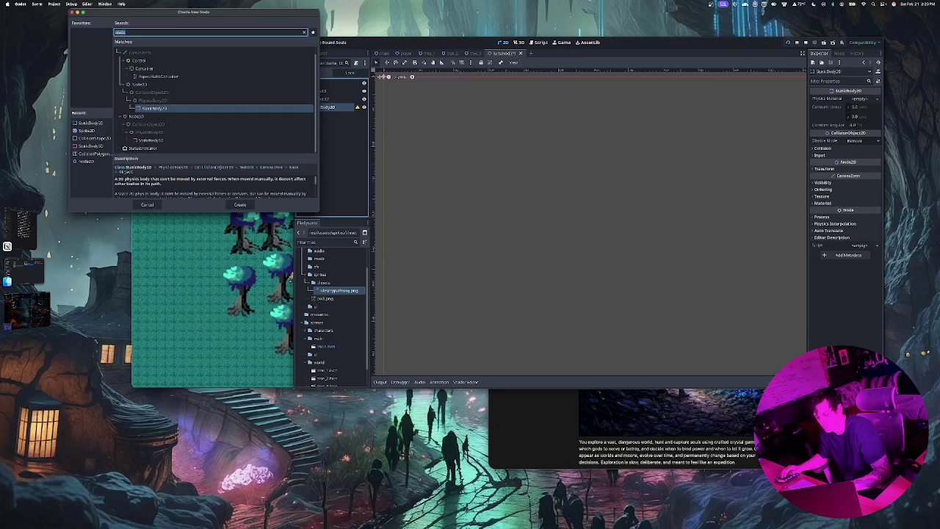
{"action": "type", "text": "coll"}
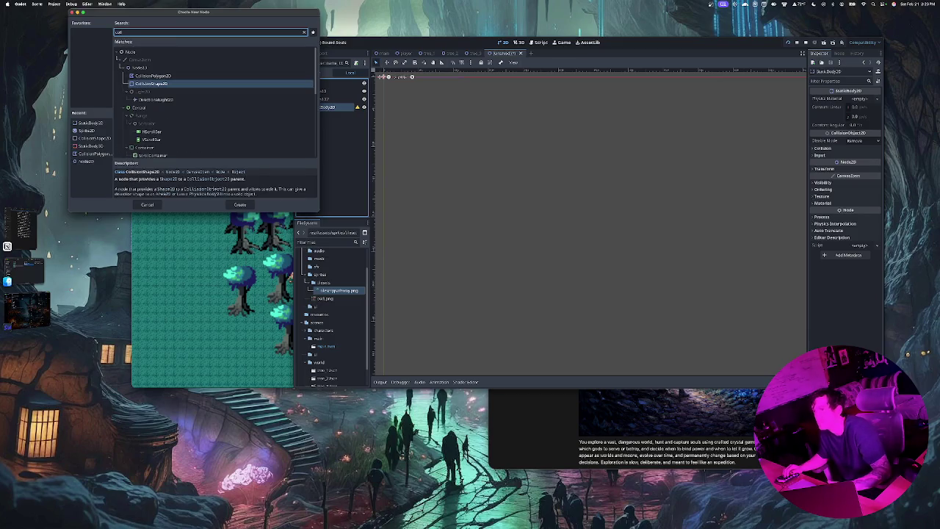
{"action": "key", "text": "Return"}
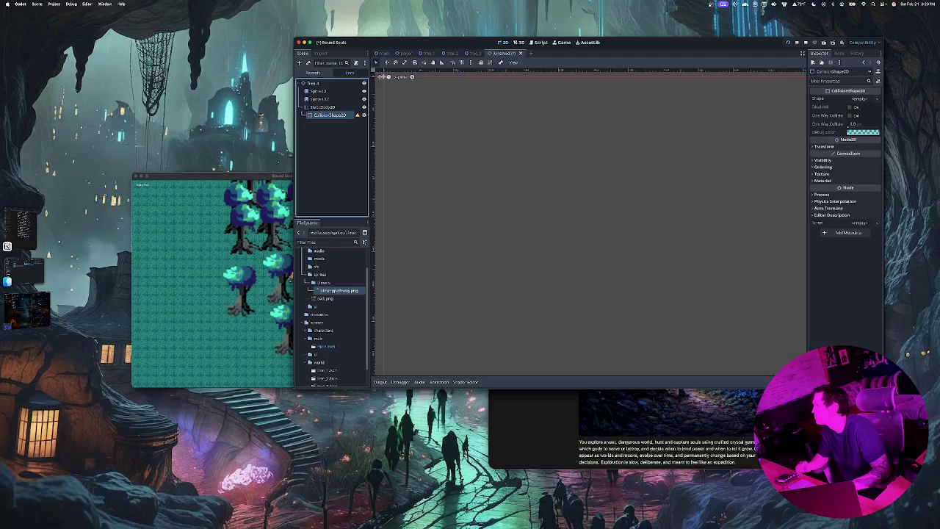
{"action": "key", "text": "Up"}
{"action": "key", "text": "Up"}
{"action": "key", "text": "Up"}
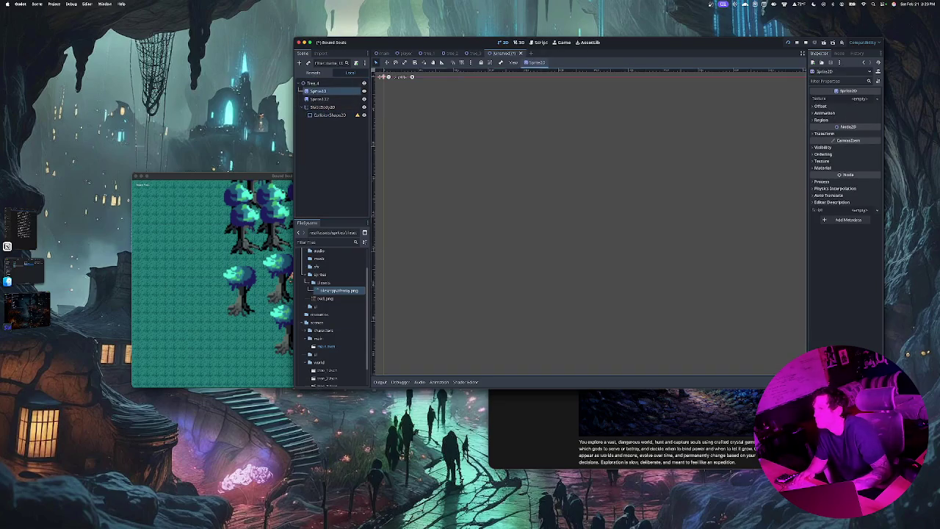
Give the first Sprite2D a new AtlasTexture using the tree sprite sheet image.
{"action": "left_click", "coordinate": [859, 98]}
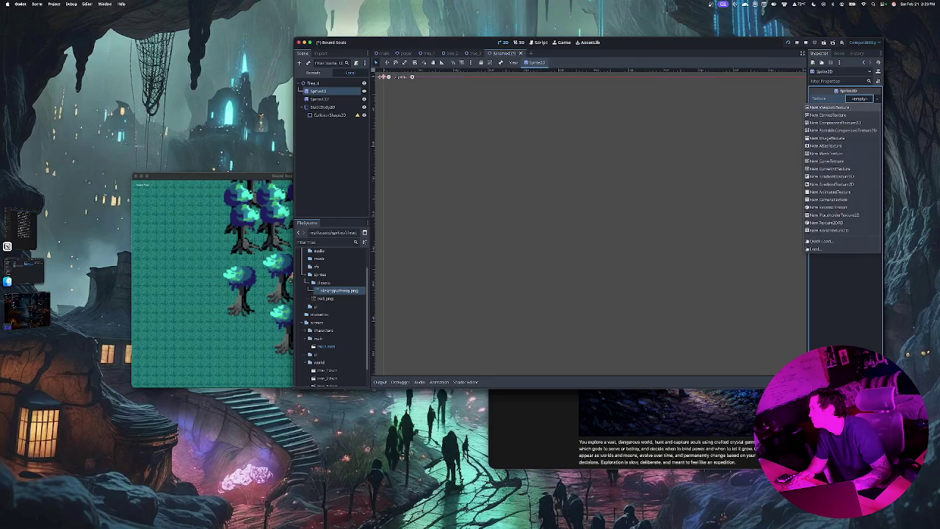
{"action": "left_click", "coordinate": [845, 146]}
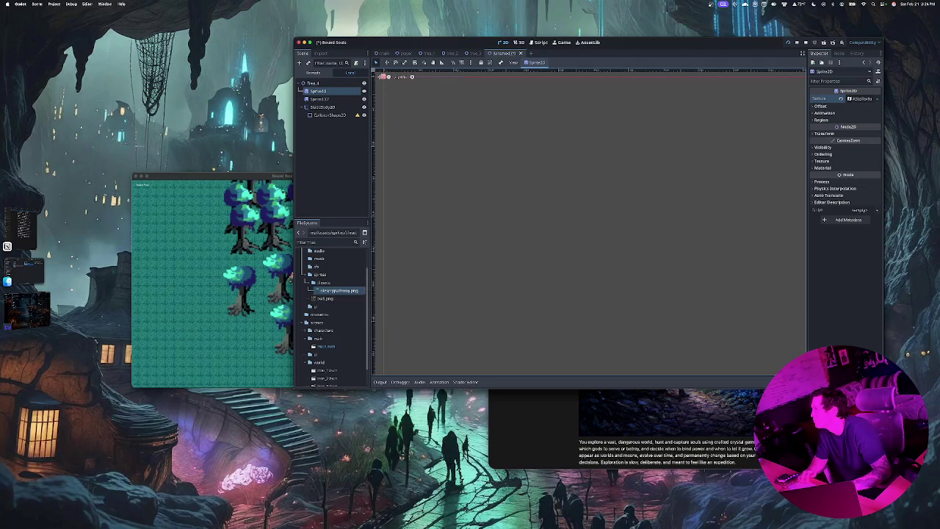
{"action": "left_click", "coordinate": [338, 291]}
{"action": "mouse_move", "coordinate": [380, 76]}
{"action": "left_mouse_down"}
{"action": "mouse_move", "coordinate": [867, 117]}
{"action": "mouse_move", "coordinate": [864, 98]}
{"action": "left_mouse_up"}
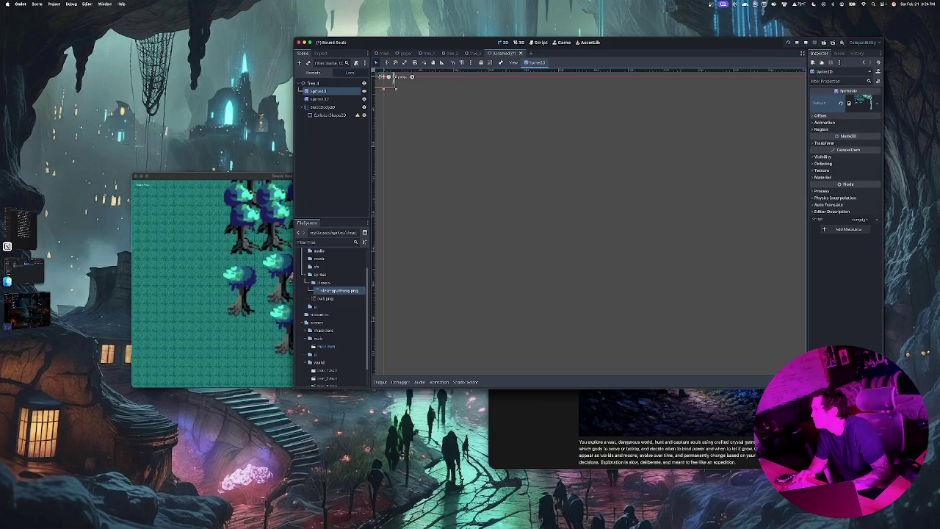
Enable region cropping on that sprite and open its region editor.
{"action": "left_click", "coordinate": [822, 129]}
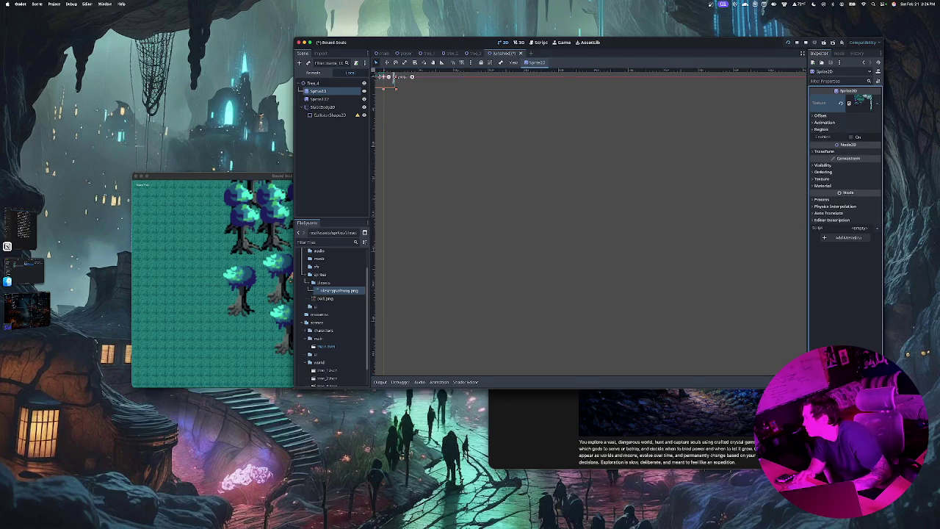
{"action": "left_click", "coordinate": [851, 137]}
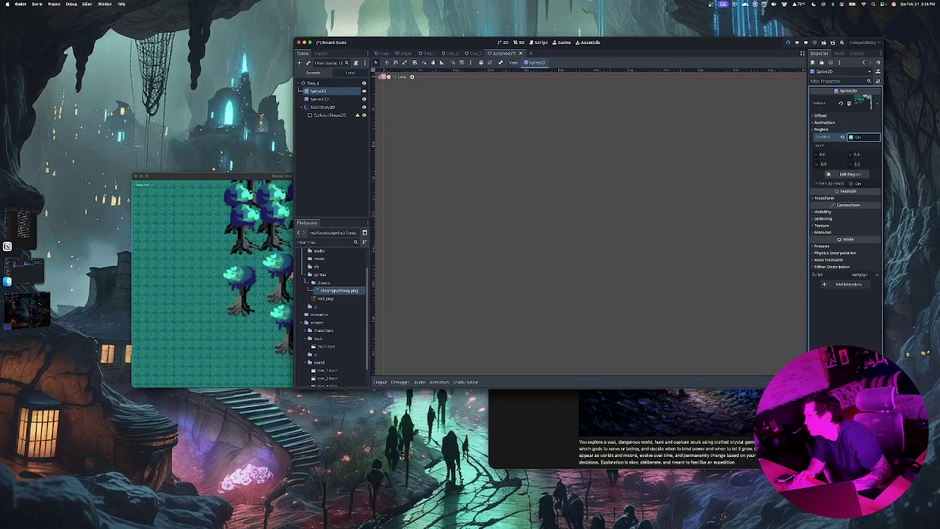
{"action": "left_click", "coordinate": [850, 175]}
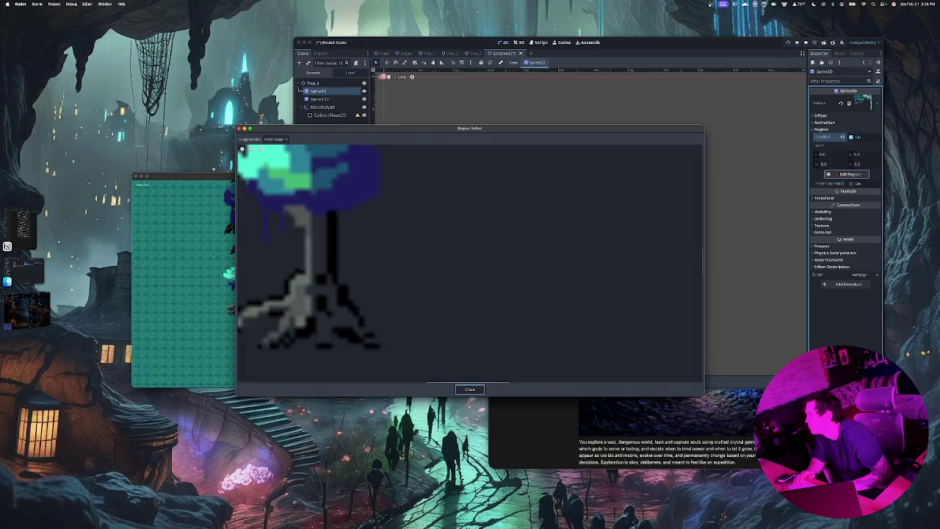
Draw a region rectangle around the large tree's roots and widen it to cover them all.
{"action": "scroll", "coordinate": [545, 348], "scroll_direction": "down", "scroll_amount": 5}
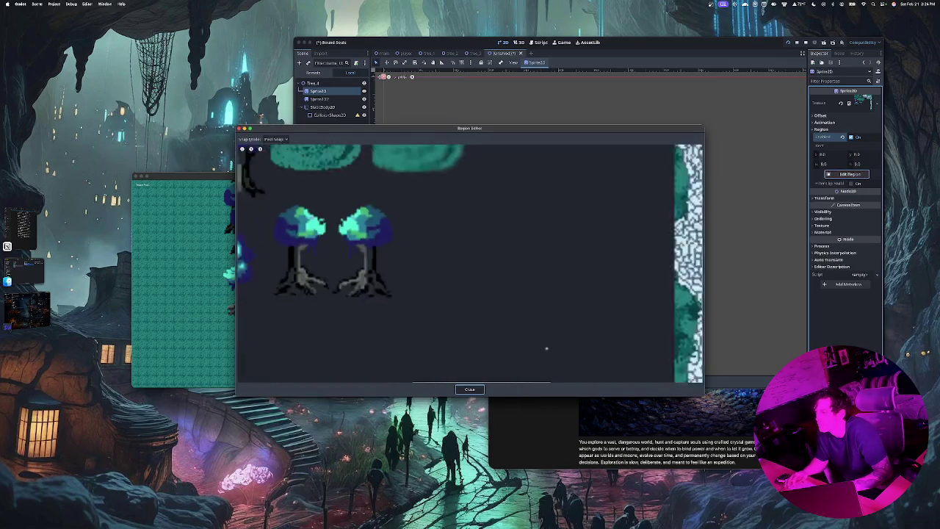
{"action": "scroll", "coordinate": [471, 264], "scroll_direction": "left", "scroll_amount": 10}
{"action": "scroll", "coordinate": [470, 264], "scroll_direction": "right", "scroll_amount": 5}
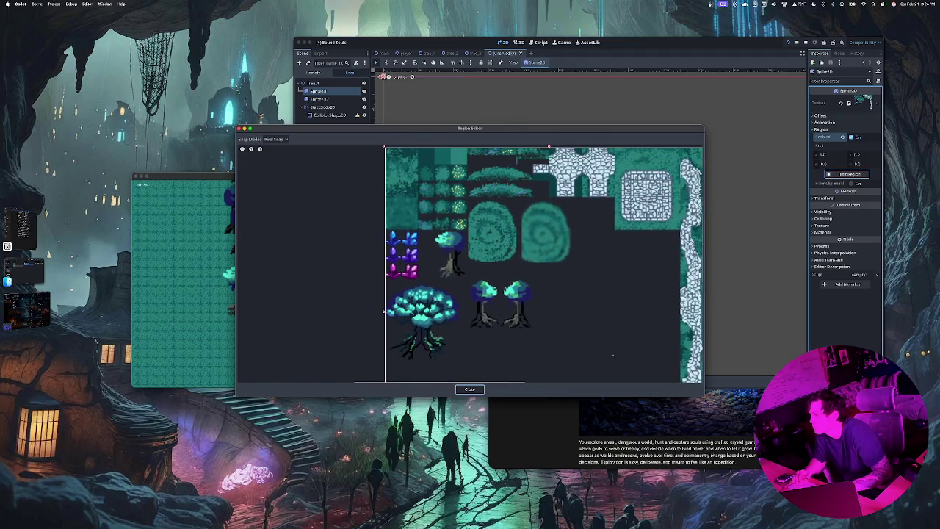
{"action": "scroll", "coordinate": [434, 360], "scroll_direction": "up", "scroll_amount": 6}
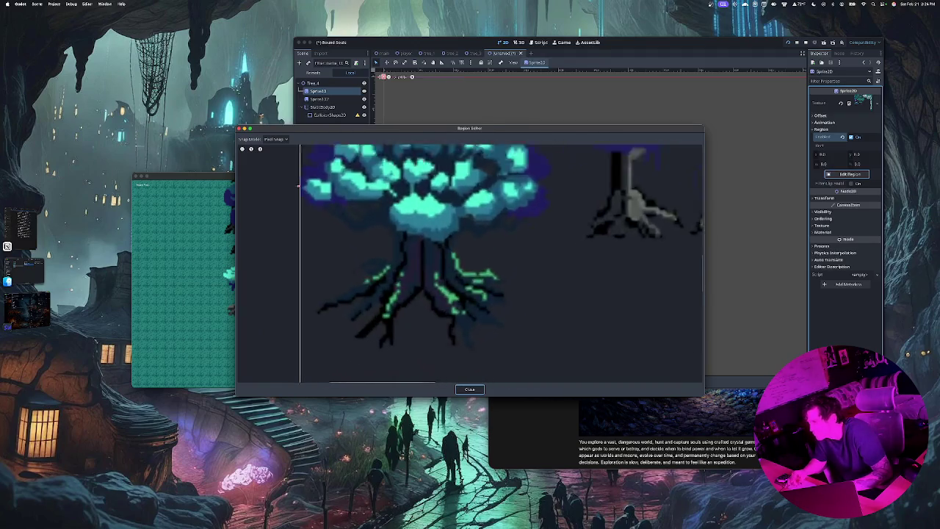
{"action": "scroll", "coordinate": [433, 294], "scroll_direction": "down", "scroll_amount": 3}
{"action": "scroll", "coordinate": [433, 294], "scroll_direction": "up", "scroll_amount": 1}
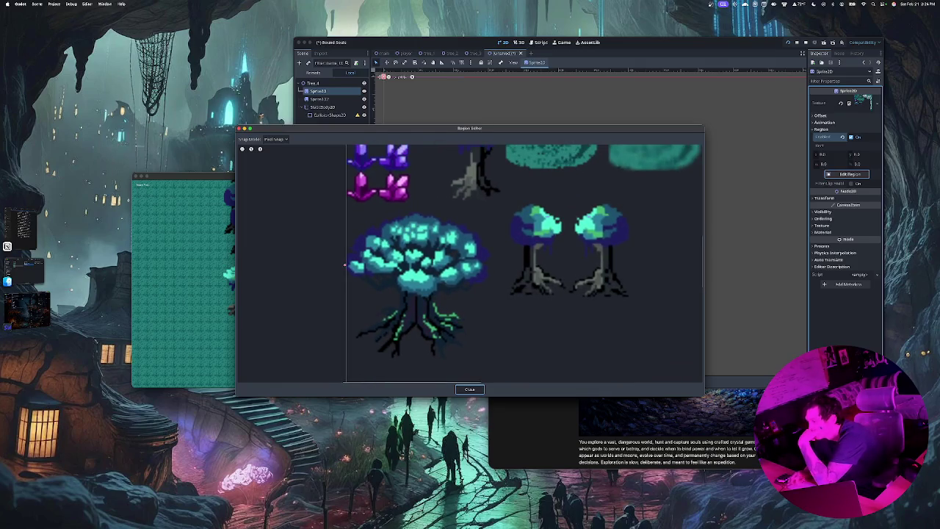
{"action": "scroll", "coordinate": [429, 343], "scroll_direction": "up", "scroll_amount": 1}
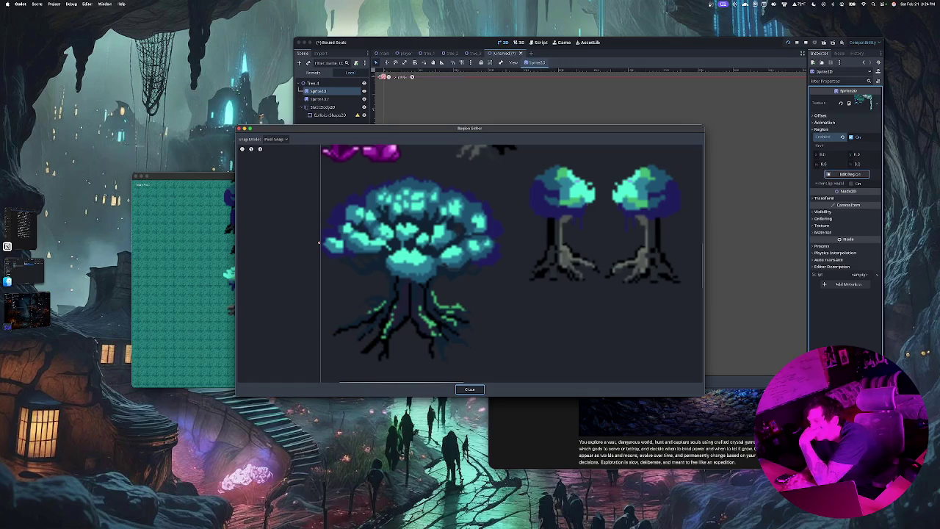
{"action": "left_click_drag", "start_coordinate": [460, 281], "coordinate": [332, 363]}
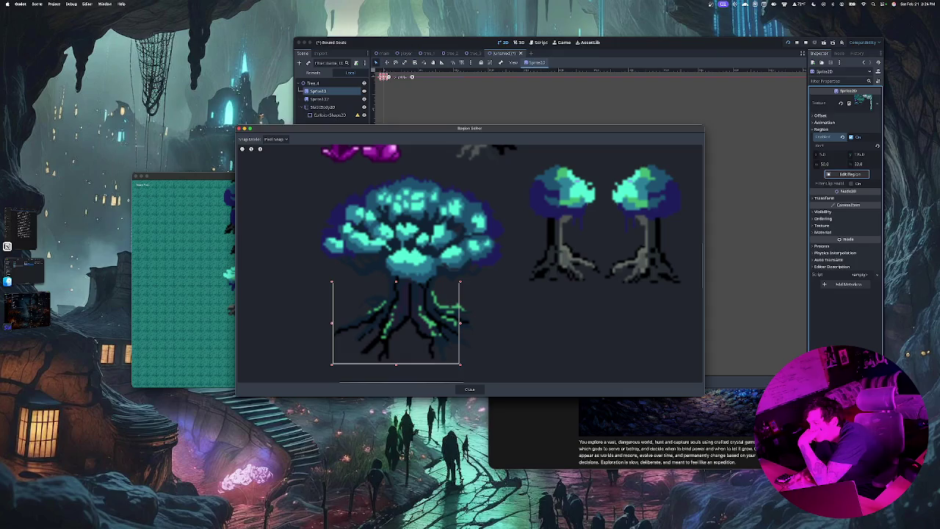
{"action": "left_click_drag", "start_coordinate": [460, 323], "coordinate": [474, 323]}
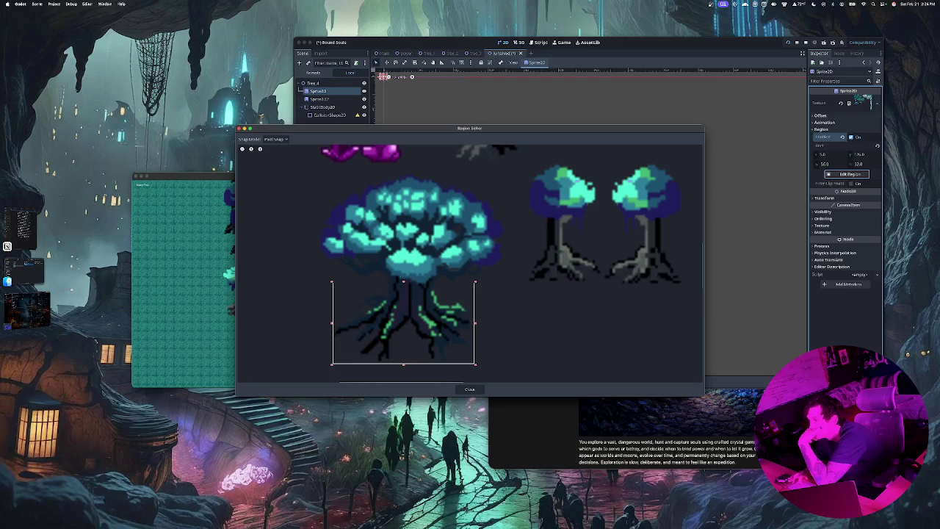
Extend the region upward over the trunk and close the region editor.
{"action": "scroll", "coordinate": [416, 287], "scroll_direction": "up", "scroll_amount": 4}
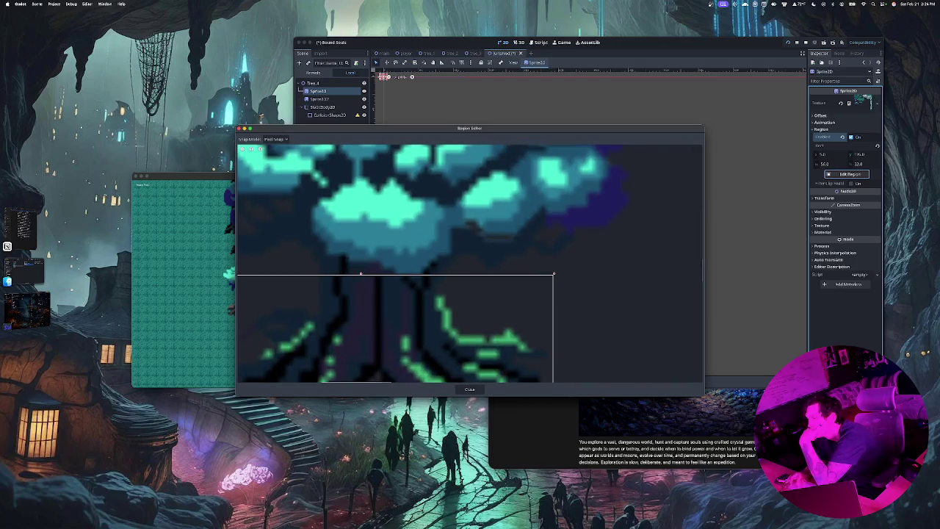
{"action": "left_click_drag", "start_coordinate": [360, 274], "coordinate": [361, 260]}
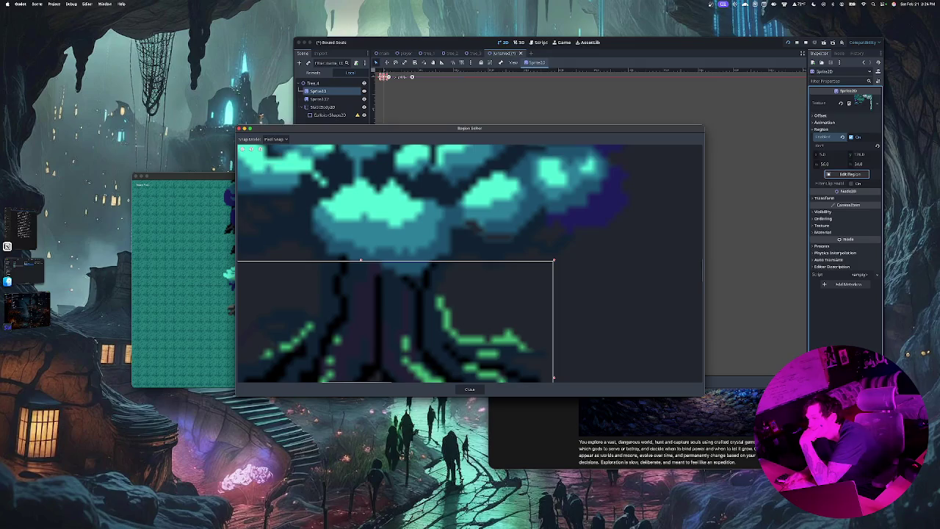
{"action": "scroll", "coordinate": [361, 260], "scroll_direction": "down", "scroll_amount": 4}
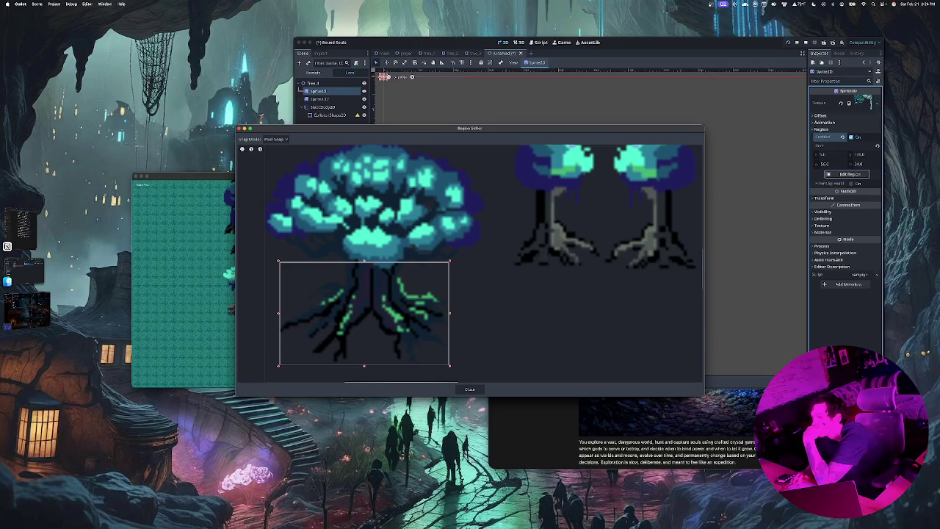
{"action": "left_click", "coordinate": [469, 389]}
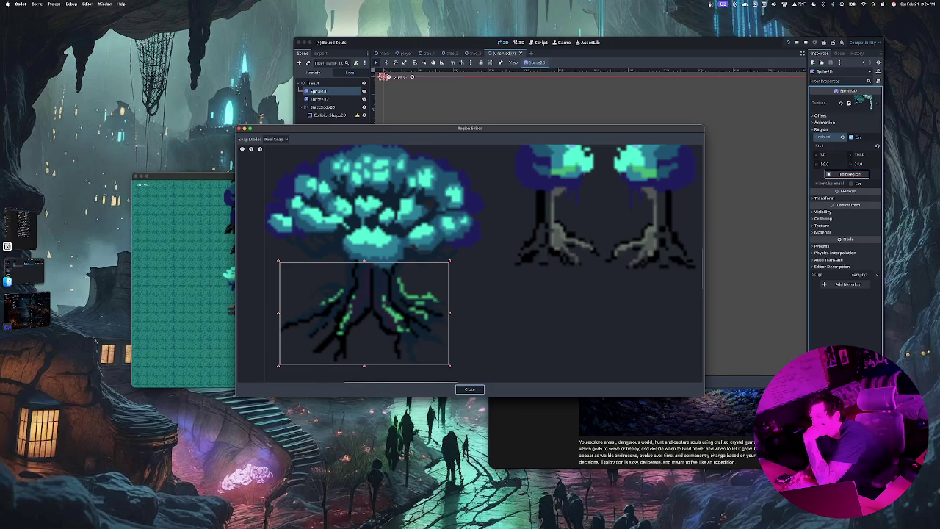
{"action": "double_click", "coordinate": [319, 91]}
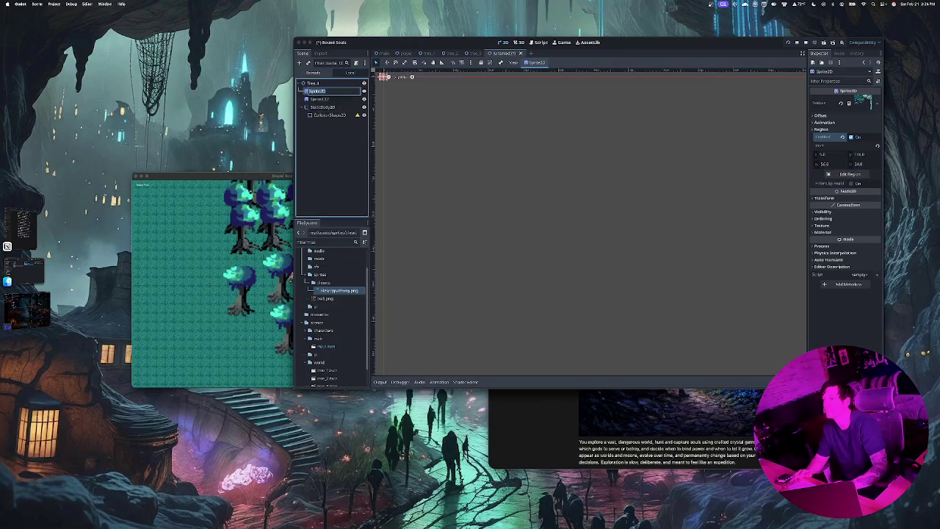
Rename the two sprites Trunk and Canopy.
{"action": "type", "text": "Trunk"}
{"action": "key", "text": "Return"}
{"action": "left_click", "coordinate": [319, 99]}
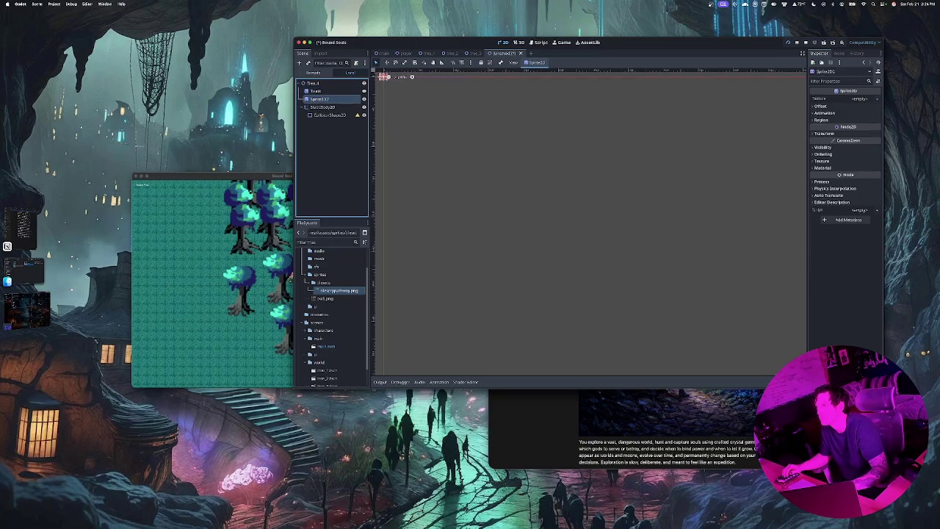
{"action": "double_click", "coordinate": [318, 98]}
{"action": "type", "text": "Canop"}
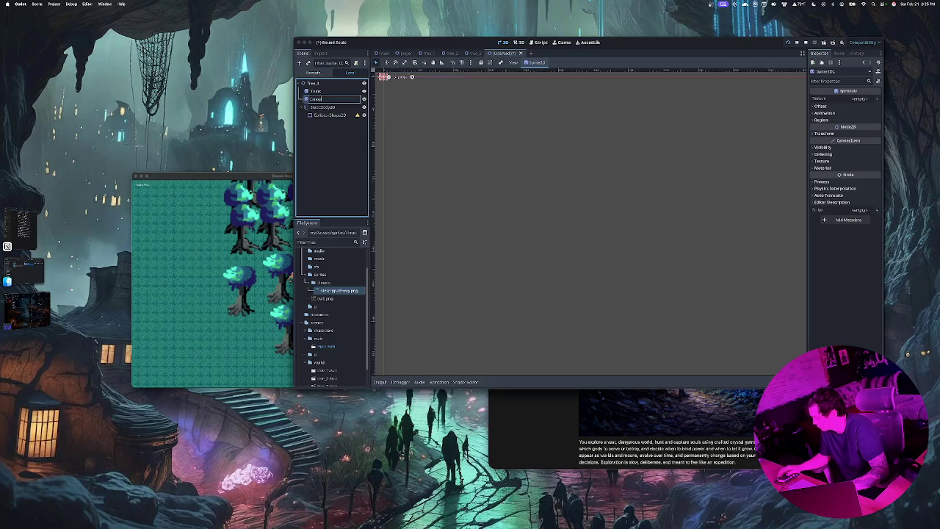
{"action": "type", "text": "y"}
{"action": "key", "text": "Return"}
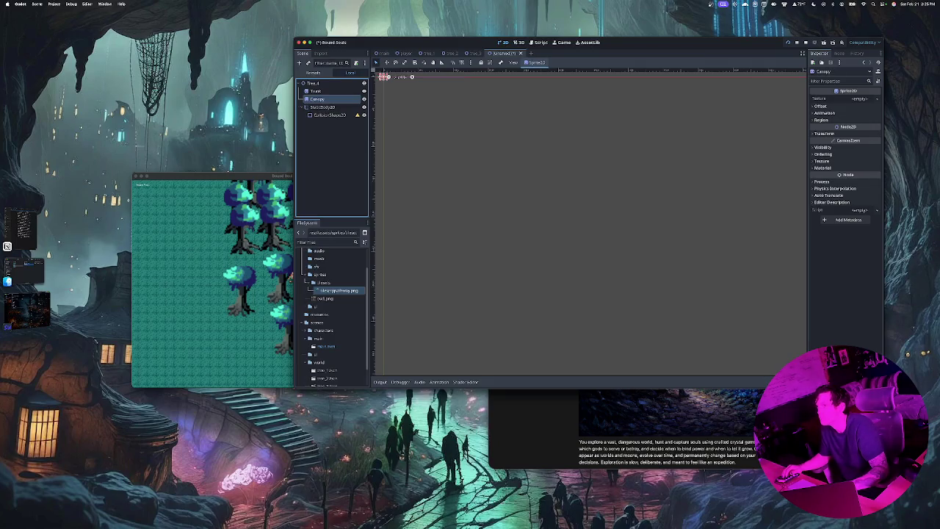
Give Canopy a new AtlasTexture, enable its Region, and open the region editor.
{"action": "left_click", "coordinate": [315, 90]}
{"action": "left_click", "coordinate": [317, 98]}
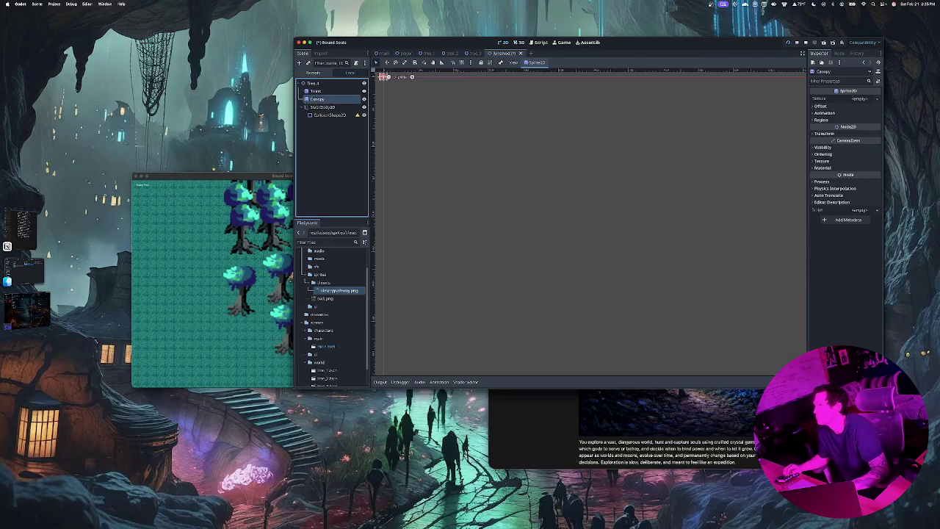
{"action": "left_click", "coordinate": [860, 98]}
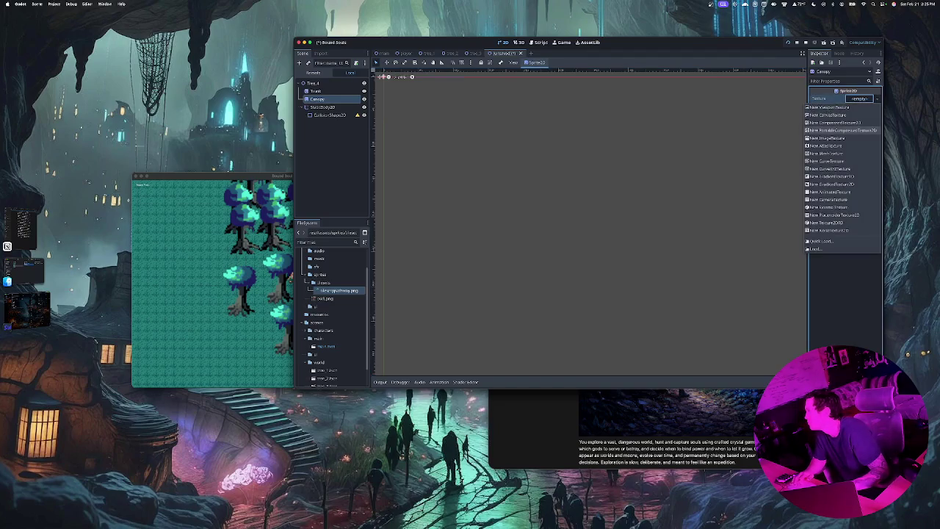
{"action": "left_click", "coordinate": [830, 145]}
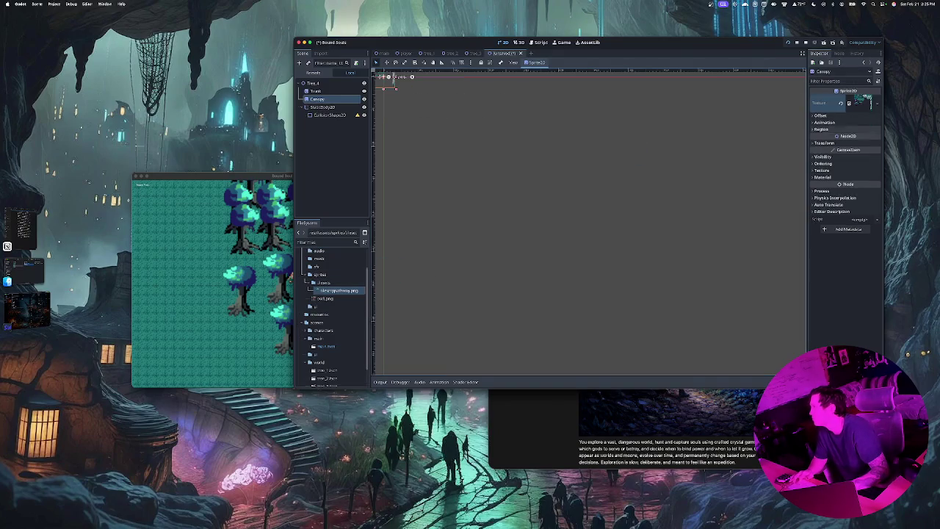
{"action": "left_click", "coordinate": [821, 129]}
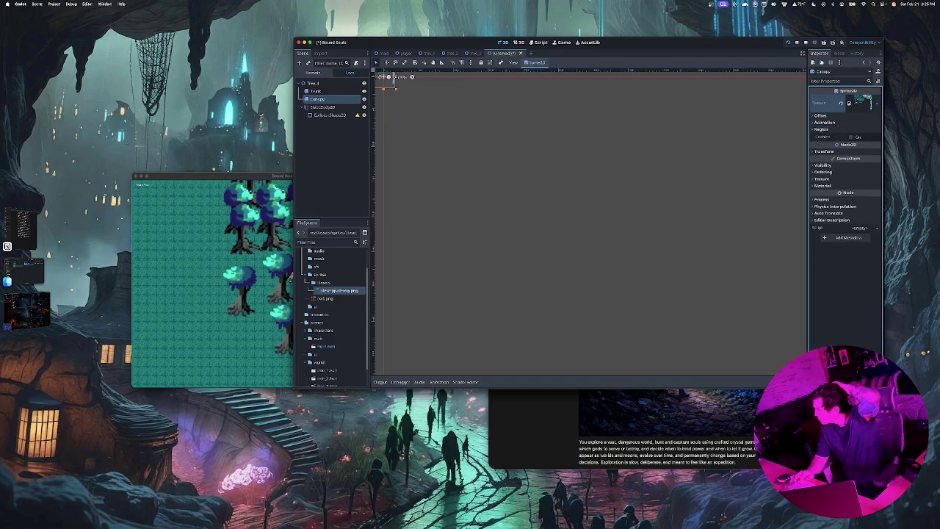
{"action": "left_click", "coordinate": [852, 137]}
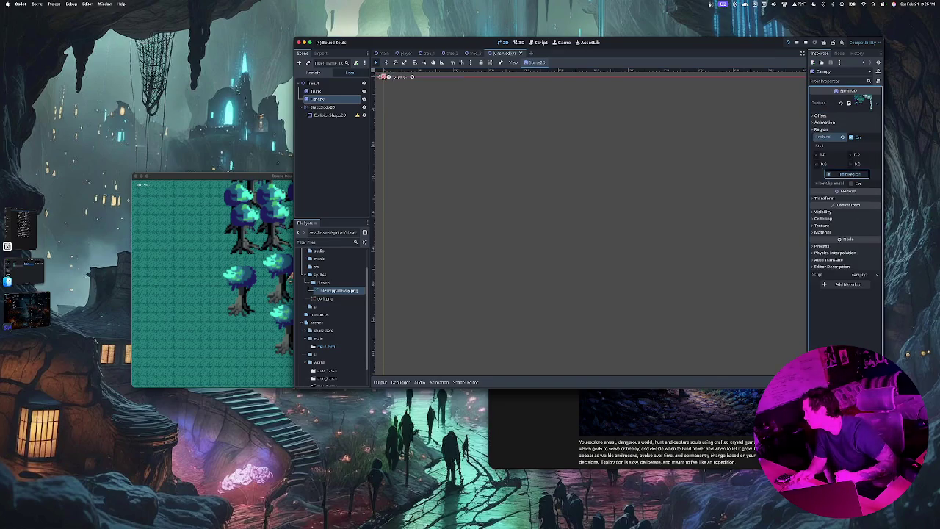
{"action": "left_click", "coordinate": [850, 175]}
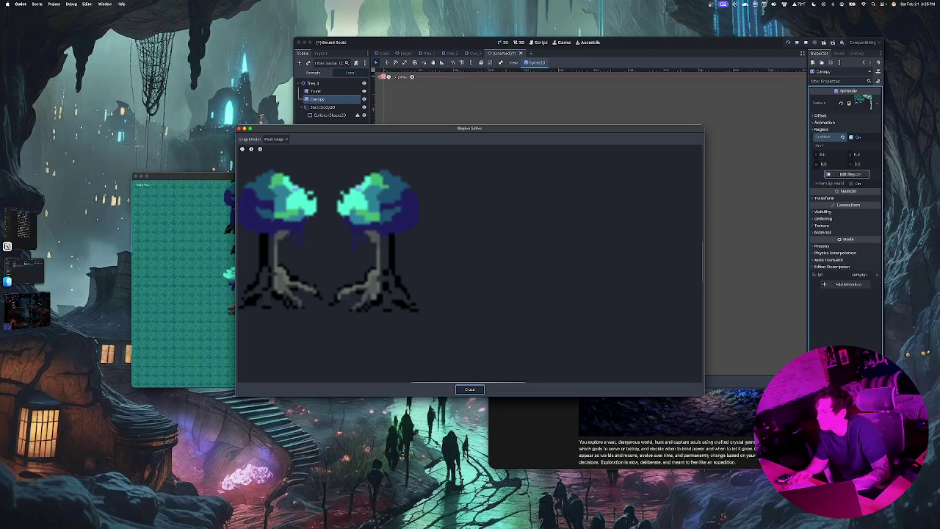
Outline the large glowing tree's canopy as a region and adjust its bottom and right edges.
{"action": "scroll", "coordinate": [470, 264], "scroll_direction": "right", "scroll_amount": 10}
{"action": "scroll", "coordinate": [470, 265], "scroll_direction": "up", "scroll_amount": 3}
{"action": "scroll", "coordinate": [373, 280], "scroll_direction": "down", "scroll_amount": 2}
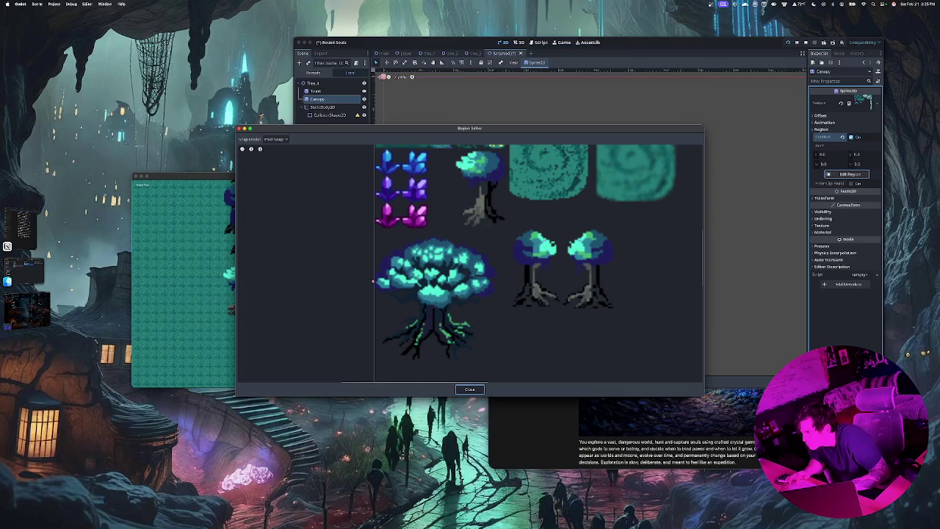
{"action": "mouse_move", "coordinate": [379, 231]}
{"action": "left_mouse_down"}
{"action": "mouse_move", "coordinate": [442, 302]}
{"action": "mouse_move", "coordinate": [482, 316]}
{"action": "mouse_move", "coordinate": [494, 309]}
{"action": "left_mouse_up"}
{"action": "left_click_drag", "start_coordinate": [436, 309], "coordinate": [438, 304]}
{"action": "left_click_drag", "start_coordinate": [494, 270], "coordinate": [497, 269]}
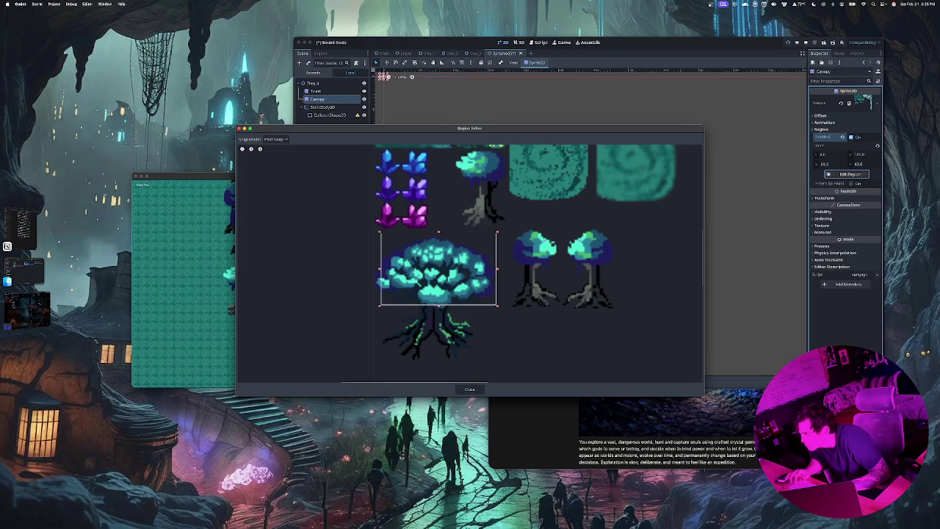
Widen the region over the canopy's left side, trim its top, and finish editing.
{"action": "scroll", "coordinate": [446, 246], "scroll_direction": "up", "scroll_amount": 3}
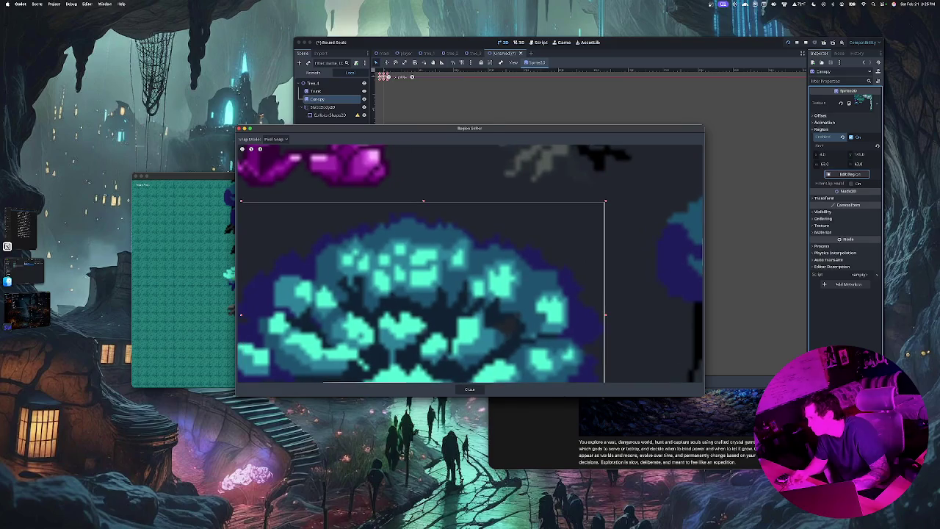
{"action": "scroll", "coordinate": [470, 264], "scroll_direction": "down", "scroll_amount": 5}
{"action": "scroll", "coordinate": [470, 264], "scroll_direction": "left", "scroll_amount": 5}
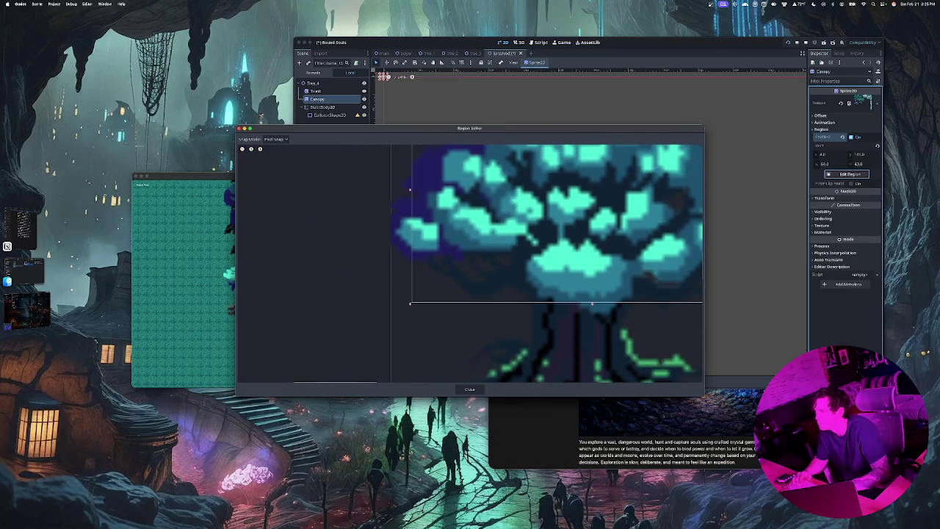
{"action": "left_click_drag", "start_coordinate": [411, 190], "coordinate": [390, 190]}
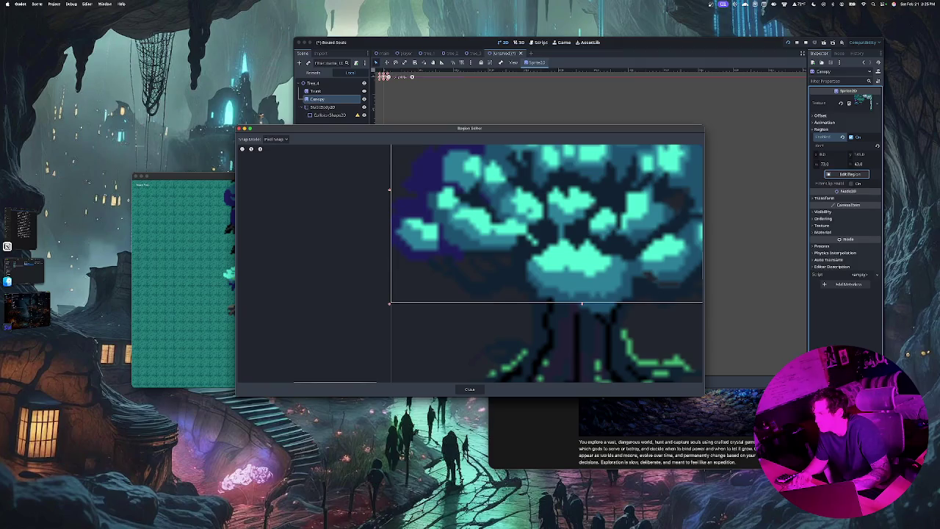
{"action": "scroll", "coordinate": [471, 264], "scroll_direction": "up", "scroll_amount": 3}
{"action": "scroll", "coordinate": [471, 264], "scroll_direction": "left", "scroll_amount": 5}
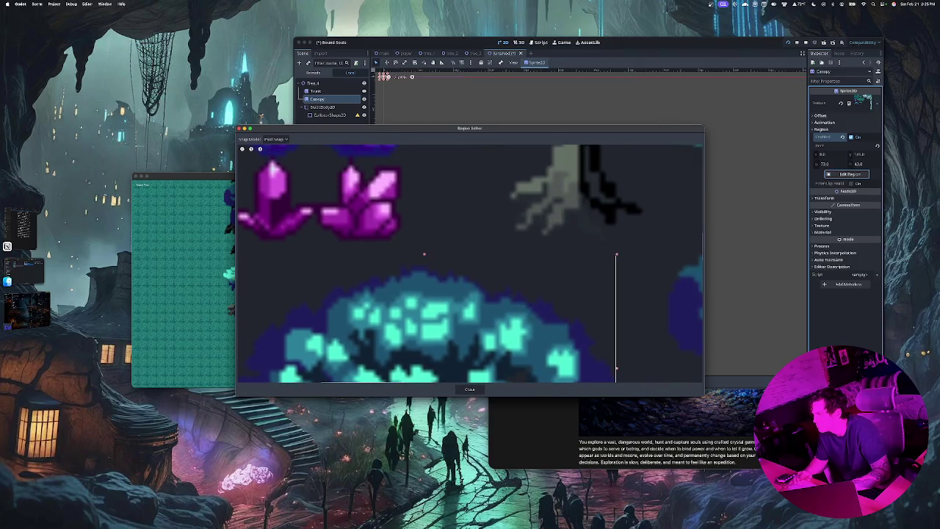
{"action": "left_click_drag", "start_coordinate": [423, 255], "coordinate": [424, 264]}
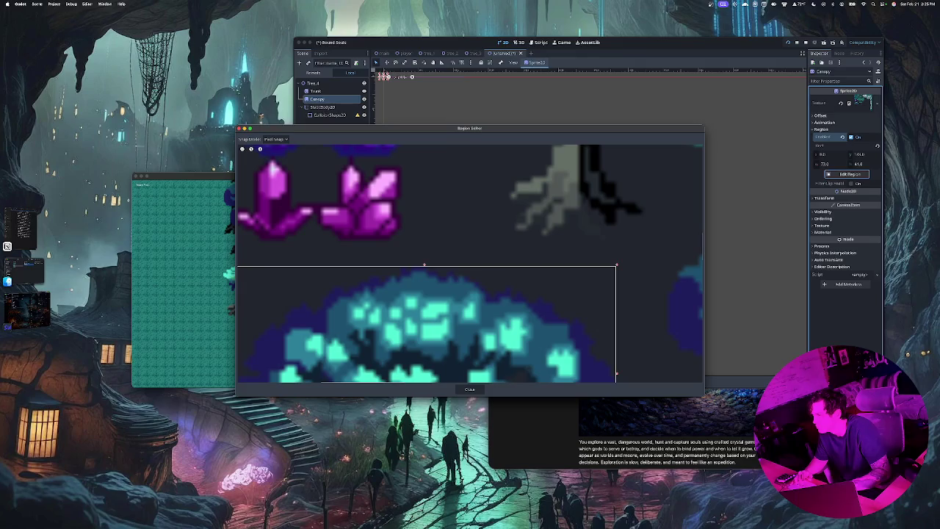
{"action": "scroll", "coordinate": [470, 264], "scroll_direction": "down", "scroll_amount": 5}
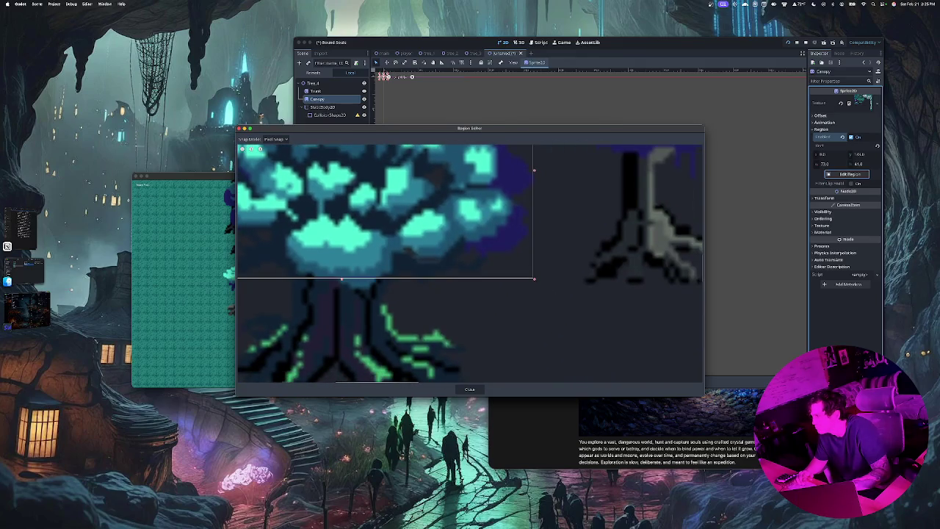
{"action": "scroll", "coordinate": [470, 264], "scroll_direction": "up", "scroll_amount": 2}
{"action": "scroll", "coordinate": [471, 265], "scroll_direction": "left", "scroll_amount": 5}
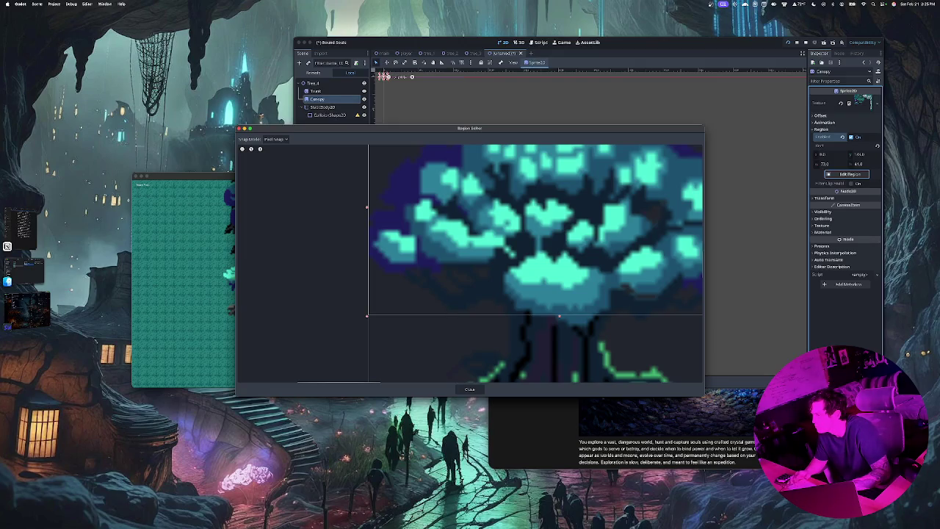
{"action": "left_click", "coordinate": [470, 388]}
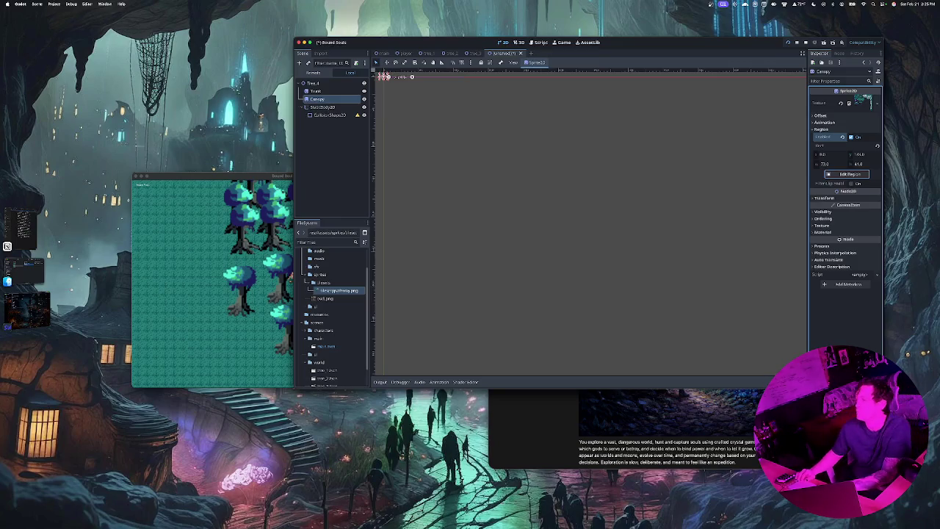
Raise the Canopy sprite above the trunk, nudge it a few pixels left, and save.
{"action": "scroll", "coordinate": [534, 256], "scroll_direction": "up", "scroll_amount": 5}
{"action": "scroll", "coordinate": [535, 245], "scroll_direction": "up", "scroll_amount": 5}
{"action": "mouse_move", "coordinate": [528, 315]}
{"action": "left_mouse_down"}
{"action": "mouse_move", "coordinate": [529, 272]}
{"action": "mouse_move", "coordinate": [534, 300]}
{"action": "mouse_move", "coordinate": [529, 292]}
{"action": "left_mouse_up"}
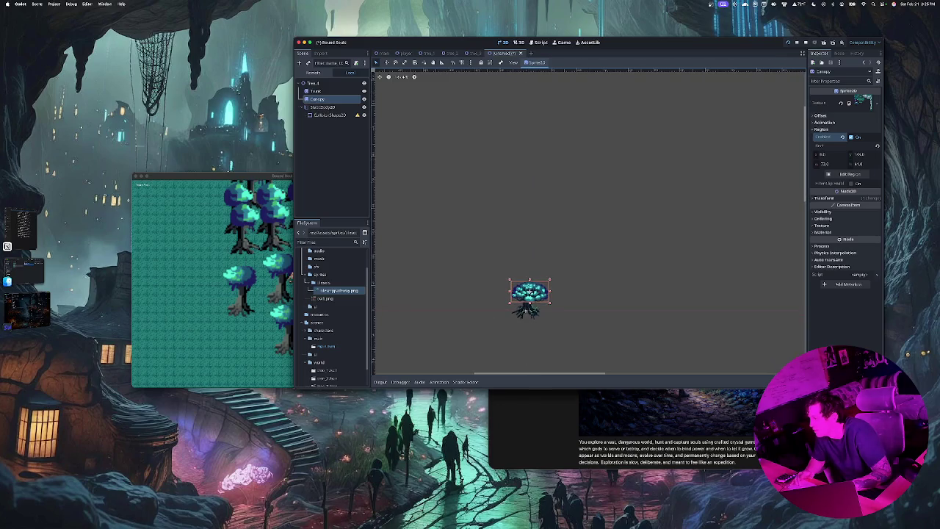
{"action": "scroll", "coordinate": [533, 302], "scroll_direction": "up", "scroll_amount": 4}
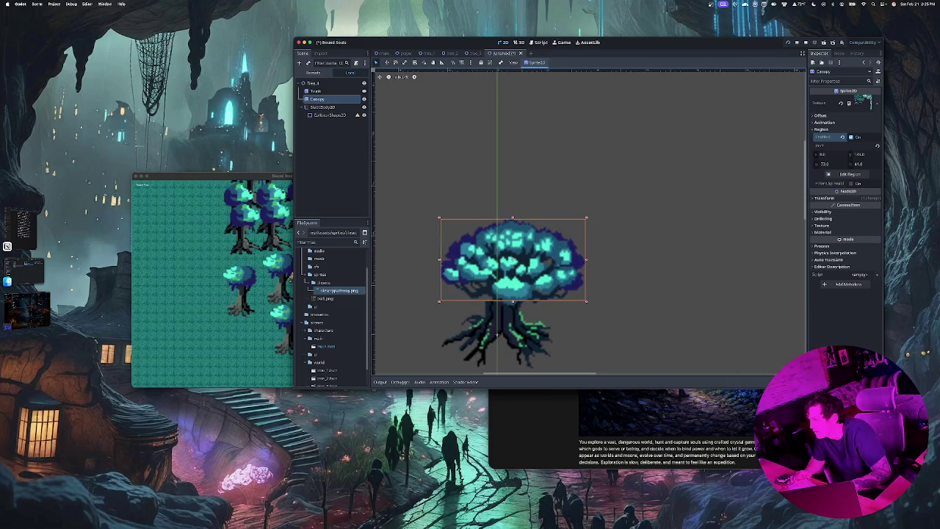
{"action": "left_click_drag", "start_coordinate": [513, 260], "coordinate": [509, 261]}
{"action": "key", "text": "Escape"}
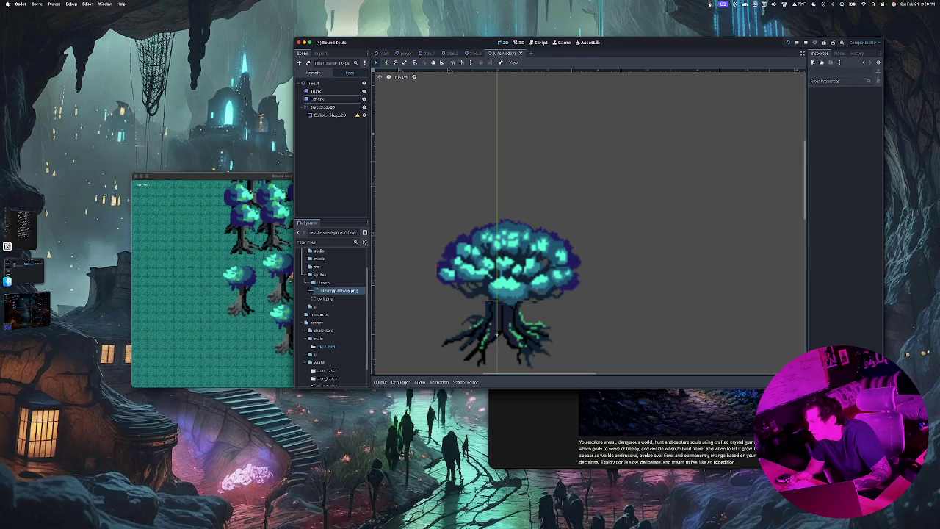
{"action": "left_click", "coordinate": [509, 260]}
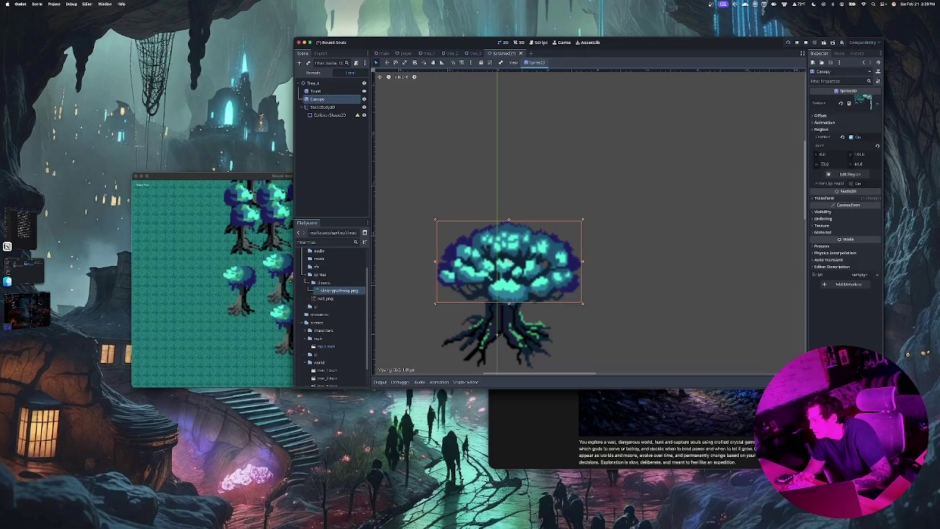
{"action": "key", "text": "Escape"}
{"action": "left_click_drag", "start_coordinate": [509, 261], "coordinate": [506, 261]}
{"action": "key", "text": "Escape"}
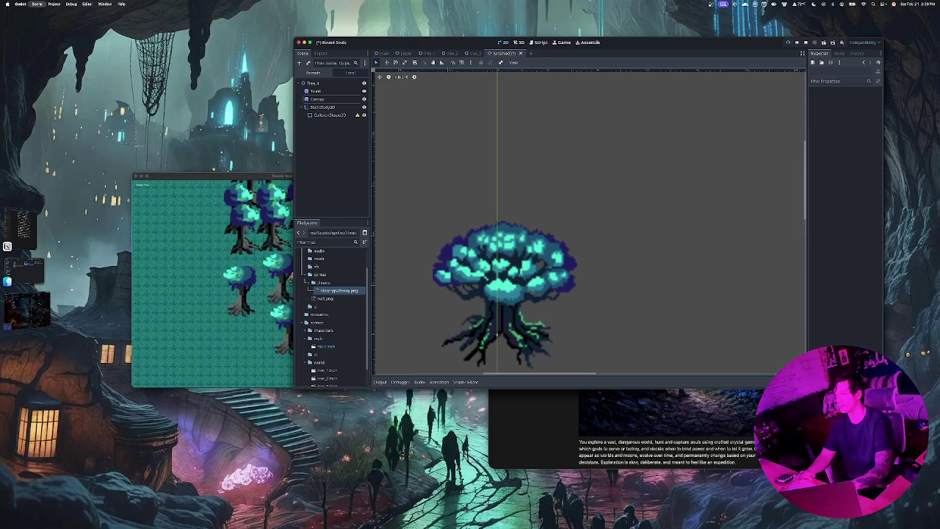
{"action": "key", "text": "super+s"}
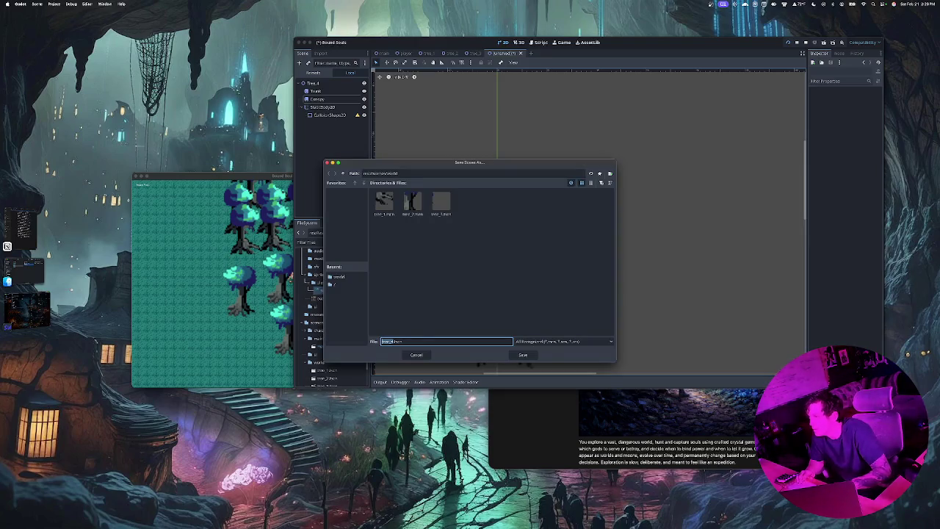
Save the scene as tree_4.tscn, then raise the Trunk sprite under the canopy and save again.
{"action": "key", "text": "Return"}
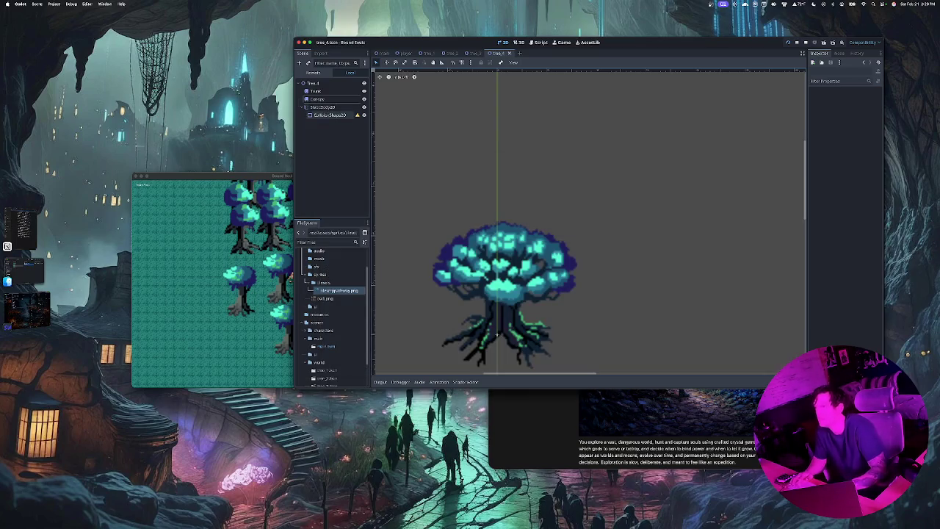
{"action": "left_click", "coordinate": [329, 114]}
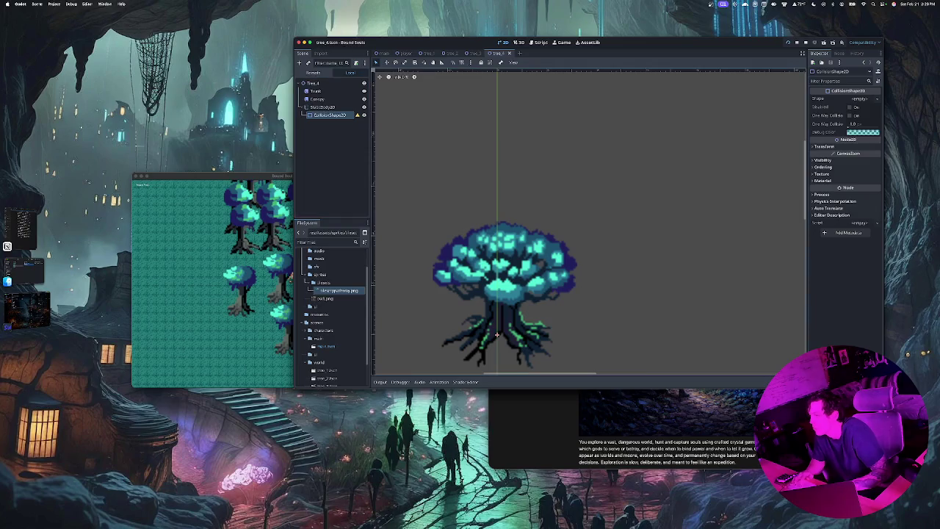
{"action": "left_click", "coordinate": [496, 327]}
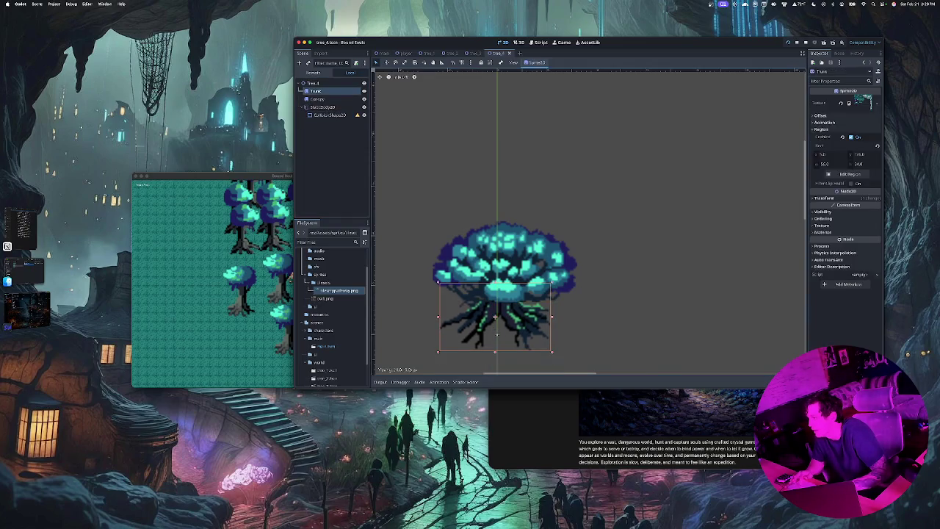
{"action": "left_click_drag", "start_coordinate": [496, 323], "coordinate": [504, 228]}
{"action": "key", "text": "Escape"}
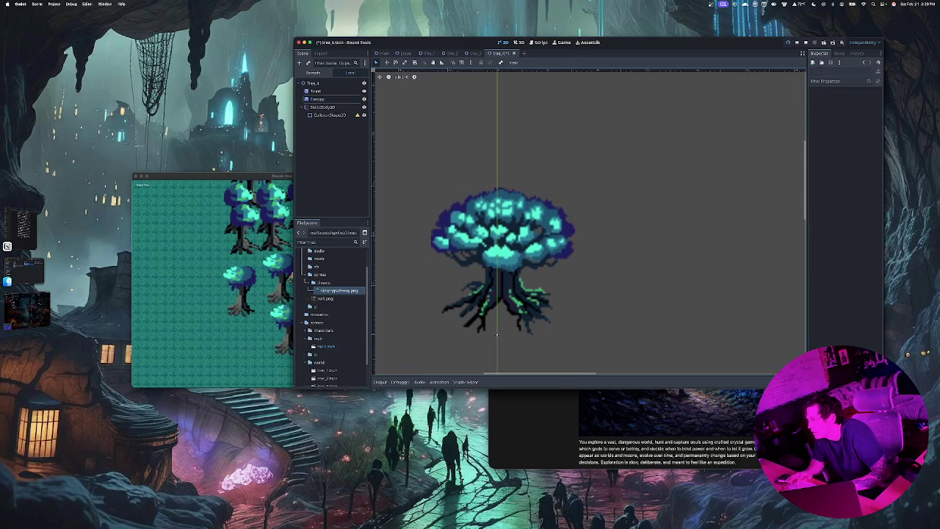
{"action": "key", "text": "super+s"}
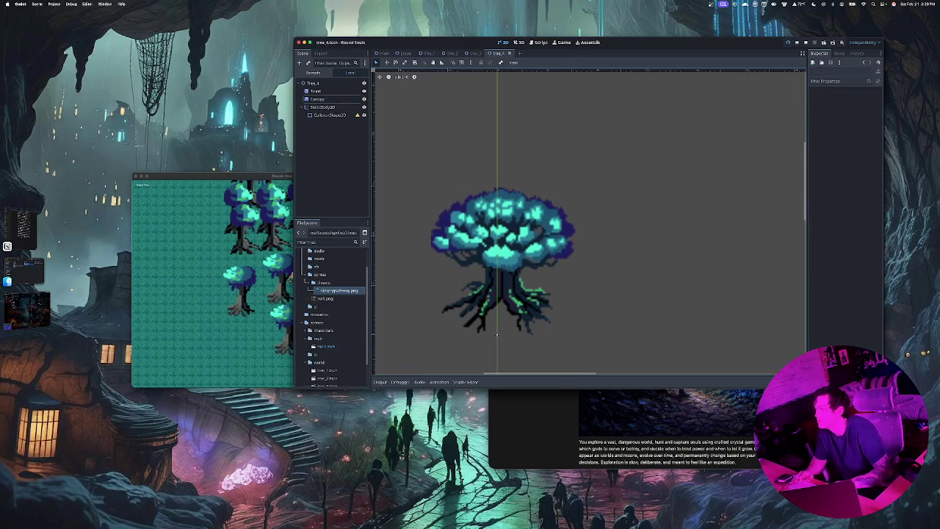
Give the CollisionShape2D a new CircleShape2D, position it over the trunk, and save.
{"action": "left_click", "coordinate": [329, 114]}
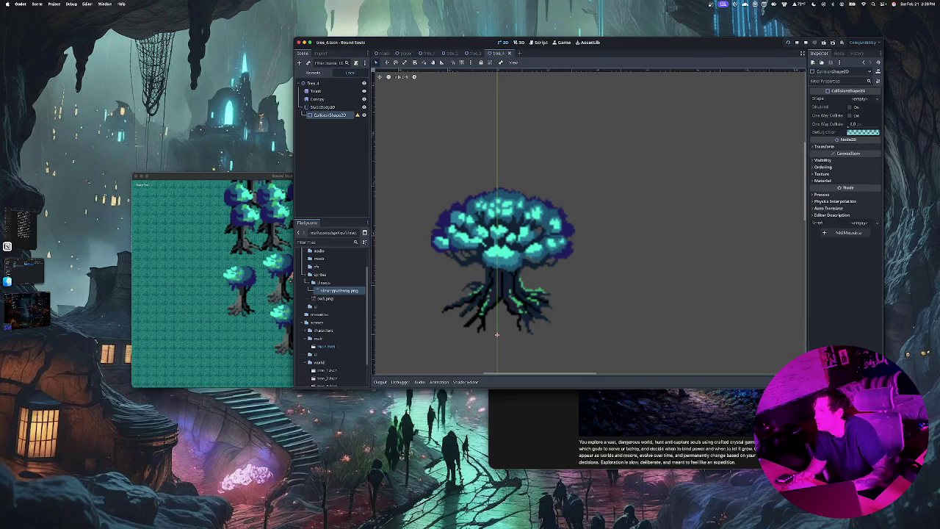
{"action": "left_click", "coordinate": [863, 99]}
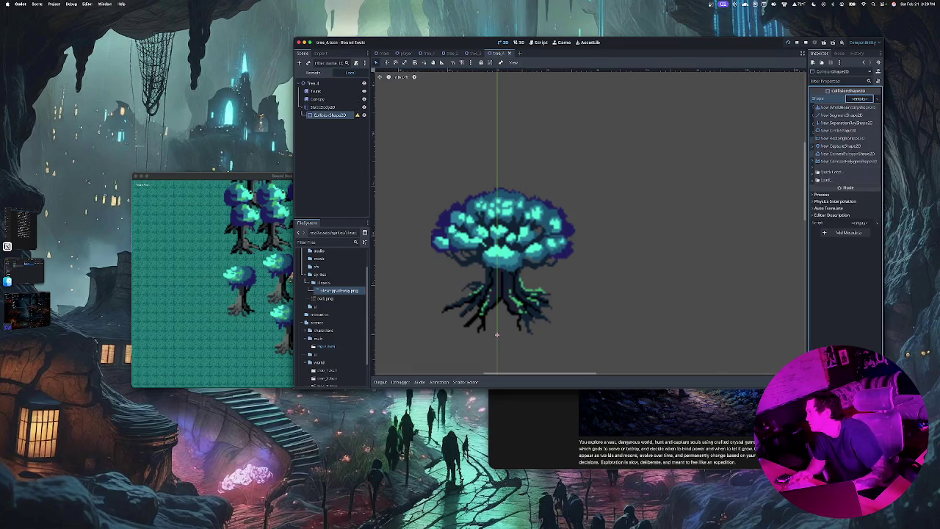
{"action": "left_click", "coordinate": [852, 124]}
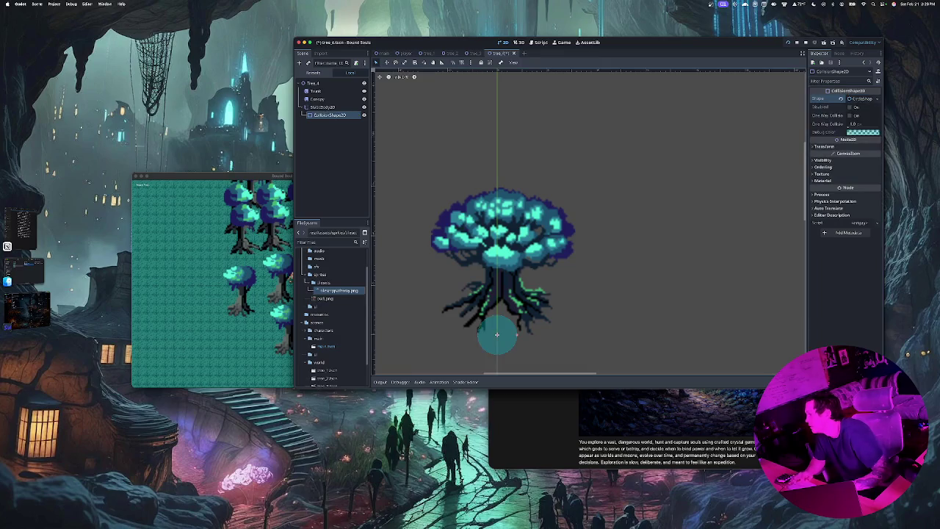
{"action": "left_click_drag", "start_coordinate": [498, 334], "coordinate": [503, 289]}
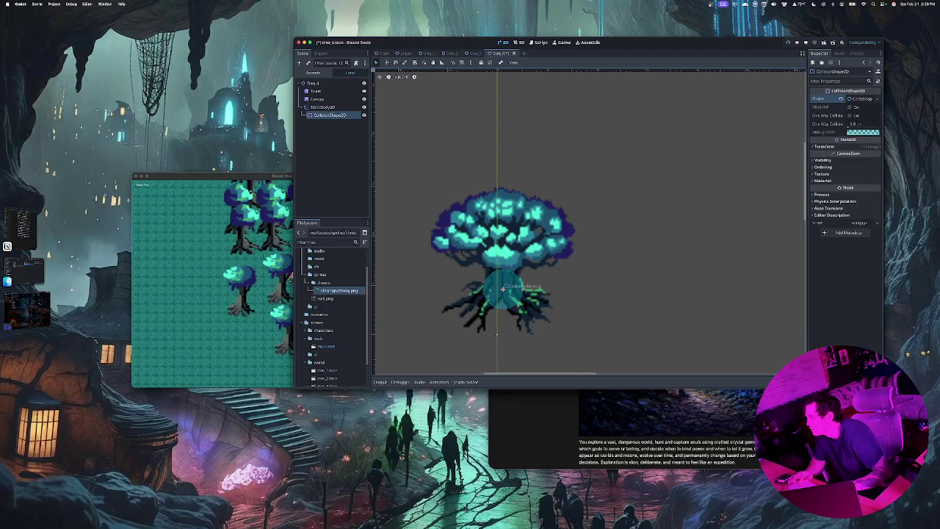
{"action": "left_click_drag", "start_coordinate": [503, 288], "coordinate": [505, 293]}
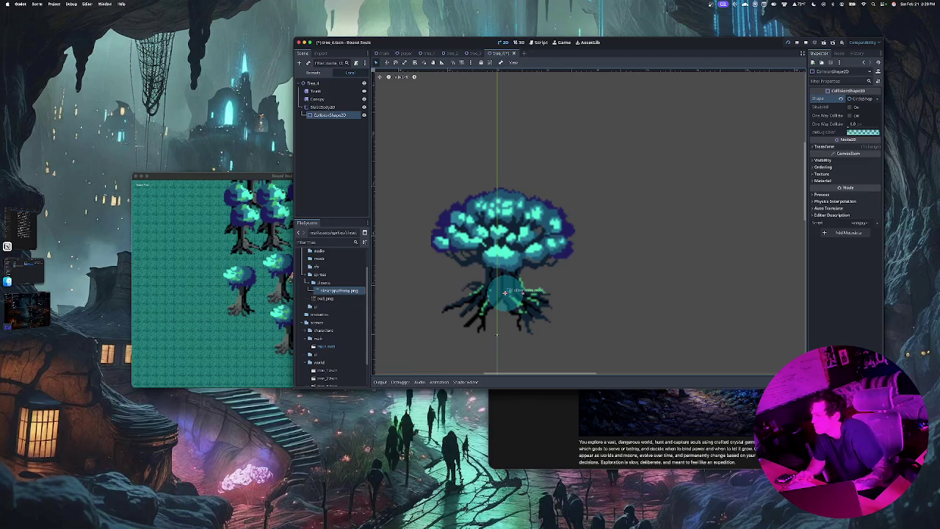
{"action": "left_click_drag", "start_coordinate": [504, 292], "coordinate": [504, 293]}
{"action": "key", "text": "Escape"}
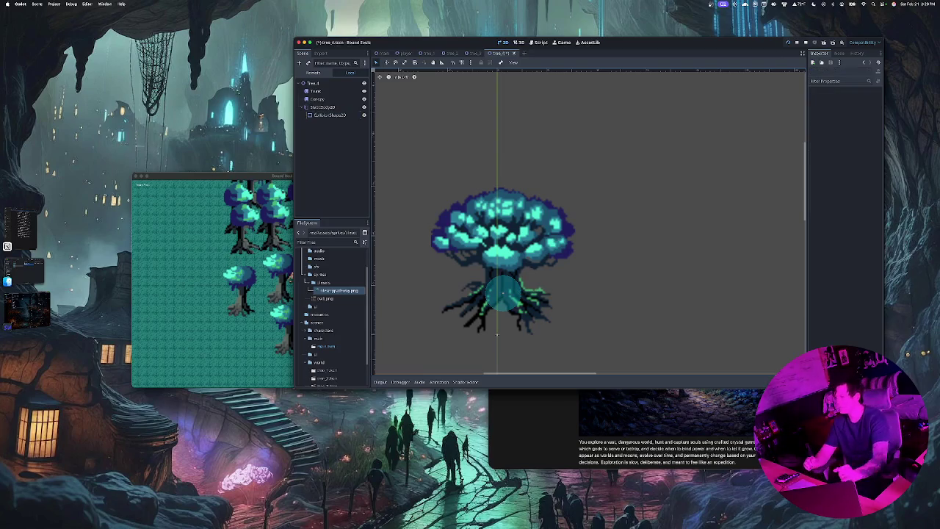
{"action": "key", "text": "ctrl+s"}
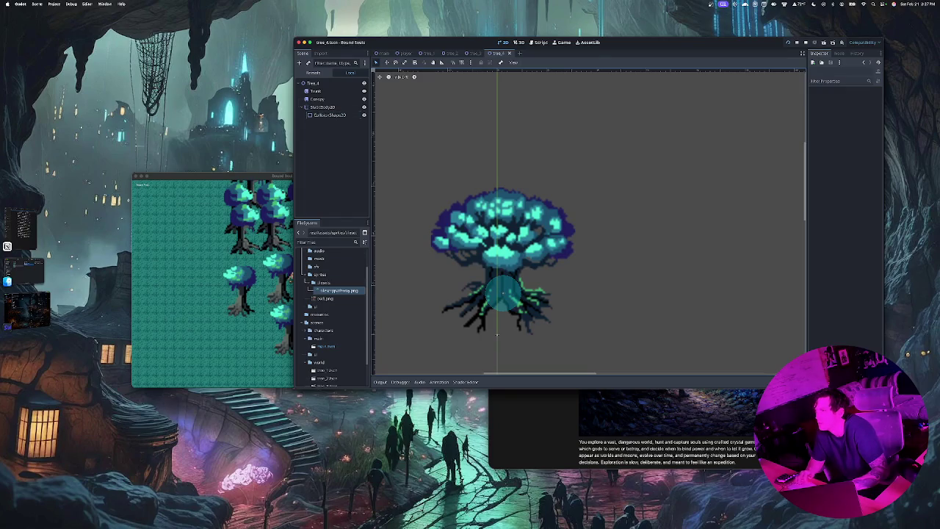
Drop a trial tree_4 instance into the main scene, delete it, and reopen tree_4.tscn.
{"action": "left_click", "coordinate": [384, 53]}
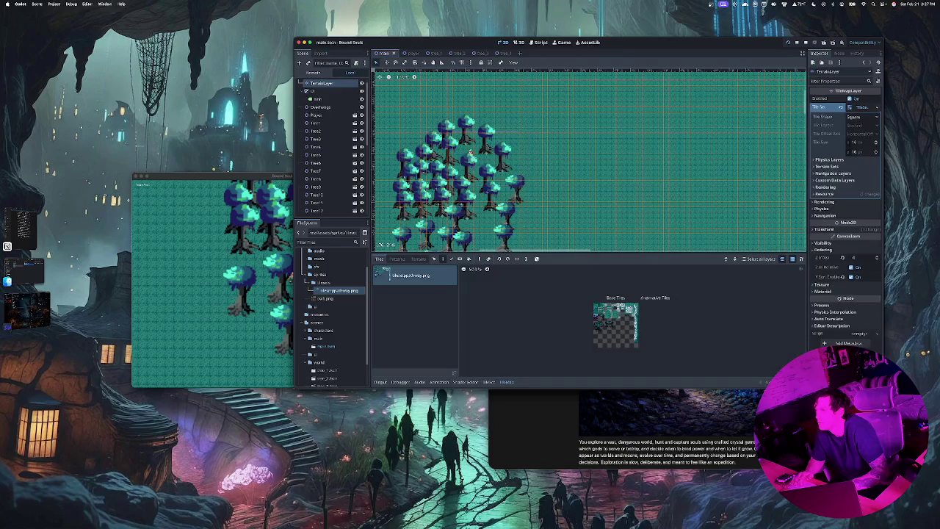
{"action": "scroll", "coordinate": [335, 330], "scroll_direction": "down", "scroll_amount": 2}
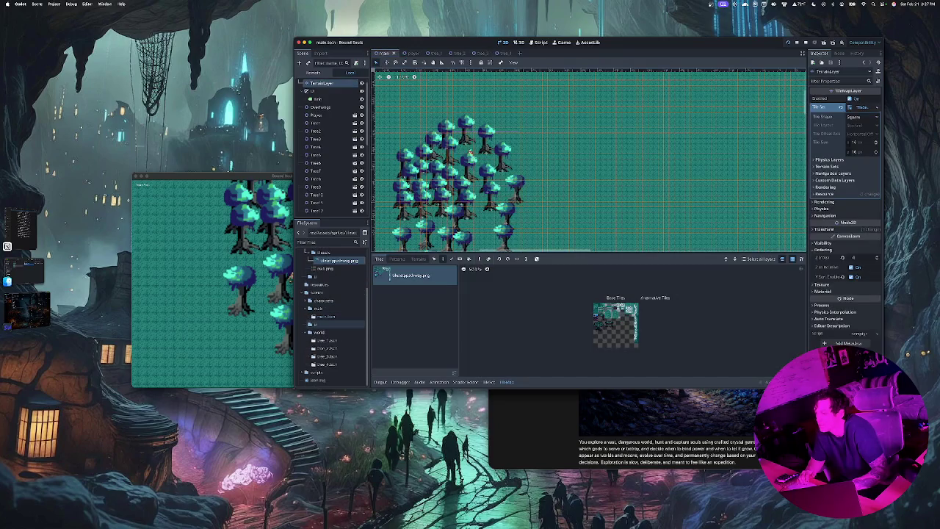
{"action": "mouse_move", "coordinate": [327, 364]}
{"action": "left_mouse_down"}
{"action": "mouse_move", "coordinate": [352, 294]}
{"action": "mouse_move", "coordinate": [651, 130]}
{"action": "mouse_move", "coordinate": [552, 215]}
{"action": "left_mouse_up"}
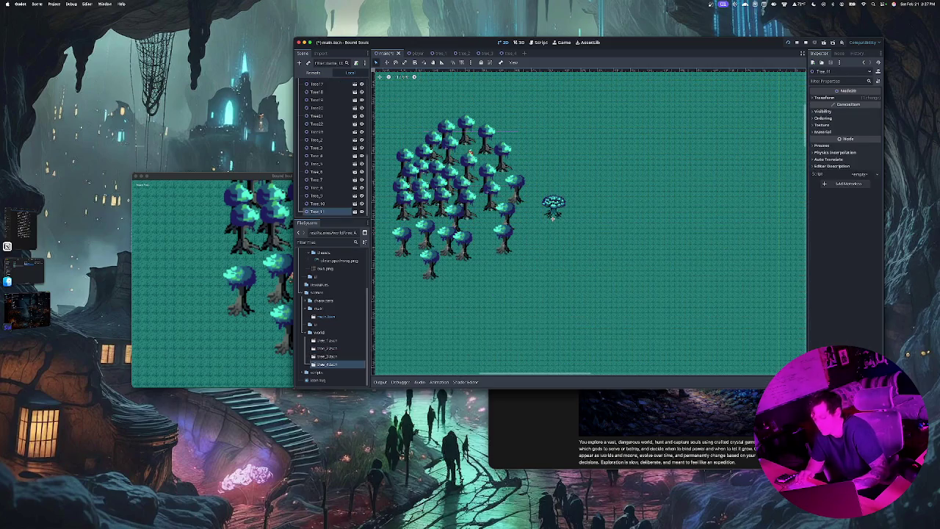
{"action": "key", "text": "Delete"}
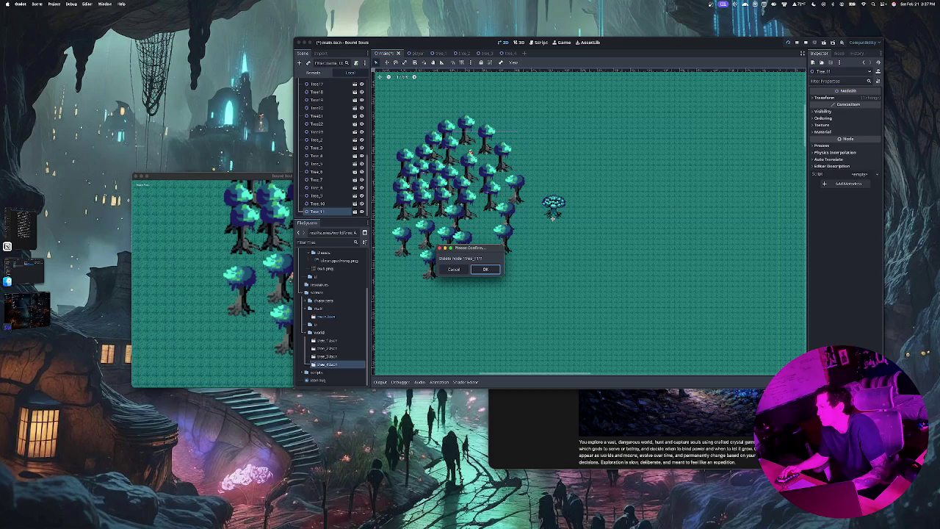
{"action": "key", "text": "Return"}
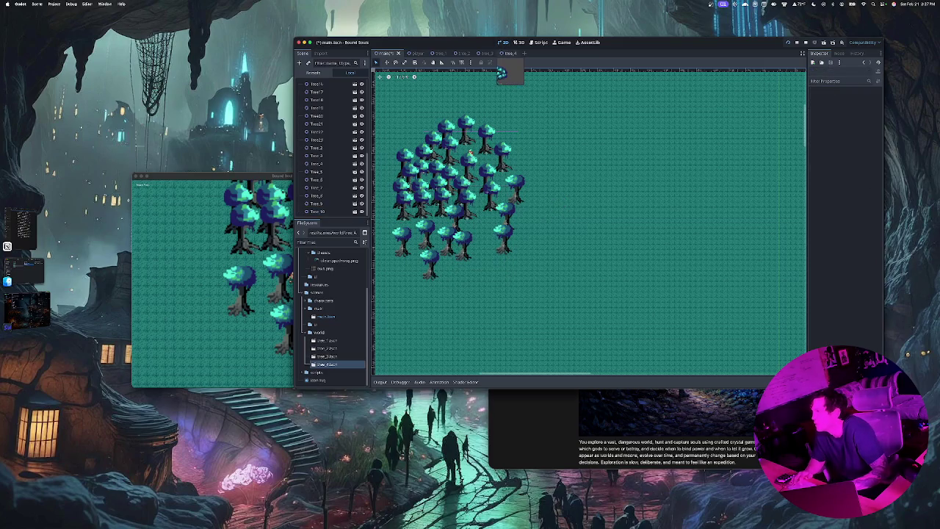
{"action": "left_click_drag", "start_coordinate": [501, 59], "coordinate": [506, 55]}
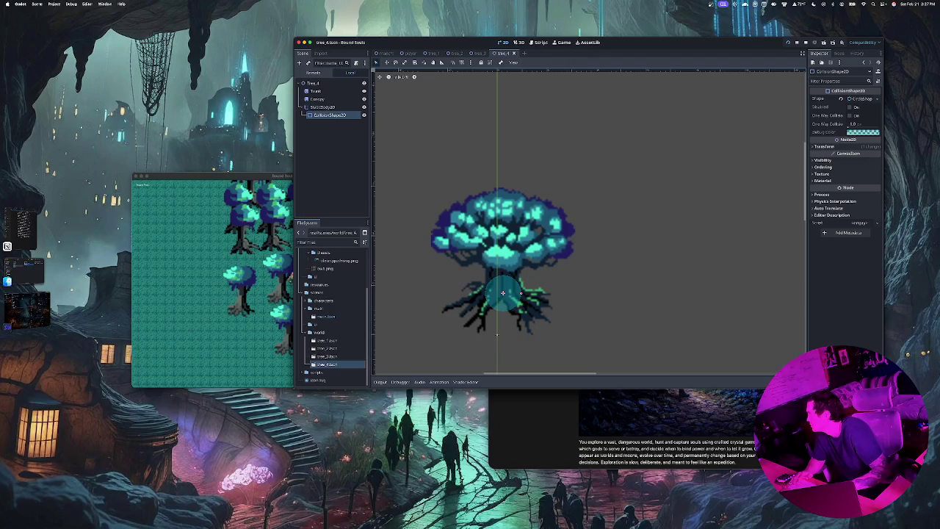
Try setting the collision shape's Scale x to 3, then undo it.
{"action": "left_click", "coordinate": [825, 147]}
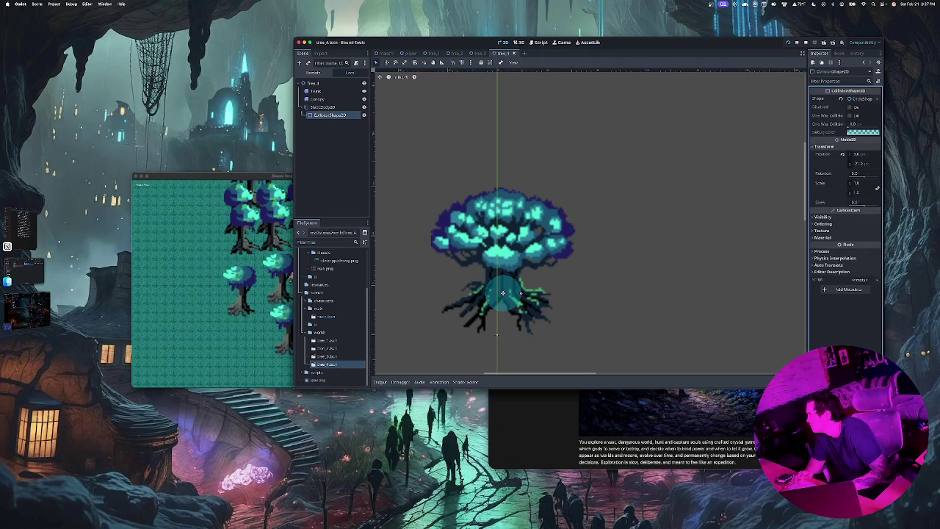
{"action": "left_click", "coordinate": [860, 183]}
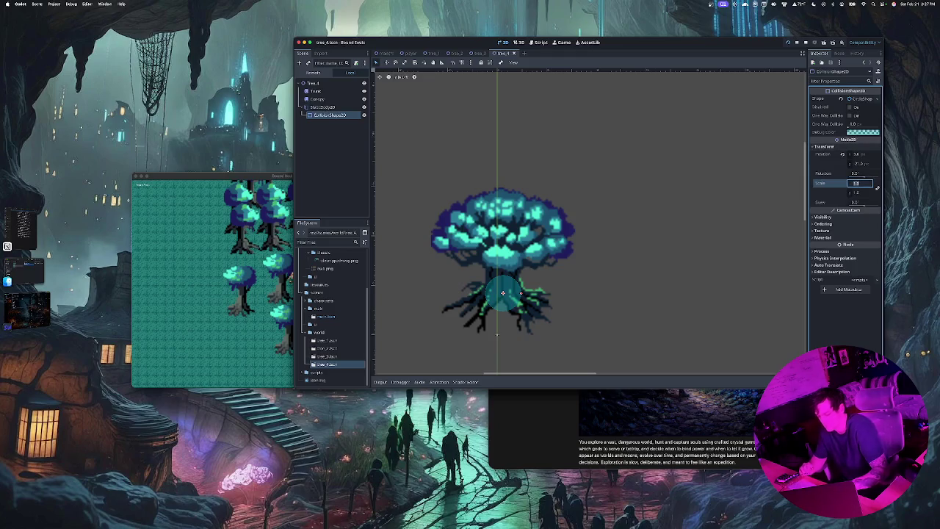
{"action": "type", "text": "3"}
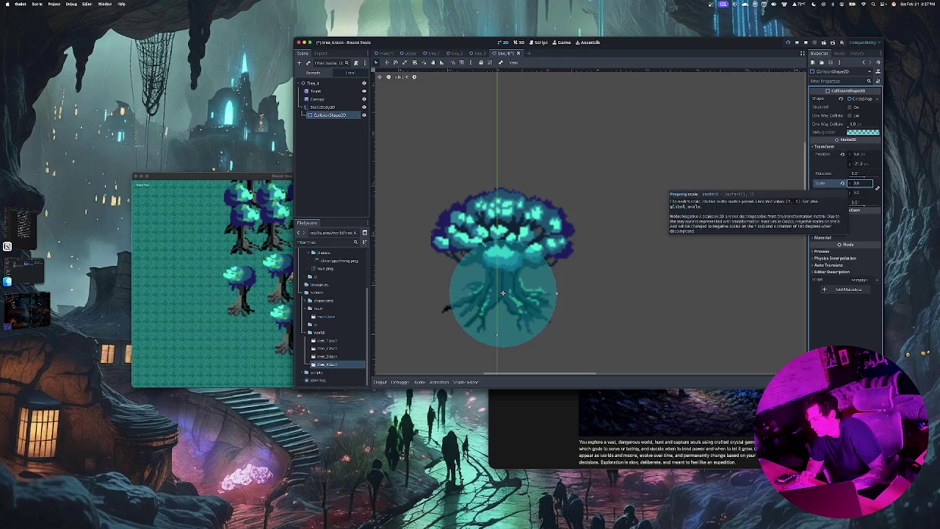
{"action": "key", "text": "ctrl+z"}
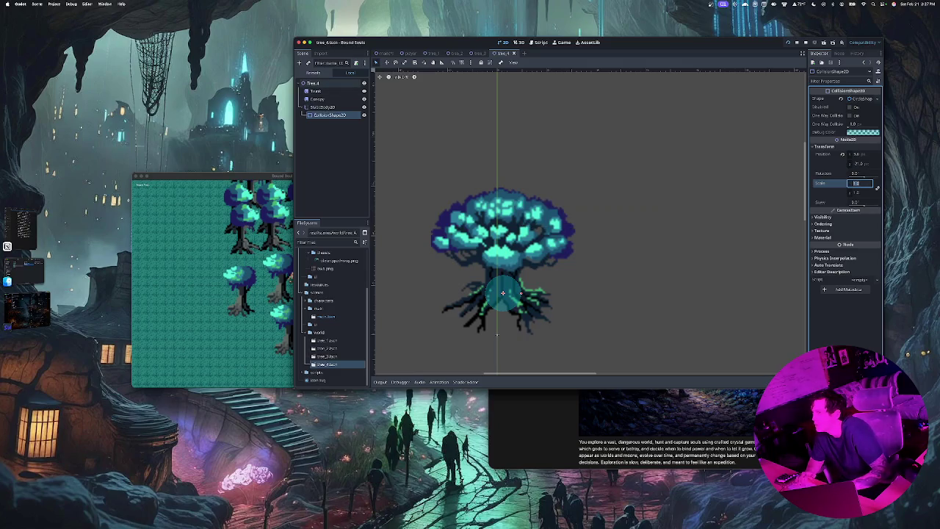
Set the Tree_4 root's Scale x to 3 and save tree_4.tscn.
{"action": "left_click", "coordinate": [313, 83]}
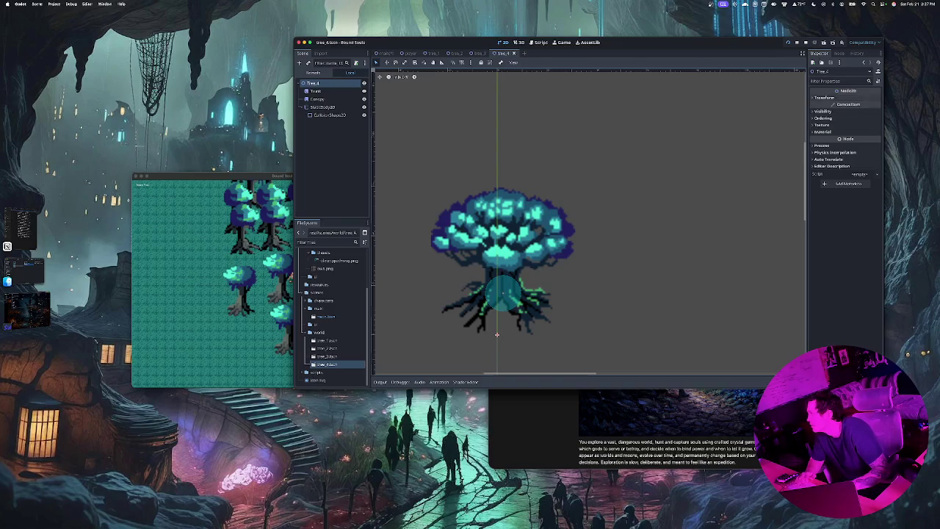
{"action": "left_click", "coordinate": [826, 97]}
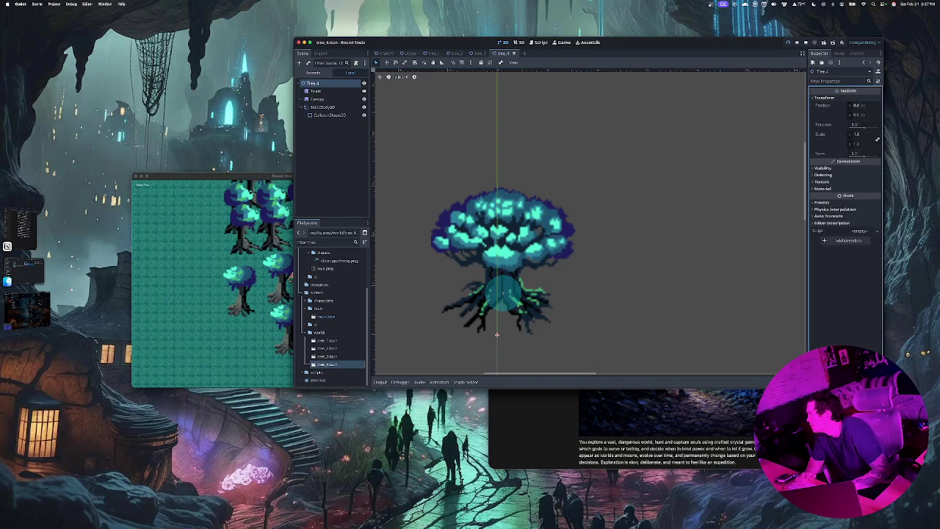
{"action": "left_click", "coordinate": [859, 134]}
{"action": "type", "text": "3"}
{"action": "key", "text": "Return"}
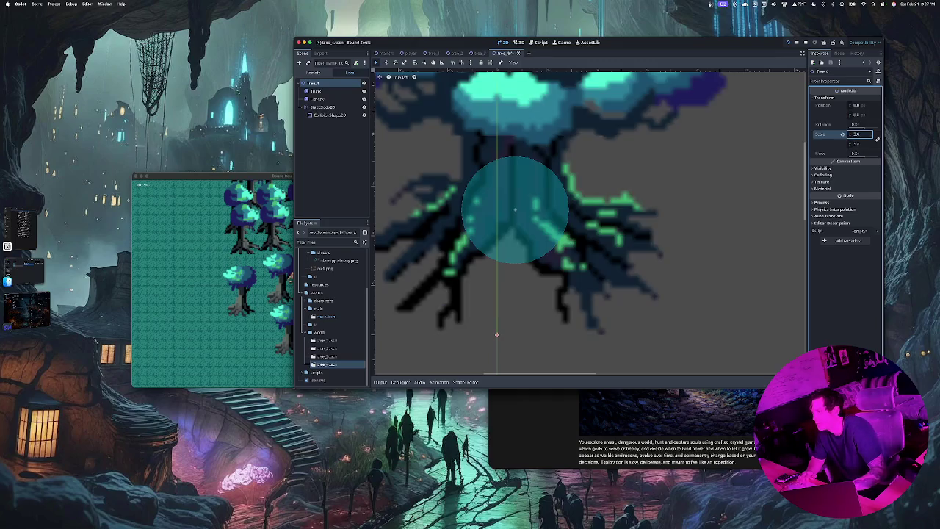
{"action": "key", "text": "ctrl+s"}
{"action": "scroll", "coordinate": [497, 335], "scroll_direction": "down", "scroll_amount": 3}
{"action": "scroll", "coordinate": [615, 202], "scroll_direction": "down", "scroll_amount": 2}
Playtest the forest, then place a large tree_4 instance at the top of the grove in main.tscn.
{"action": "key", "text": "super+b"}
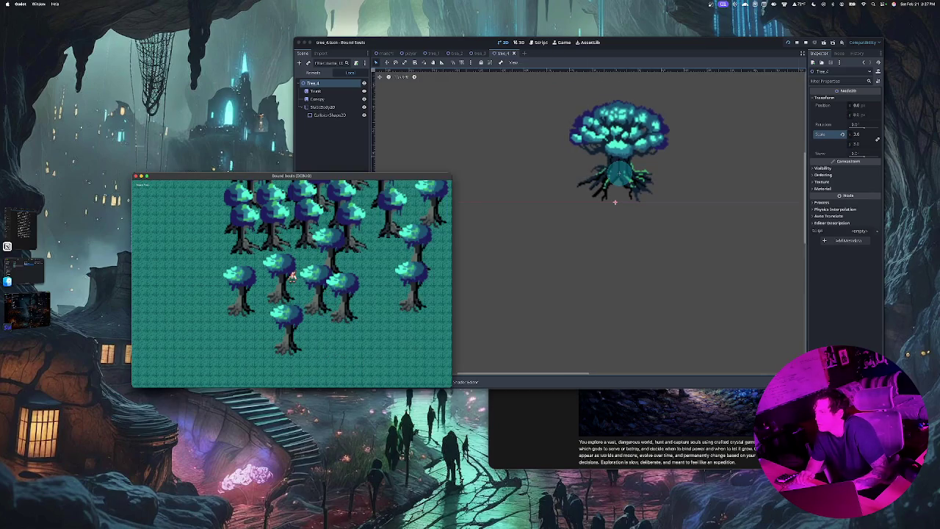
{"action": "left_click", "coordinate": [615, 202]}
{"action": "left_click", "coordinate": [384, 53]}
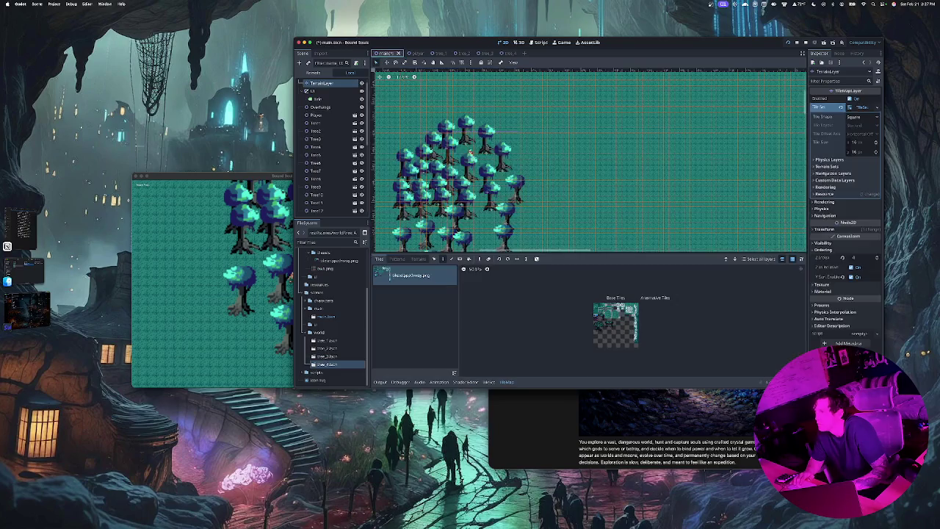
{"action": "scroll", "coordinate": [470, 152], "scroll_direction": "down", "scroll_amount": 10}
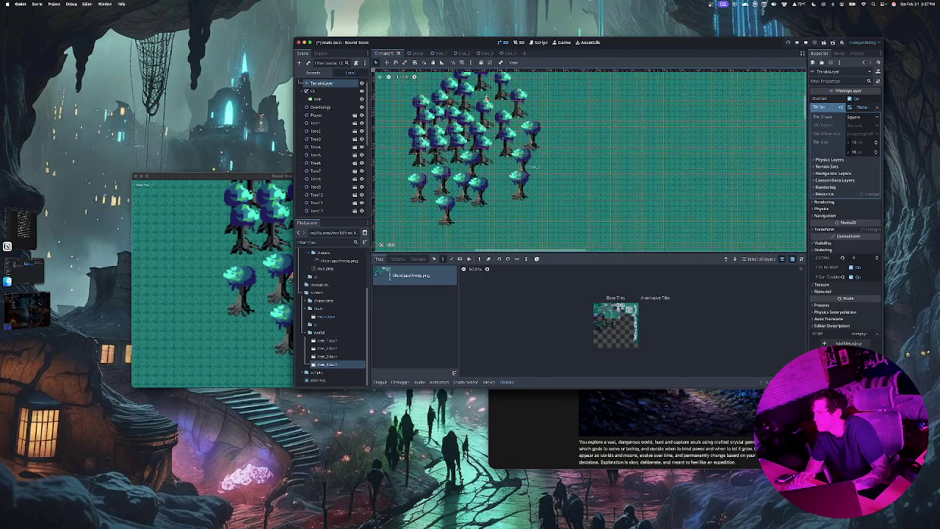
{"action": "scroll", "coordinate": [470, 152], "scroll_direction": "down", "scroll_amount": 2}
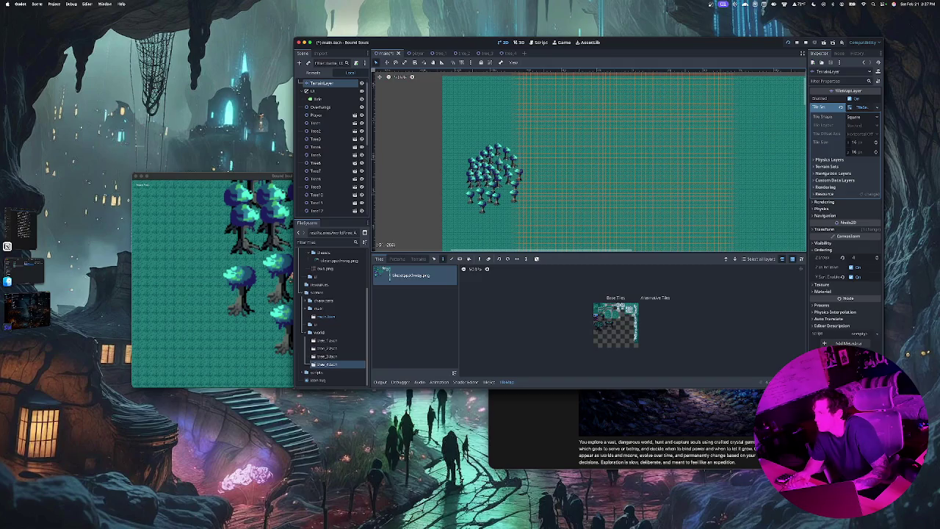
{"action": "scroll", "coordinate": [470, 152], "scroll_direction": "up", "scroll_amount": 10}
{"action": "scroll", "coordinate": [514, 162], "scroll_direction": "down", "scroll_amount": 3}
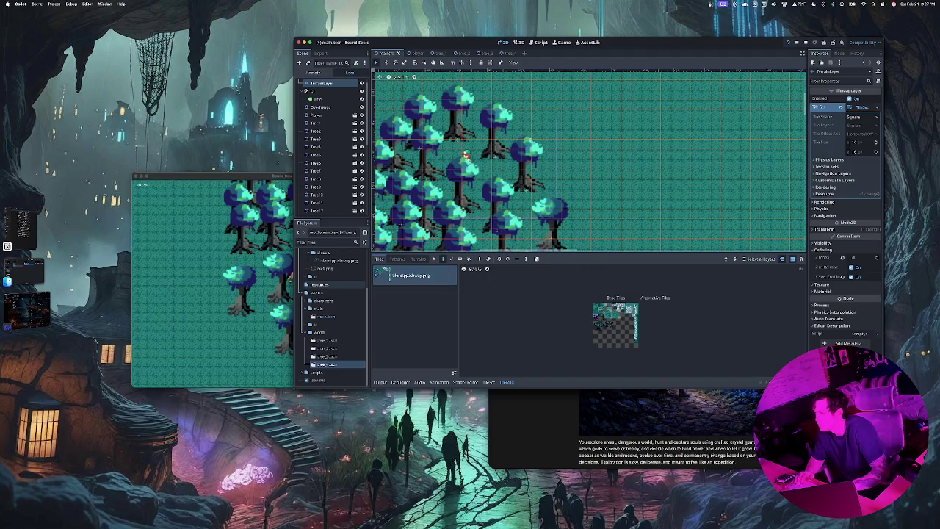
{"action": "left_click_drag", "start_coordinate": [327, 363], "coordinate": [599, 147]}
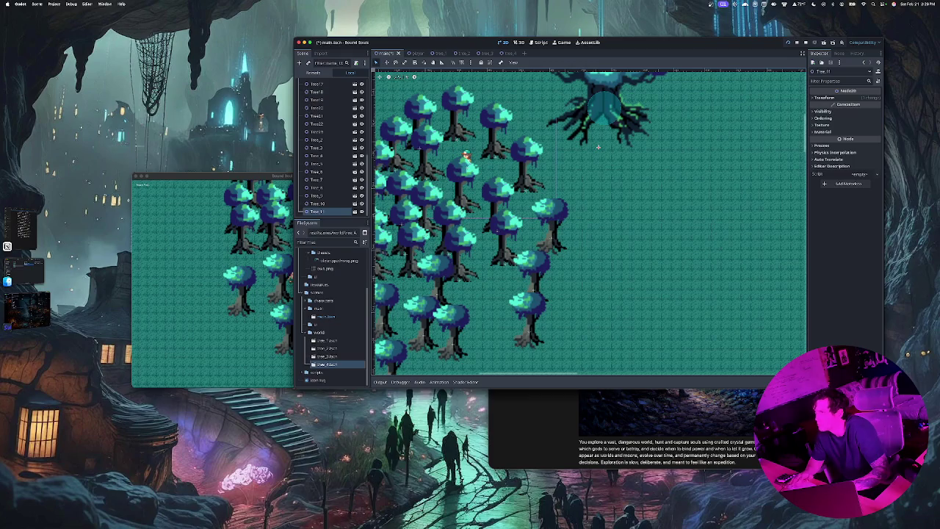
Hide tree_4's StaticBody2D collision body, save tree_4.tscn, and return to the main scene.
{"action": "double_click", "coordinate": [599, 147]}
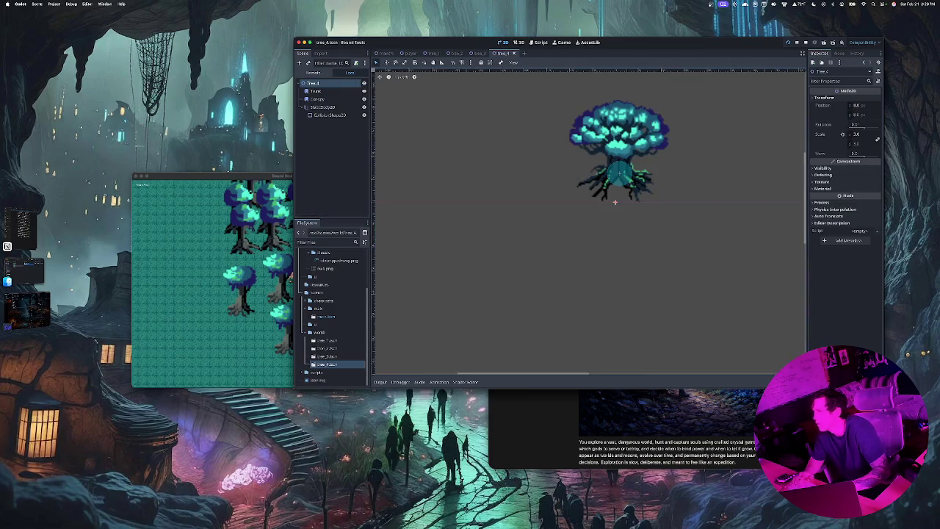
{"action": "left_click", "coordinate": [364, 107]}
{"action": "key", "text": "super+s"}
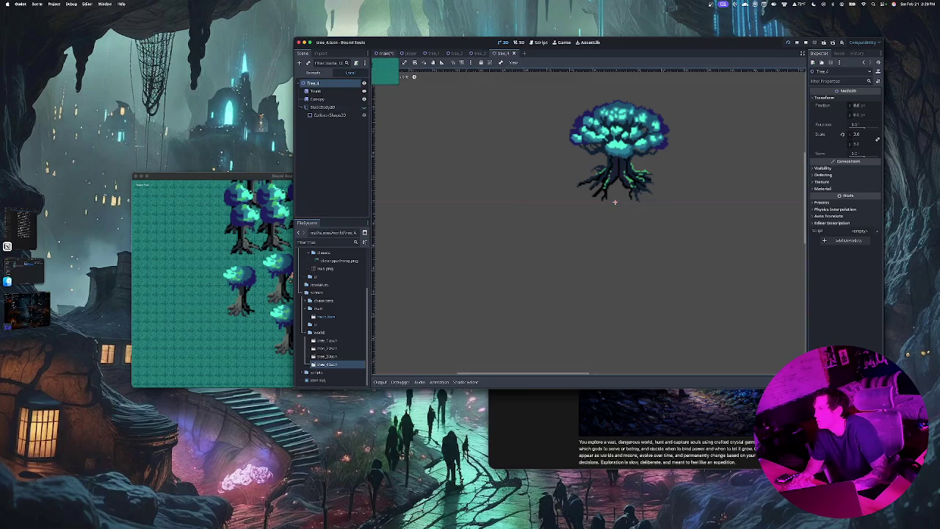
{"action": "key", "text": "ctrl+Tab"}
{"action": "left_click_drag", "start_coordinate": [599, 147], "coordinate": [574, 198]}
{"action": "left_click", "coordinate": [574, 198]}
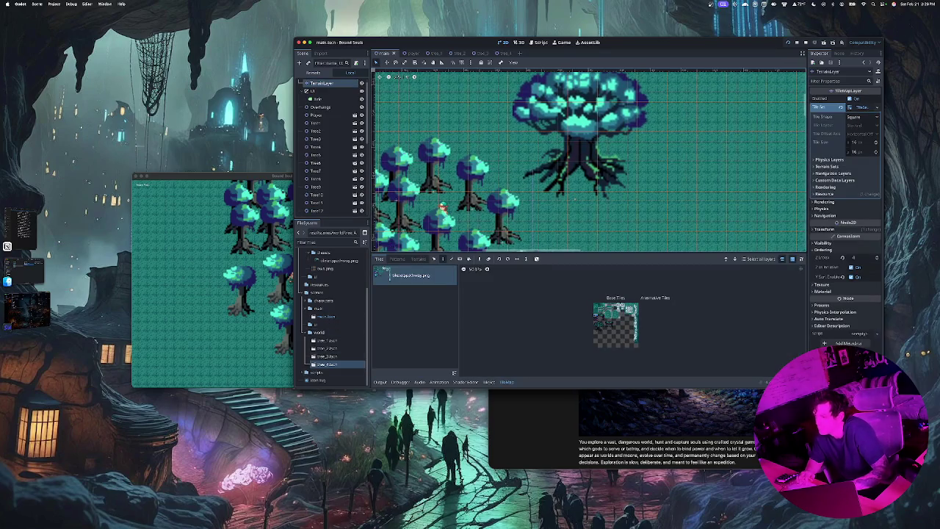
Add two more tree_4 instances and nudge the newest one down onto the small trees.
{"action": "mouse_move", "coordinate": [327, 364]}
{"action": "left_mouse_down"}
{"action": "mouse_move", "coordinate": [382, 294]}
{"action": "mouse_move", "coordinate": [661, 220]}
{"action": "mouse_move", "coordinate": [657, 239]}
{"action": "left_mouse_up"}
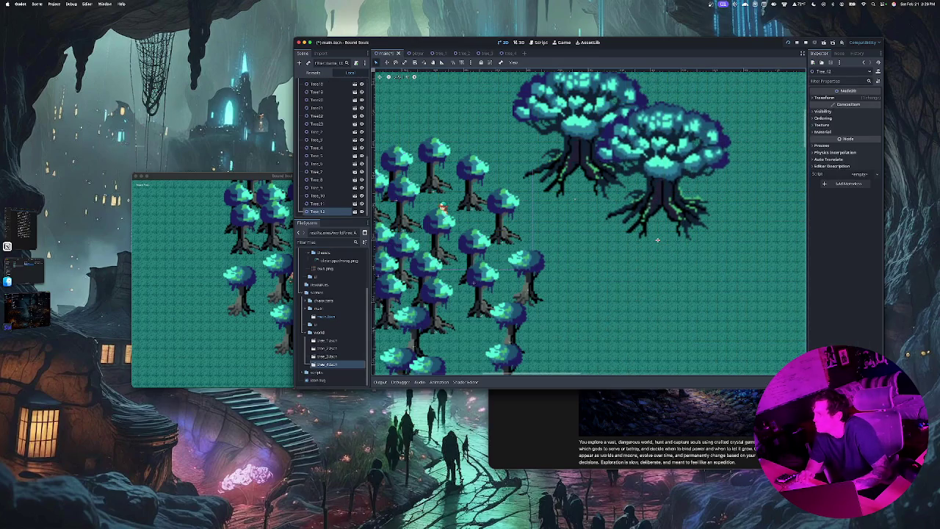
{"action": "mouse_move", "coordinate": [327, 365]}
{"action": "left_mouse_down"}
{"action": "mouse_move", "coordinate": [551, 213]}
{"action": "mouse_move", "coordinate": [548, 272]}
{"action": "left_mouse_up"}
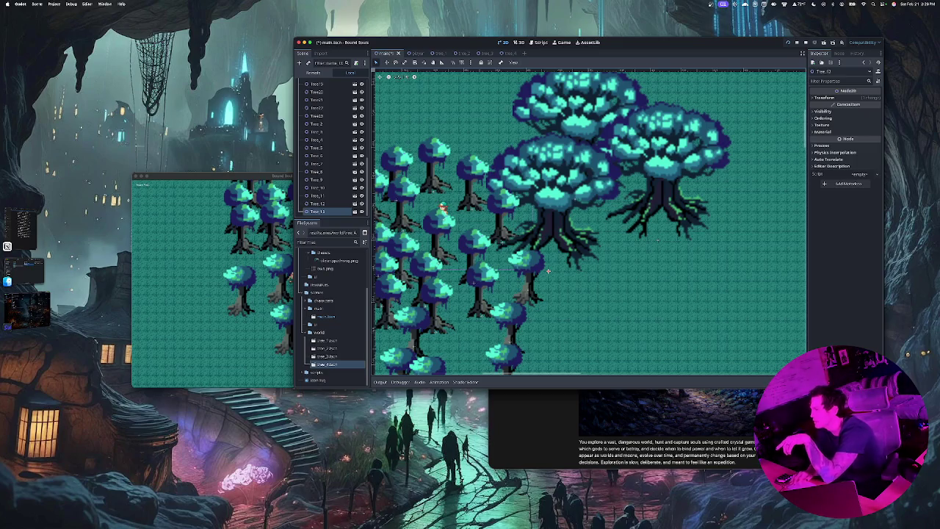
{"action": "mouse_move", "coordinate": [549, 271]}
{"action": "left_mouse_down"}
{"action": "mouse_move", "coordinate": [554, 286]}
{"action": "mouse_move", "coordinate": [507, 335]}
{"action": "mouse_move", "coordinate": [501, 366]}
{"action": "mouse_move", "coordinate": [456, 366]}
{"action": "mouse_move", "coordinate": [430, 337]}
{"action": "mouse_move", "coordinate": [470, 327]}
{"action": "mouse_move", "coordinate": [466, 371]}
{"action": "mouse_move", "coordinate": [441, 331]}
{"action": "mouse_move", "coordinate": [483, 302]}
{"action": "mouse_move", "coordinate": [514, 242]}
{"action": "mouse_move", "coordinate": [558, 206]}
{"action": "mouse_move", "coordinate": [625, 250]}
{"action": "mouse_move", "coordinate": [635, 276]}
{"action": "mouse_move", "coordinate": [658, 239]}
{"action": "mouse_move", "coordinate": [594, 265]}
{"action": "mouse_move", "coordinate": [556, 251]}
{"action": "left_mouse_up"}
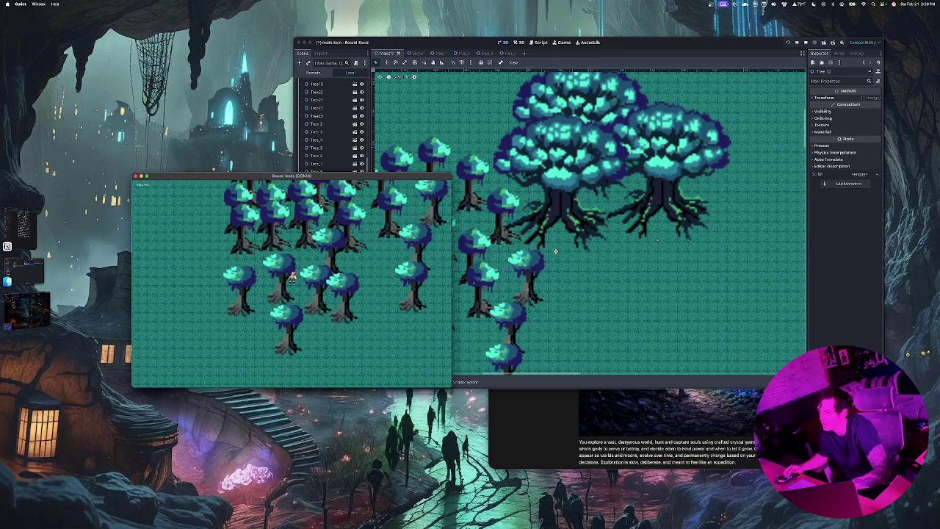
Walk the player rightward, then up past the three large glowing trees in the running game.
{"action": "key", "text": "Right"}
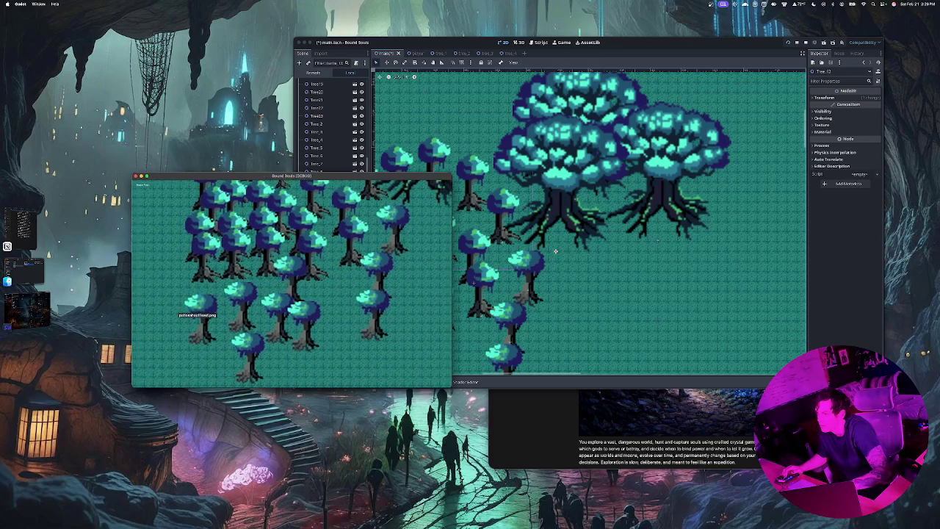
{"action": "key", "text": "Right"}
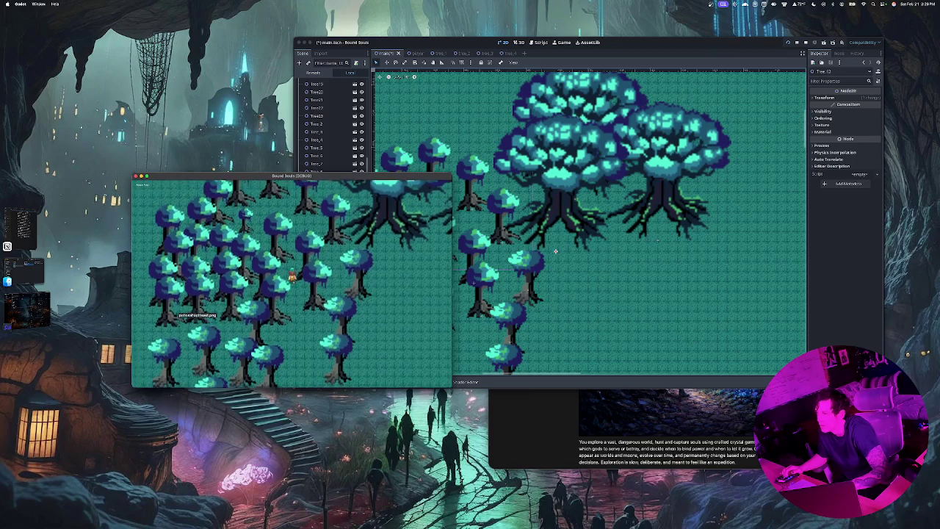
{"action": "key", "text": "Up"}
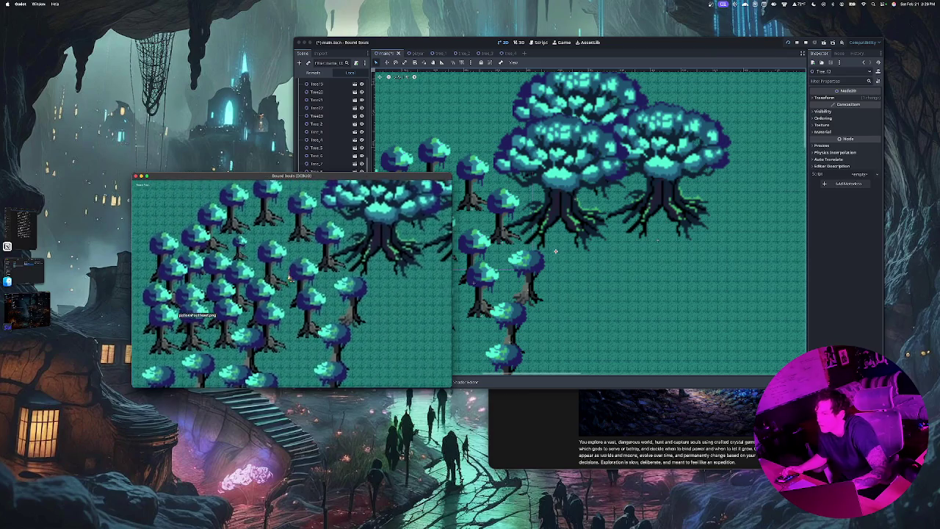
{"action": "key", "text": "Right"}
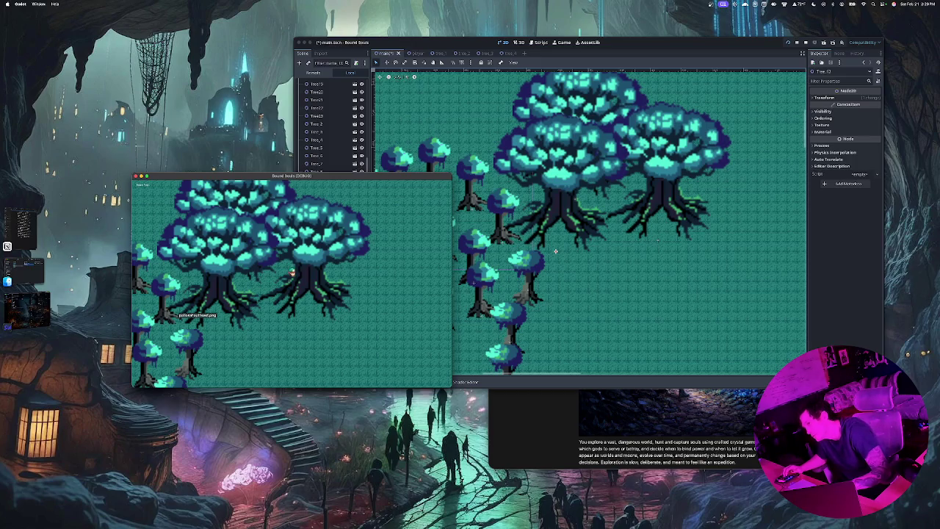
{"action": "key", "text": "Up"}
{"action": "key", "text": "Right"}
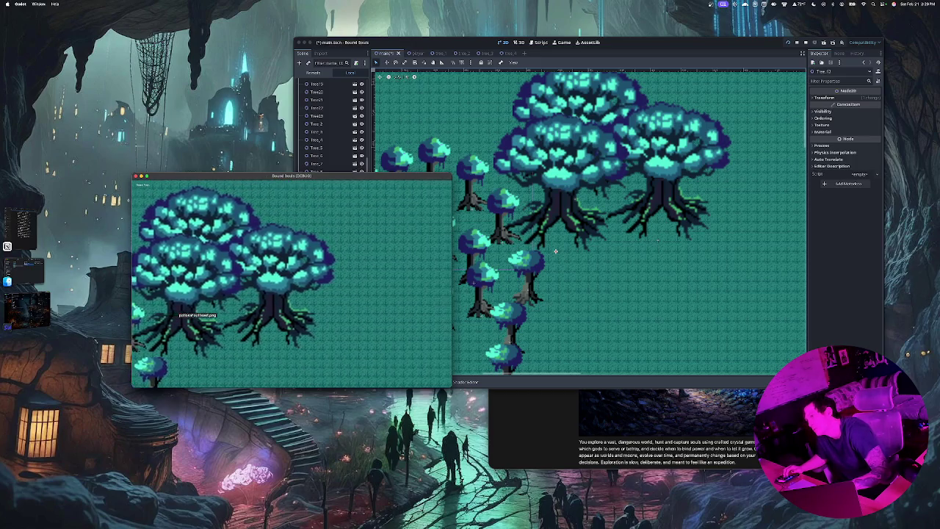
{"action": "key", "text": "Down"}
{"action": "key", "text": "Right"}
{"action": "key", "text": "Up"}
{"action": "key", "text": "Left"}
{"action": "key", "text": "Left"}
{"action": "key", "text": "Up"}
{"action": "key", "text": "Up"}
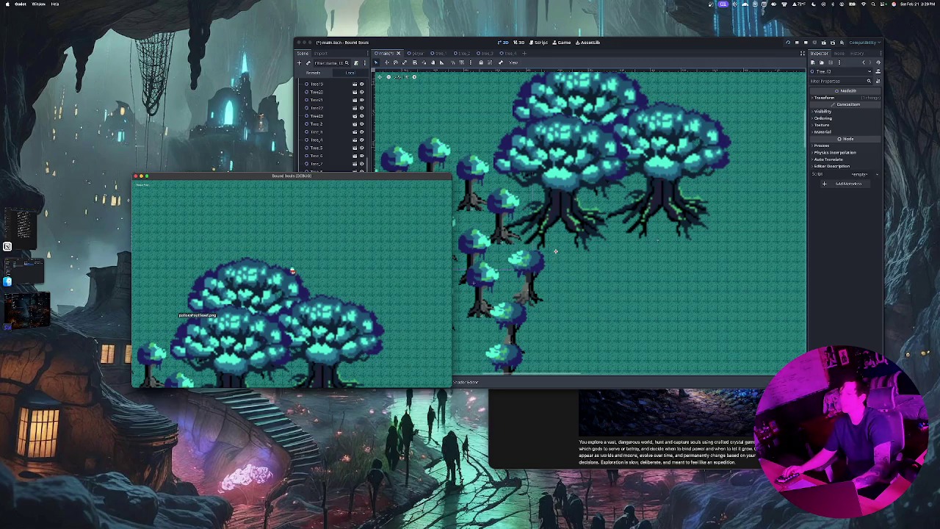
{"action": "key", "text": "Up"}
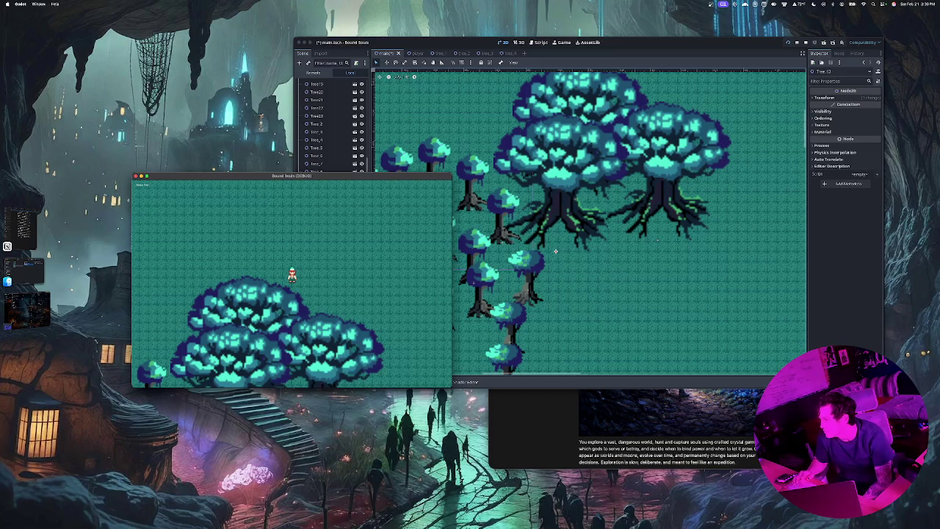
Place a large Tree_4 on the empty ground below the small-tree cluster.
{"action": "left_click", "coordinate": [556, 251]}
{"action": "mouse_move", "coordinate": [556, 251]}
{"action": "left_mouse_down"}
{"action": "mouse_move", "coordinate": [679, 51]}
{"action": "mouse_move", "coordinate": [639, 148]}
{"action": "mouse_move", "coordinate": [678, 67]}
{"action": "left_mouse_up"}
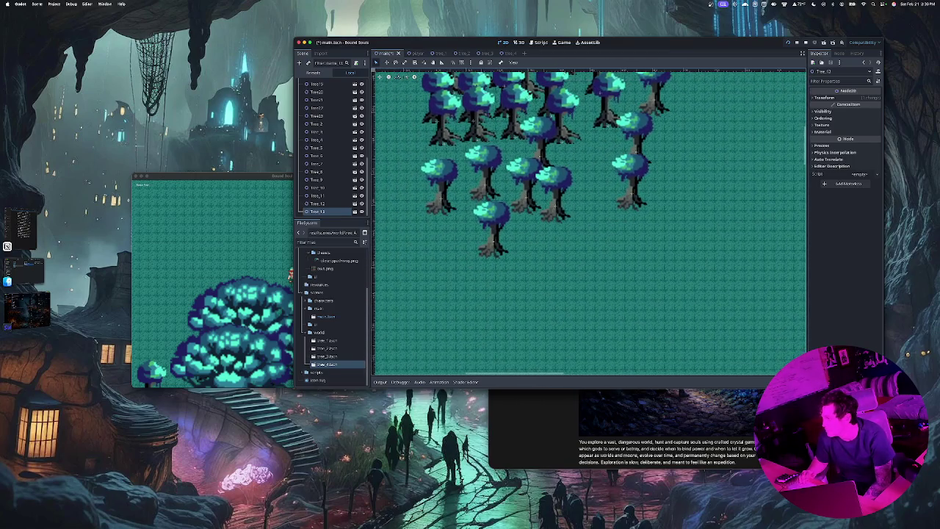
{"action": "mouse_move", "coordinate": [327, 365]}
{"action": "left_mouse_down"}
{"action": "mouse_move", "coordinate": [446, 288]}
{"action": "mouse_move", "coordinate": [447, 309]}
{"action": "mouse_move", "coordinate": [486, 282]}
{"action": "mouse_move", "coordinate": [537, 364]}
{"action": "mouse_move", "coordinate": [579, 355]}
{"action": "left_mouse_up"}
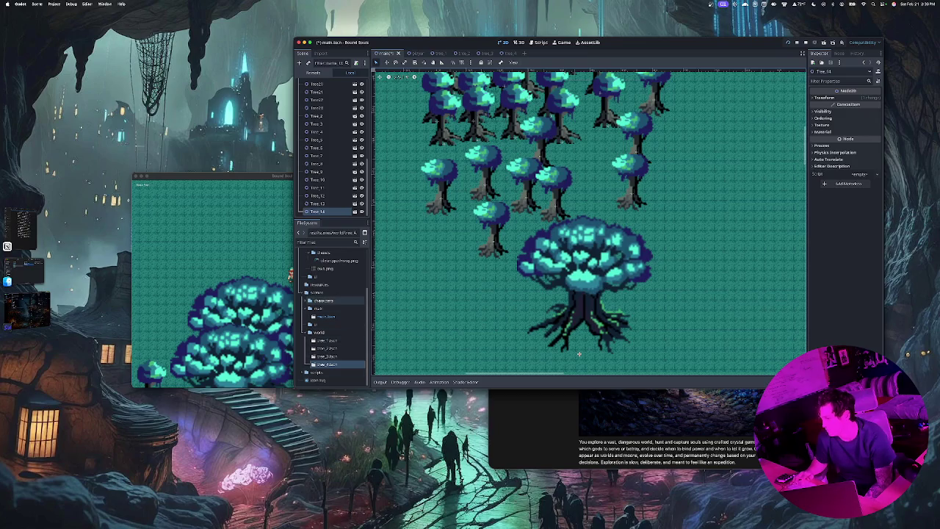
Add a tree_3 instance, delete it again, and select the TileMapLayer.
{"action": "mouse_move", "coordinate": [327, 357]}
{"action": "left_mouse_down"}
{"action": "mouse_move", "coordinate": [485, 265]}
{"action": "mouse_move", "coordinate": [544, 268]}
{"action": "mouse_move", "coordinate": [555, 280]}
{"action": "mouse_move", "coordinate": [544, 270]}
{"action": "left_mouse_up"}
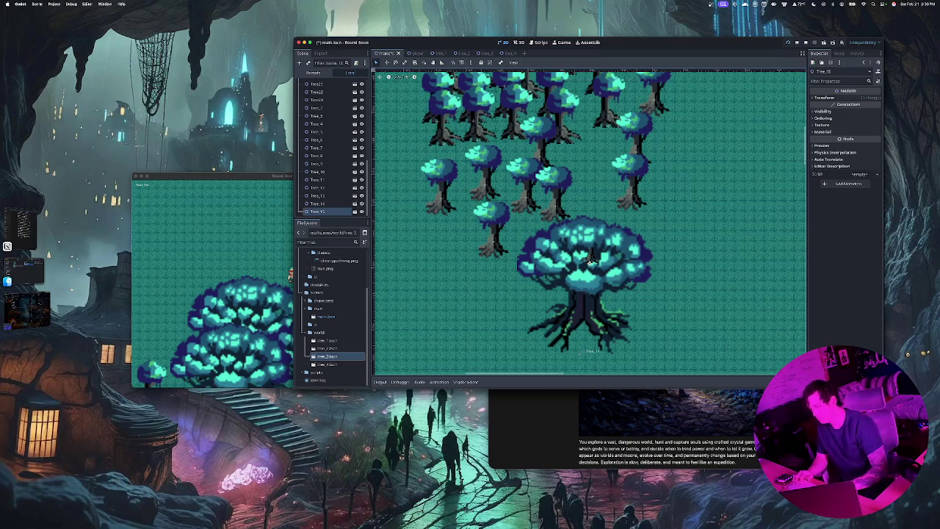
{"action": "key", "text": "Delete"}
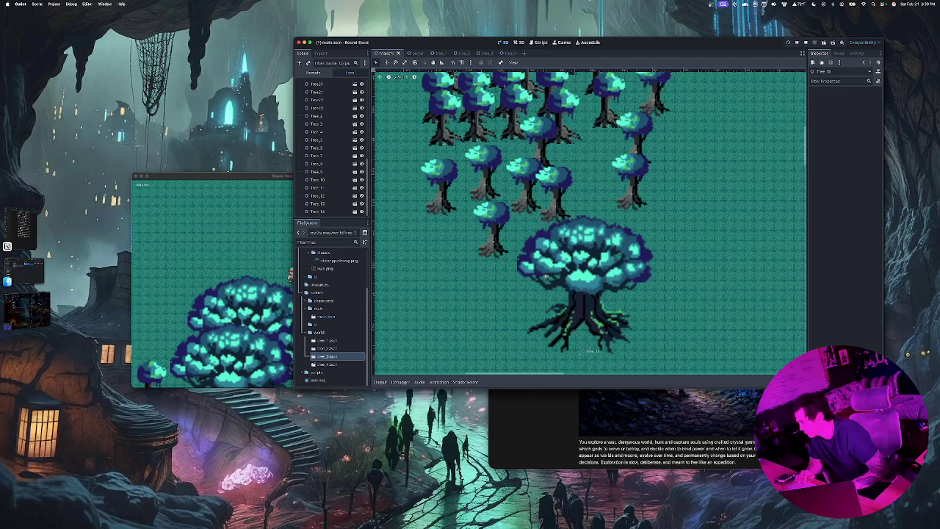
{"action": "left_click", "coordinate": [545, 276]}
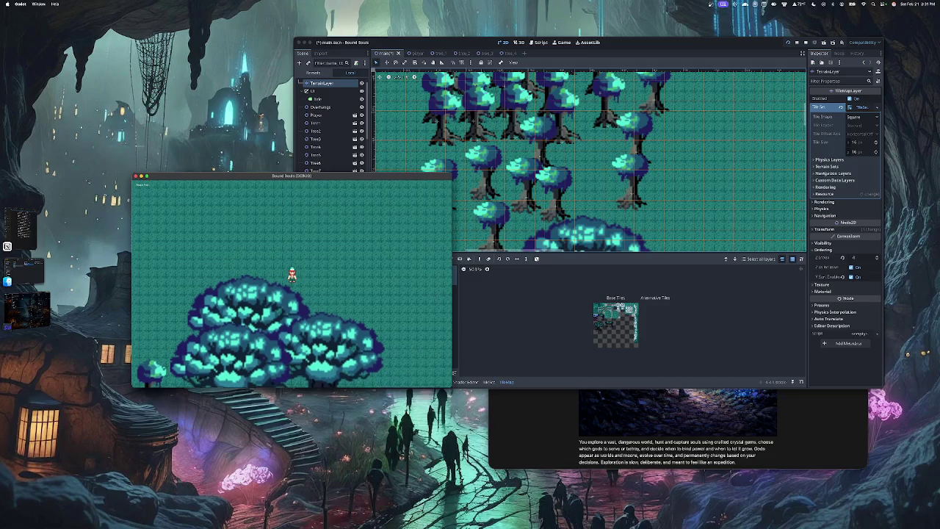
Walk the player down, right and up-left through the forest, then open the tree_4 scene.
{"action": "key", "text": "Down"}
{"action": "key", "text": "Down"}
{"action": "key", "text": "Right"}
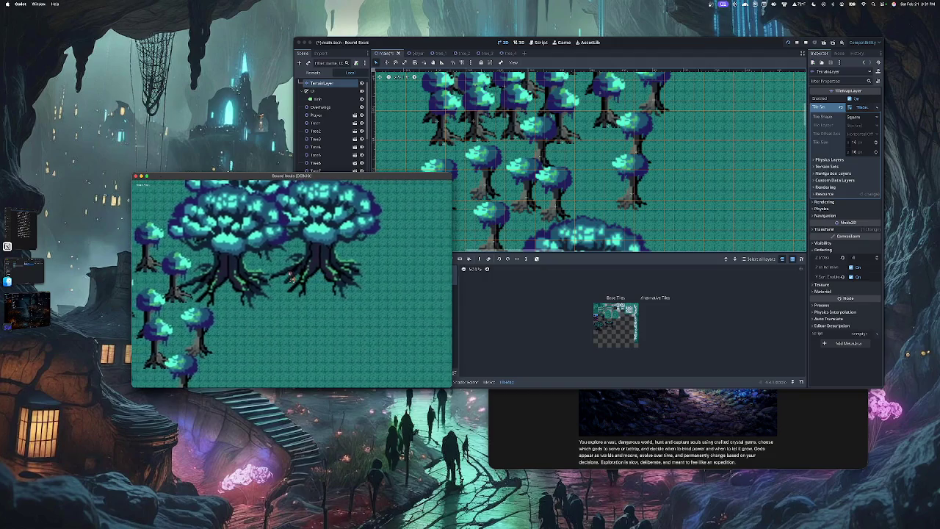
{"action": "key", "text": "Up"}
{"action": "key", "text": "Left"}
{"action": "key", "text": "Up"}
{"action": "key", "text": "Left"}
{"action": "key", "text": "Down"}
{"action": "key", "text": "Right"}
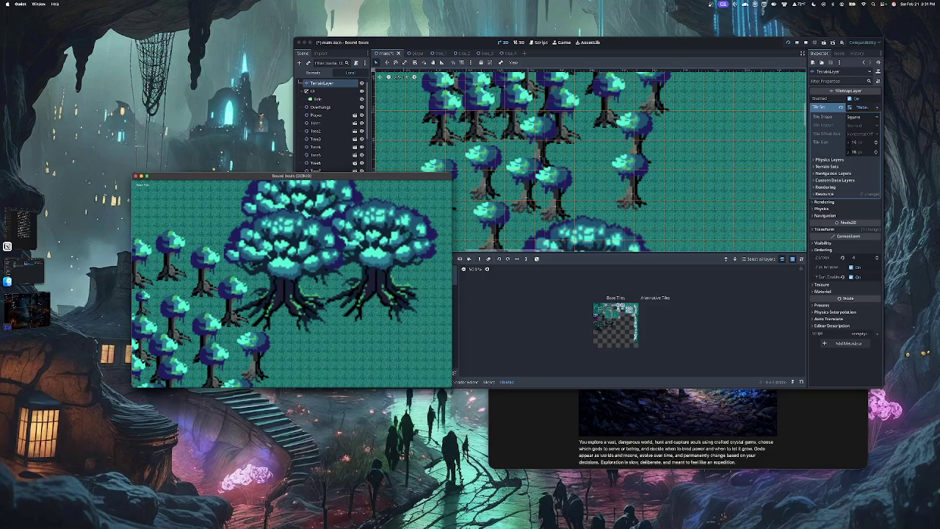
{"action": "left_click", "coordinate": [454, 373]}
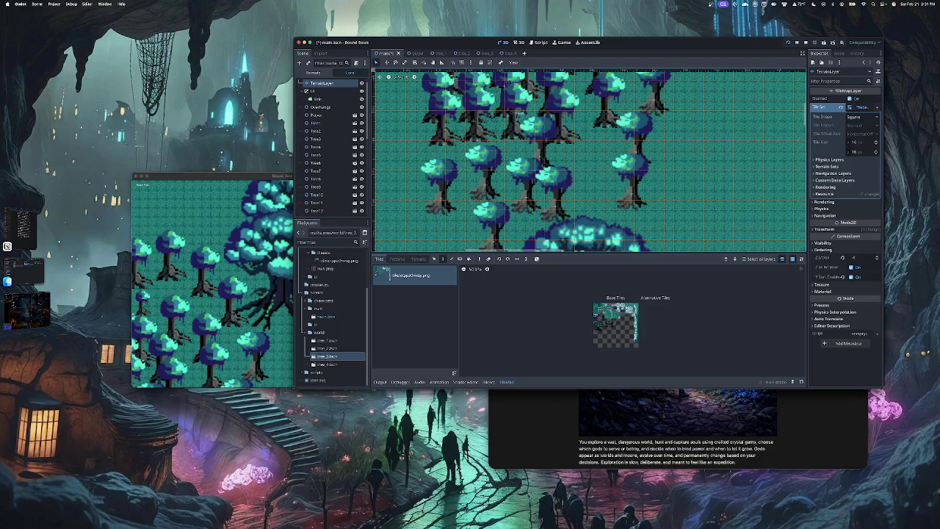
{"action": "left_click", "coordinate": [510, 53]}
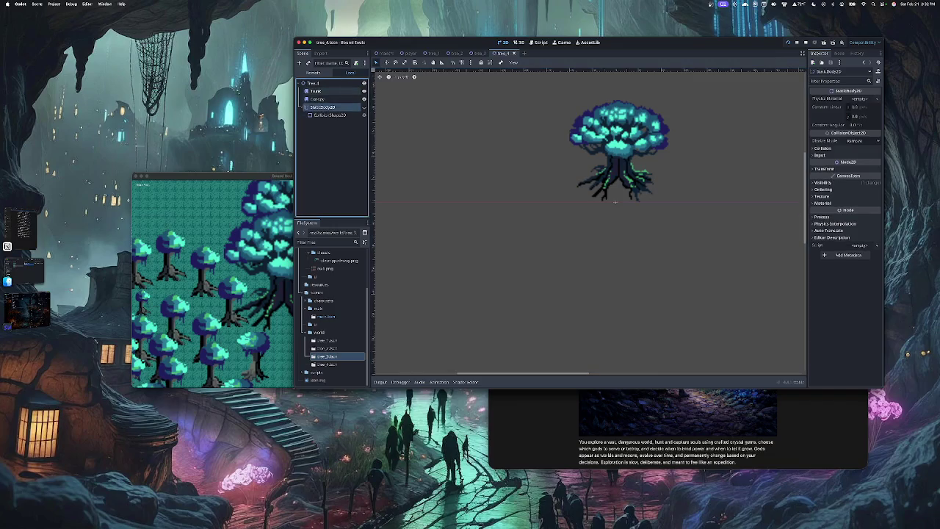
Enable Y Sort in the Ordering settings of the tree_4 Trunk sprite.
{"action": "left_click", "coordinate": [316, 91]}
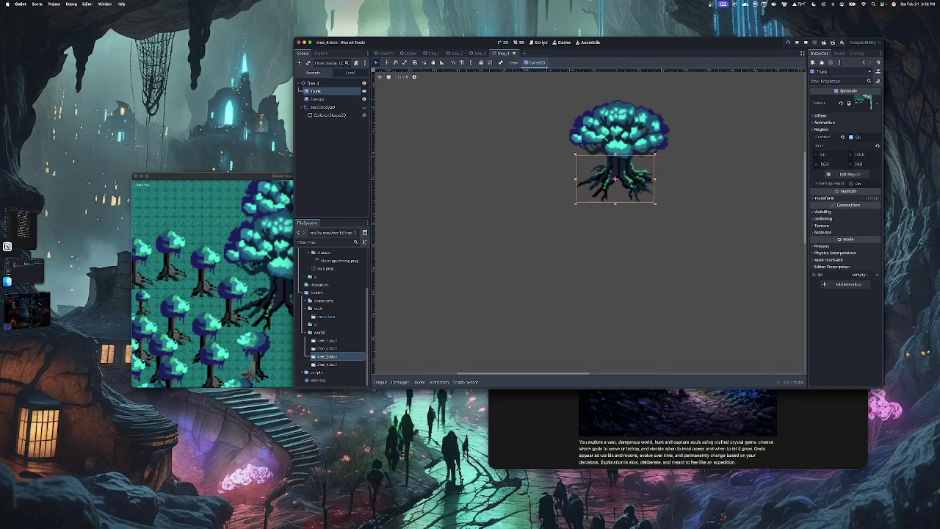
{"action": "left_click", "coordinate": [823, 219]}
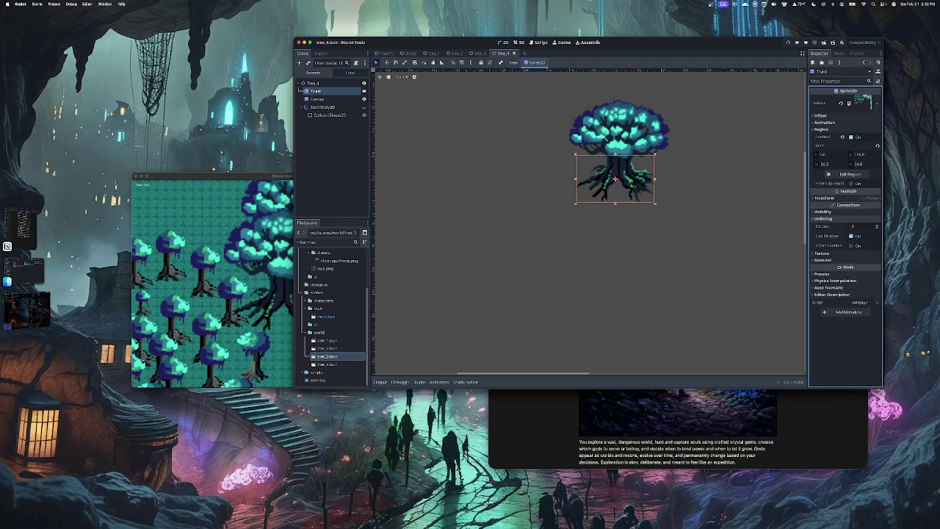
{"action": "left_click", "coordinate": [852, 245]}
Run the game, walk the player down and right around the trees, and save the scene.
{"action": "key", "text": "F5"}
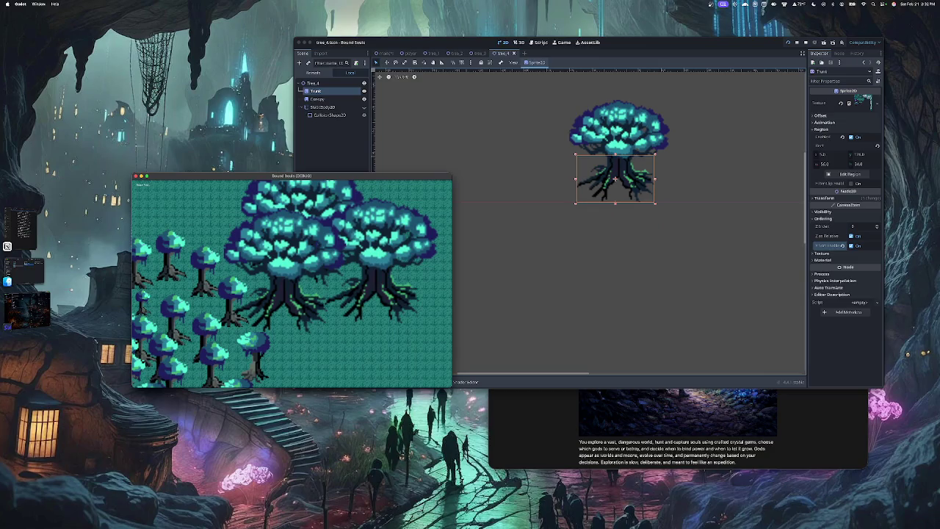
{"action": "key", "text": "Left"}
{"action": "key", "text": "Down"}
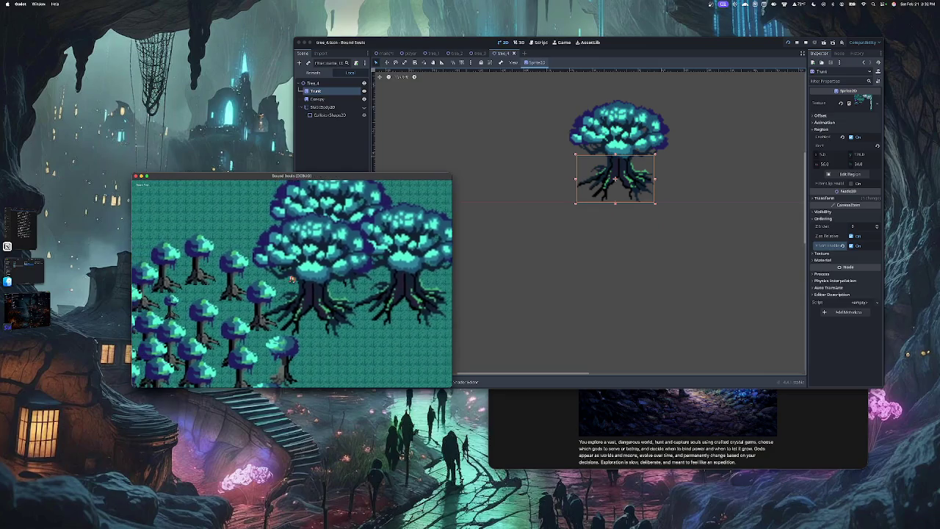
{"action": "key", "text": "Down"}
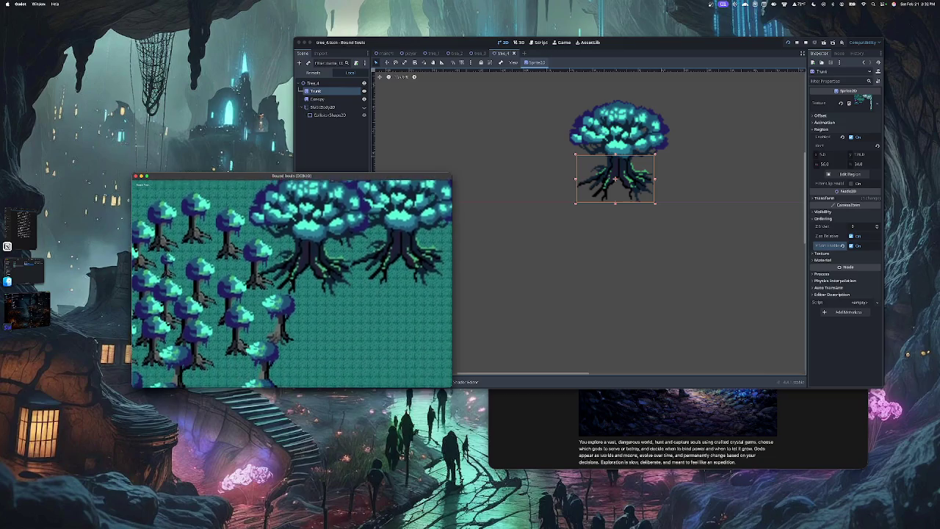
{"action": "key", "text": "Right"}
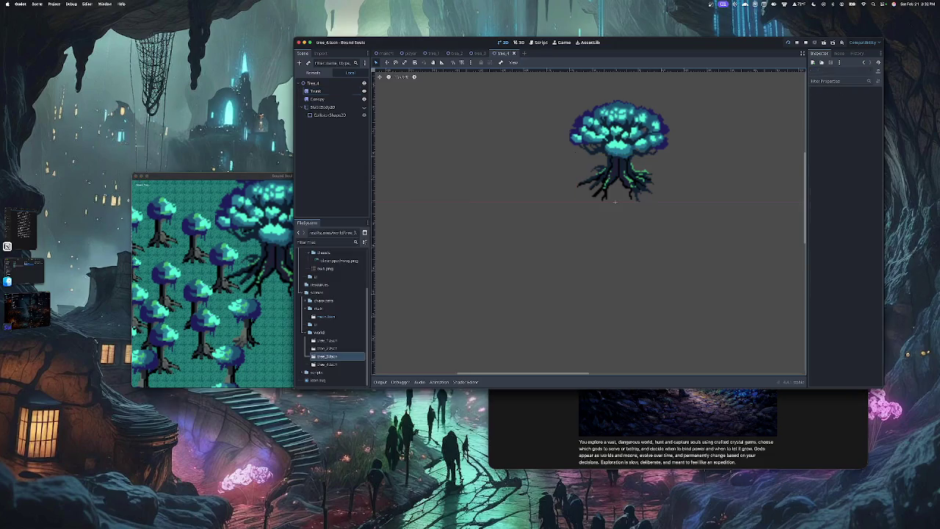
{"action": "key", "text": "ctrl+s"}
{"action": "key", "text": "super+Tab"}
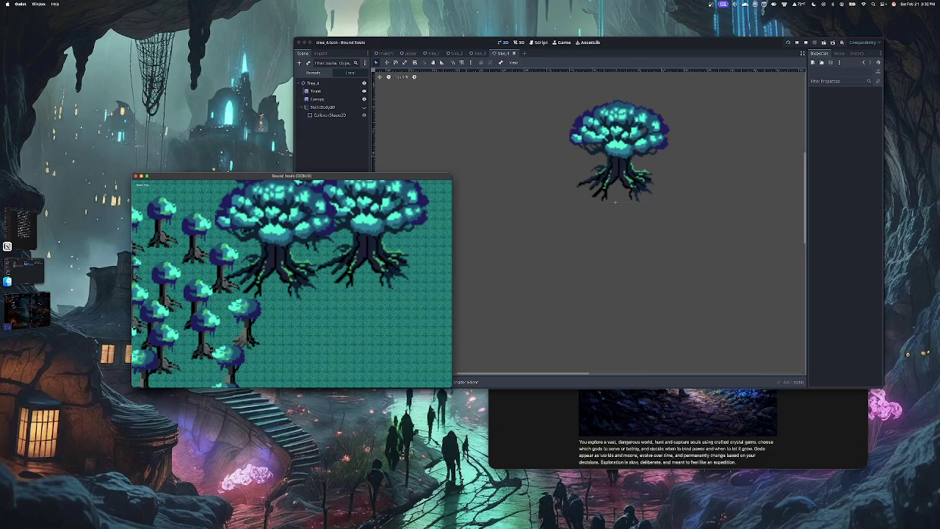
{"action": "key", "text": "super+Tab"}
Drop another large tree_4 instance beside the existing big trees in the main scene.
{"action": "left_click", "coordinate": [383, 53]}
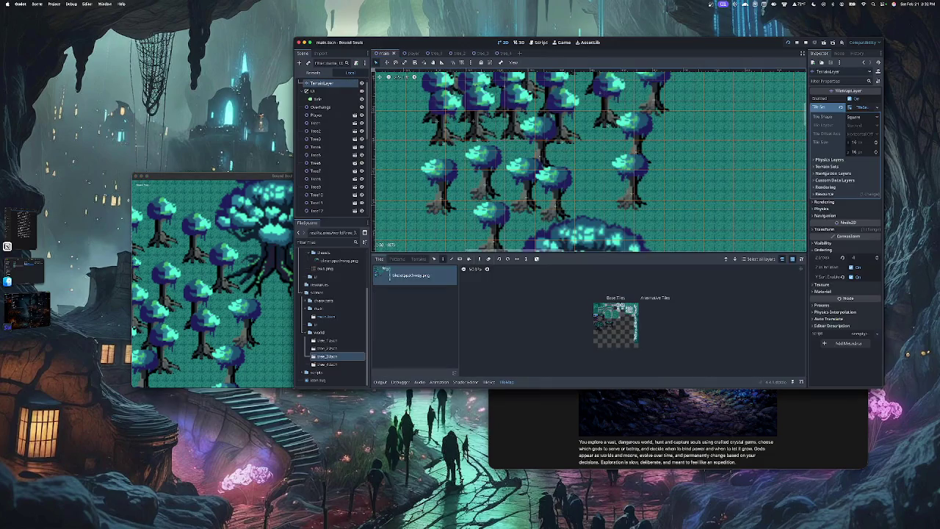
{"action": "scroll", "coordinate": [549, 160], "scroll_direction": "down", "scroll_amount": 2}
{"action": "scroll", "coordinate": [588, 160], "scroll_direction": "down", "scroll_amount": 5}
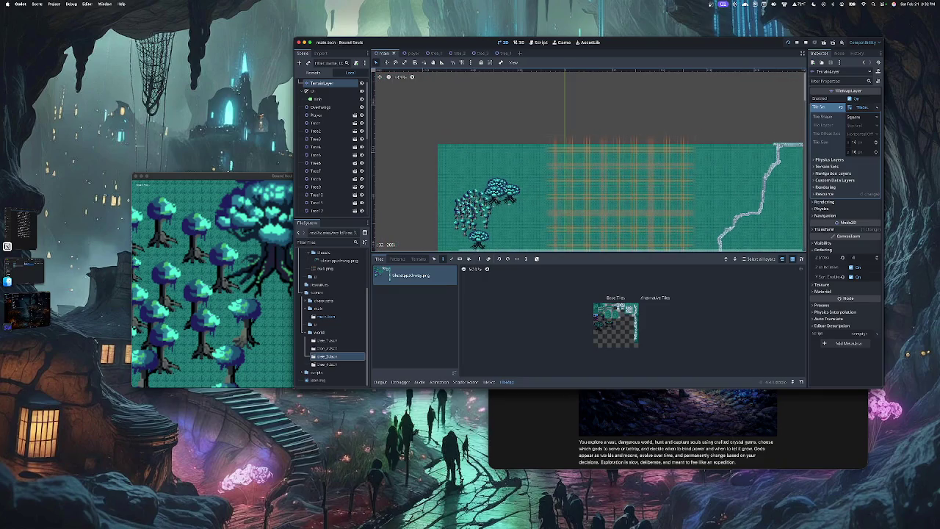
{"action": "scroll", "coordinate": [485, 221], "scroll_direction": "up", "scroll_amount": 5}
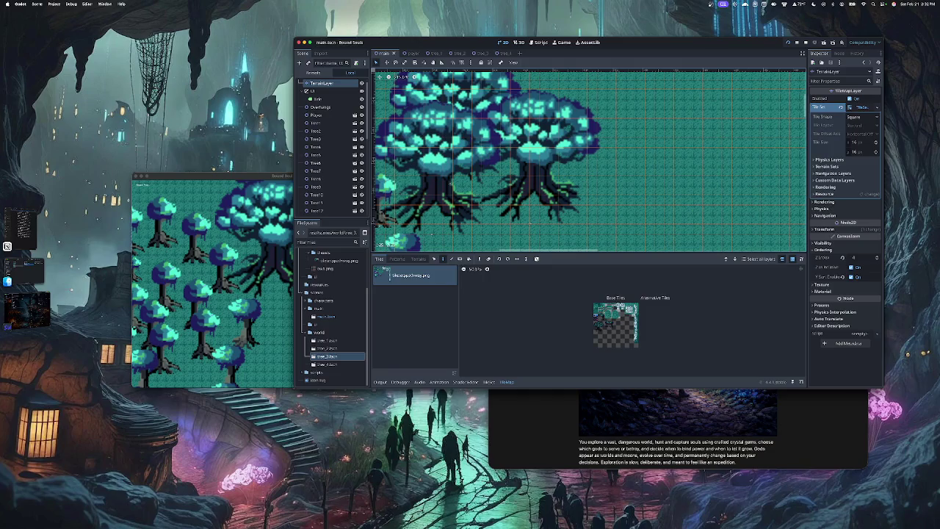
{"action": "mouse_move", "coordinate": [327, 365]}
{"action": "left_mouse_down"}
{"action": "mouse_move", "coordinate": [417, 316]}
{"action": "mouse_move", "coordinate": [507, 227]}
{"action": "mouse_move", "coordinate": [684, 227]}
{"action": "mouse_move", "coordinate": [639, 227]}
{"action": "left_mouse_up"}
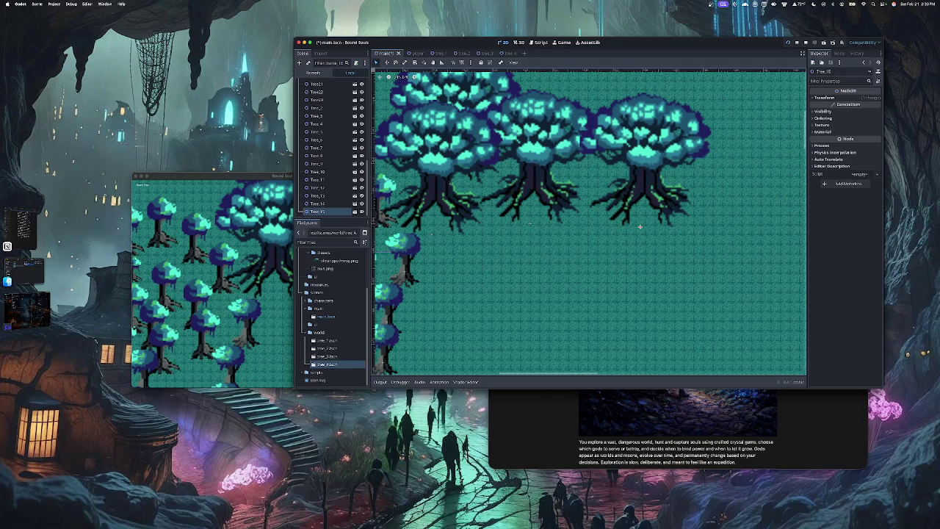
Relaunch the game and walk the player down and right among the three large trees.
{"action": "key", "text": "super+b"}
{"action": "key", "text": "Down"}
{"action": "key", "text": "Right"}
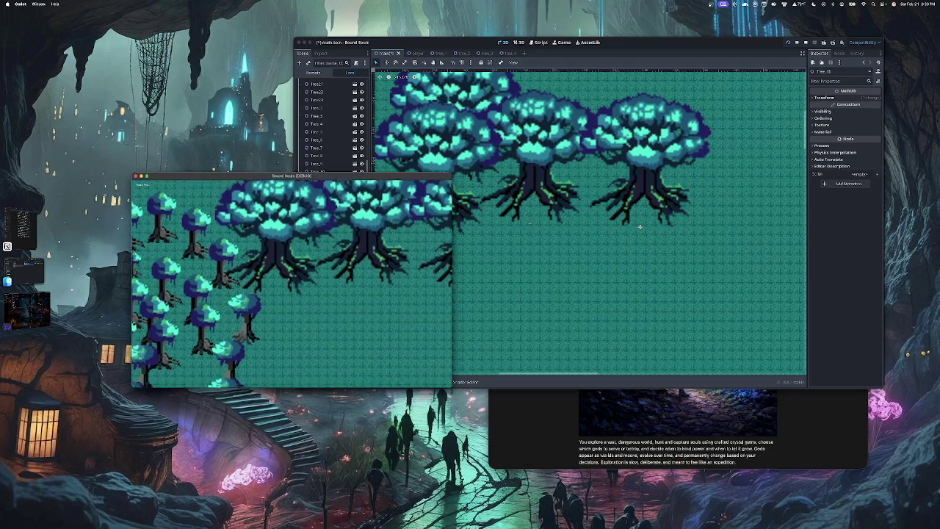
{"action": "key", "text": "Right"}
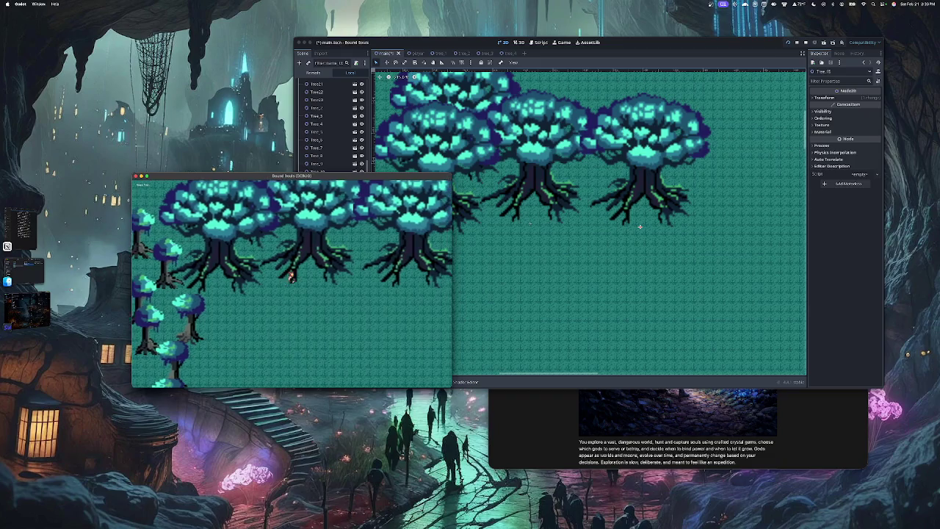